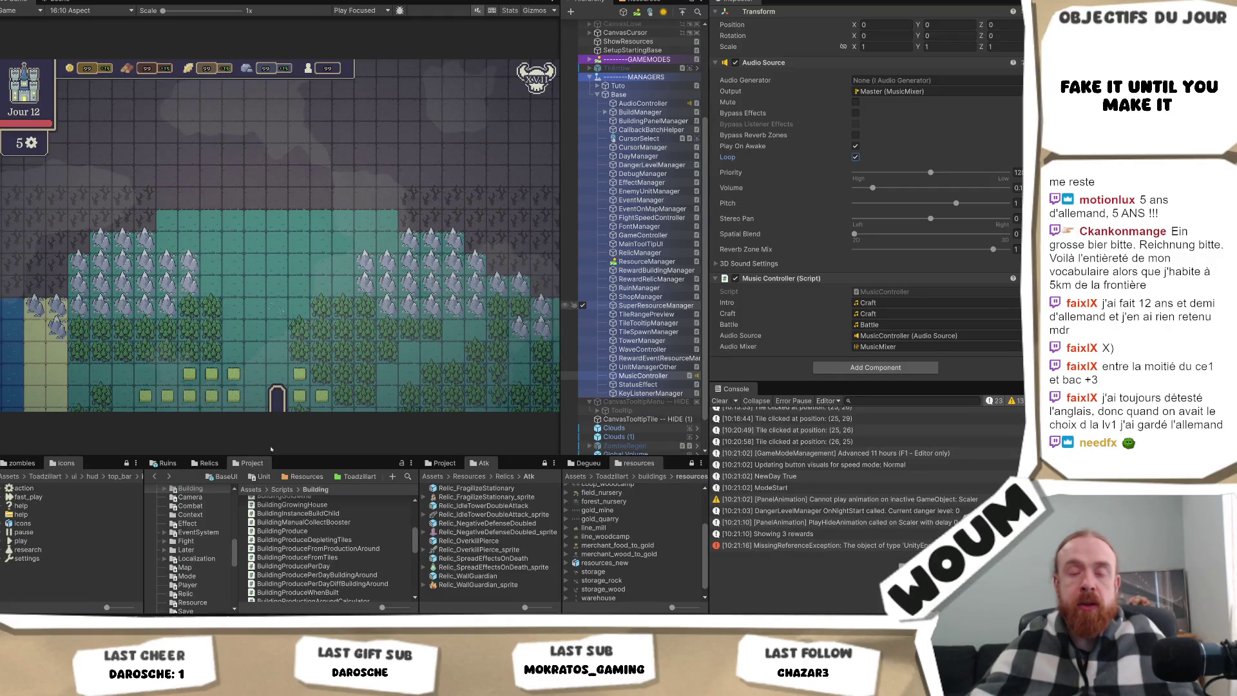
# Switch from Unity to the Codecks Playtest deck in Chrome.
pyautogui.moveTo(111, 645)
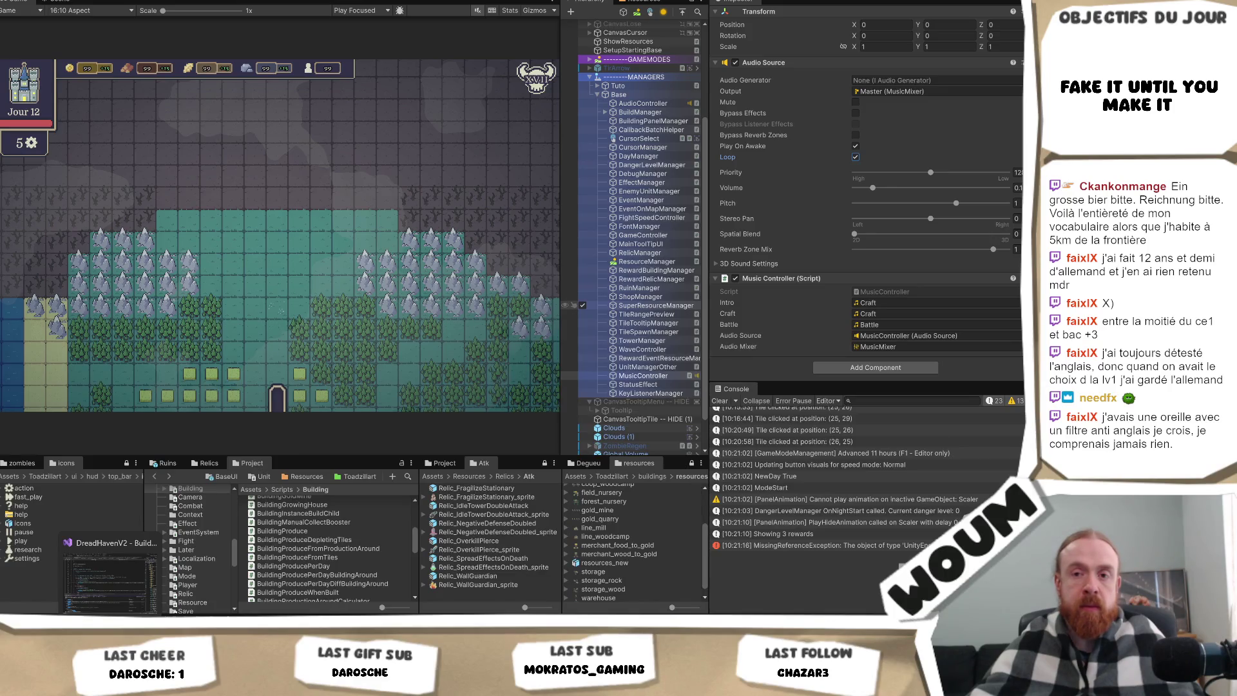
pyautogui.click(86, 581)
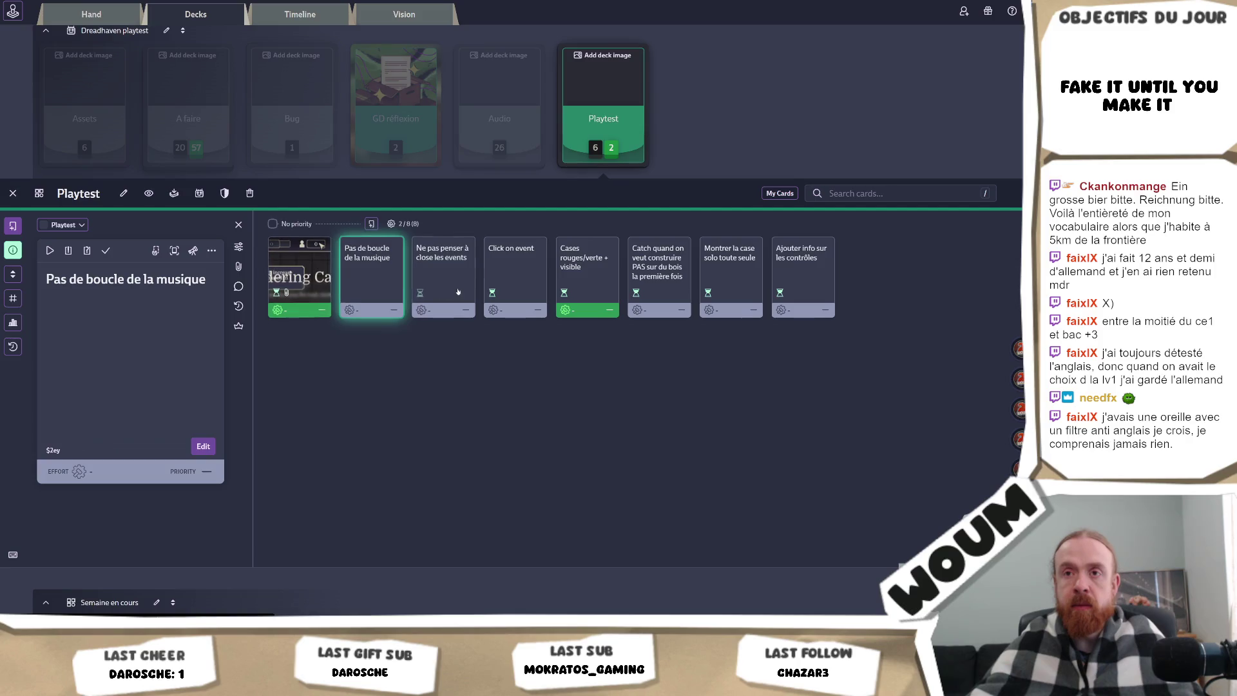
# Mark 'Pas de boucle de la musique' done, then open 'Ne pas penser à close les events'.
pyautogui.click(425, 270)
pyautogui.click(396, 282)
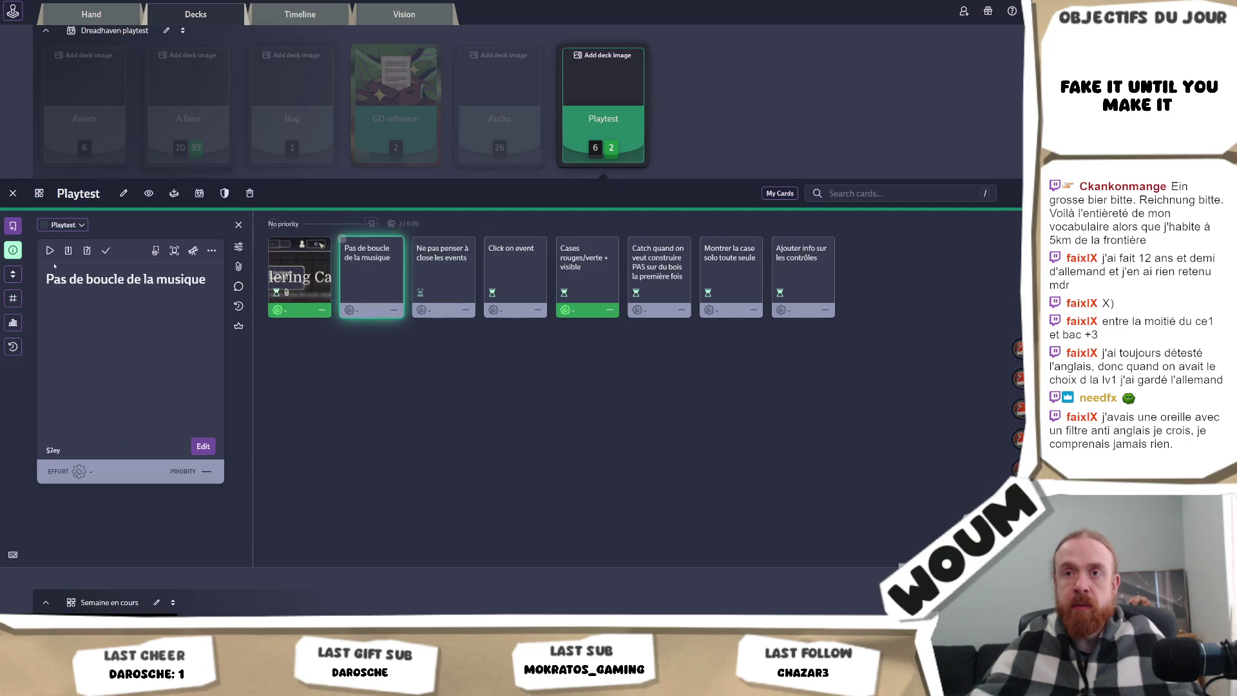
pyautogui.click(106, 250)
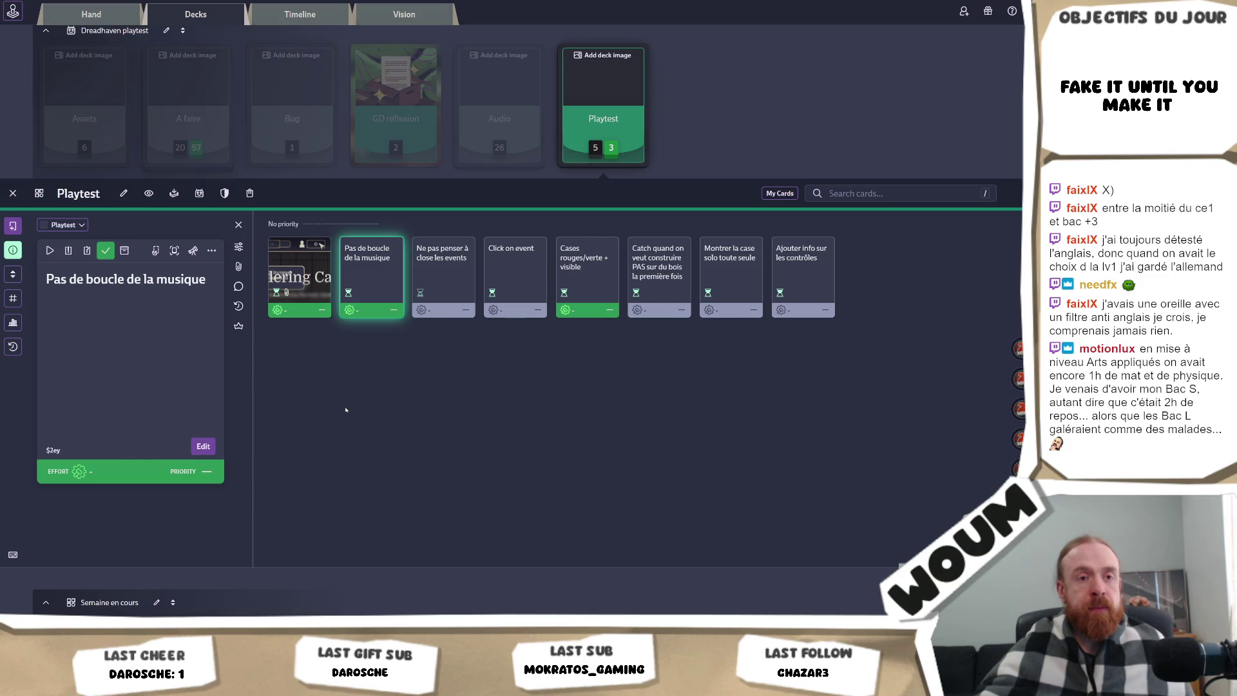
pyautogui.click(461, 290)
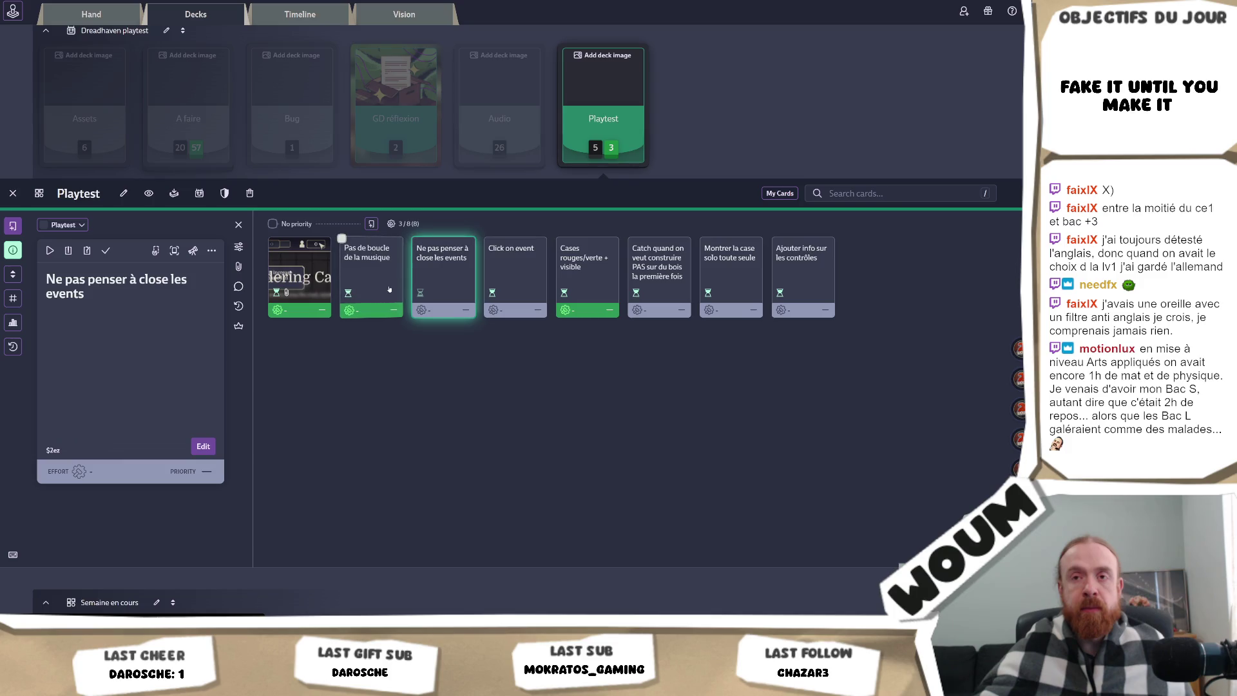
pyautogui.click(495, 278)
# Revisit the close-the-events card, go to the Unity editor, then Alt+Tab back to Codecks.
pyautogui.click(439, 279)
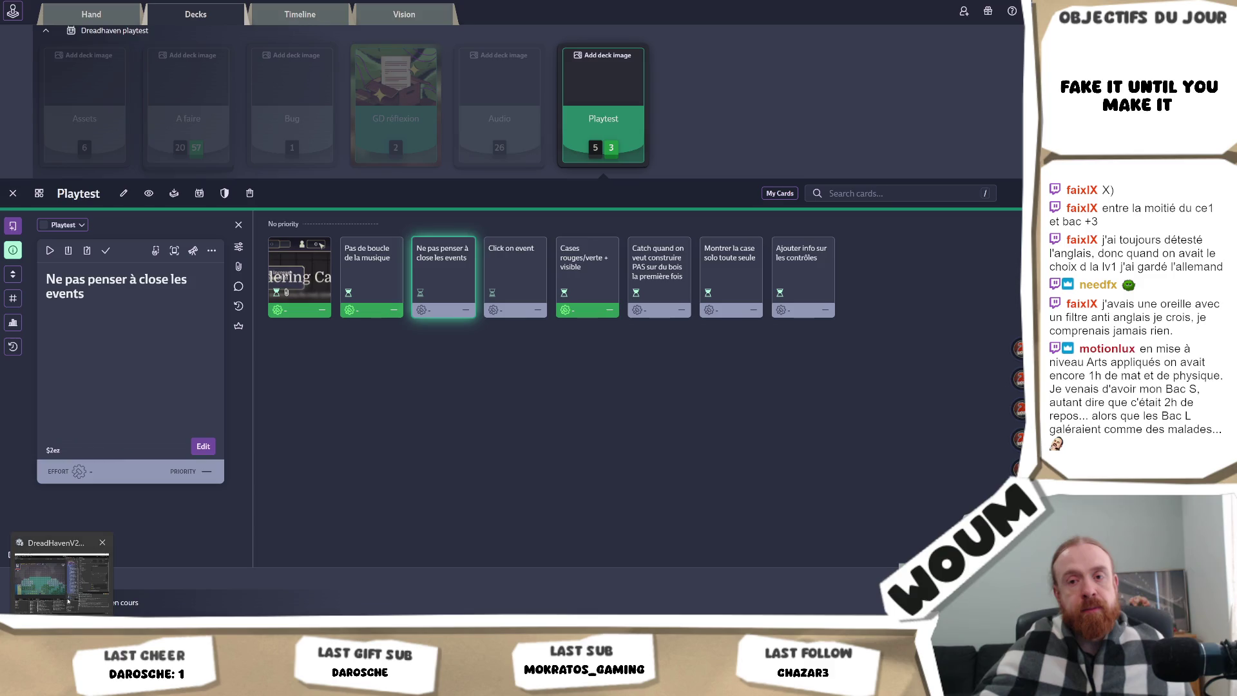
pyautogui.click(63, 572)
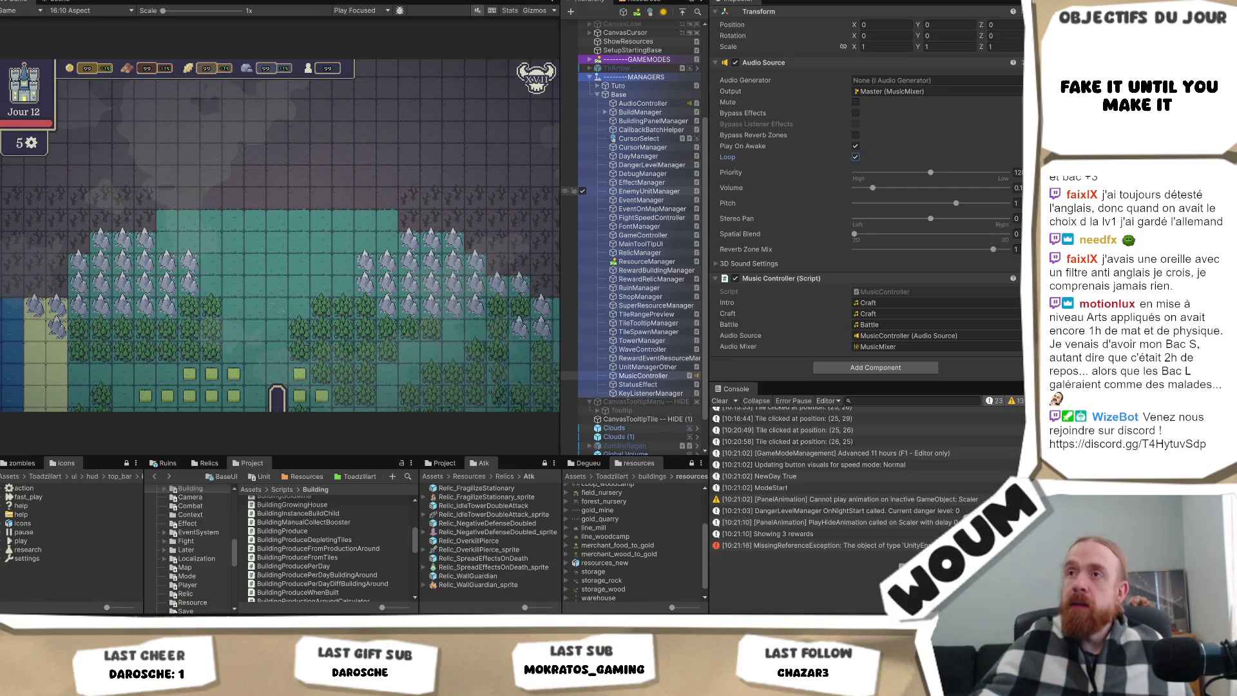
pyautogui.hotkey('alt', 'Tab')
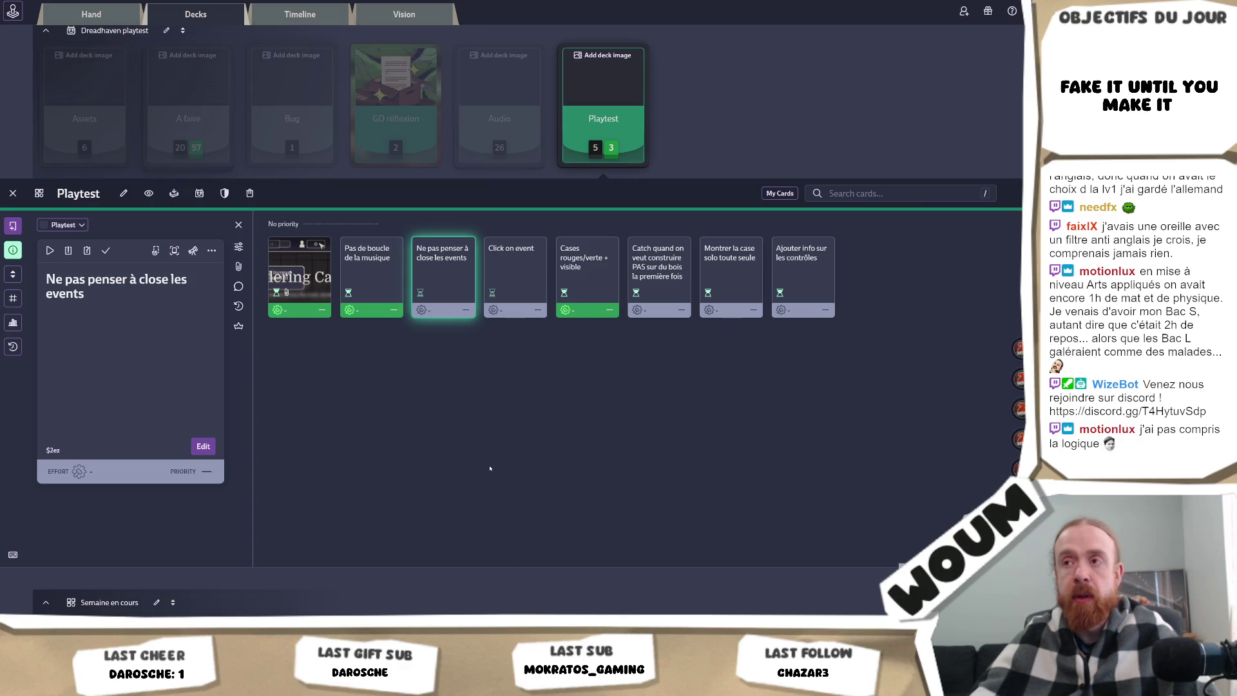
# Return from the Codecks Playtest deck to the Unity editor with Alt+Tab.
pyautogui.hotkey('alt', 'Tab')
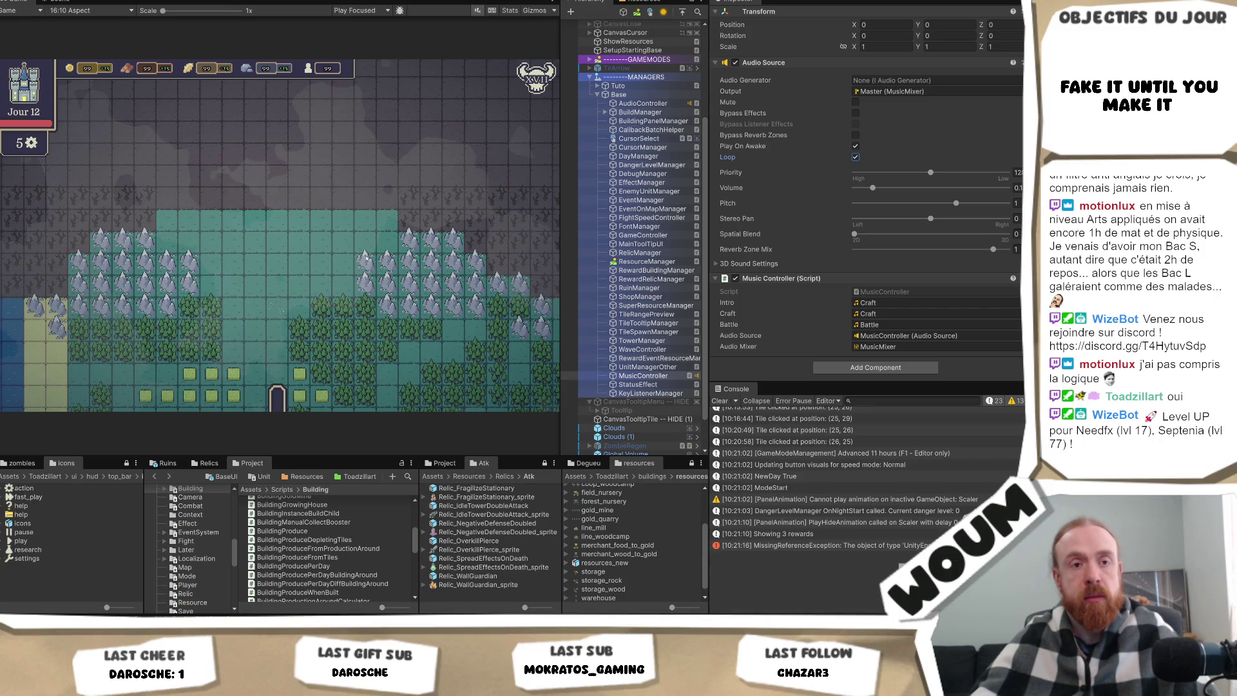
# Switch from the Unity editor to Affinity's home screen listing capsule.afdesign and capsule.png.
pyautogui.click(366, 258)
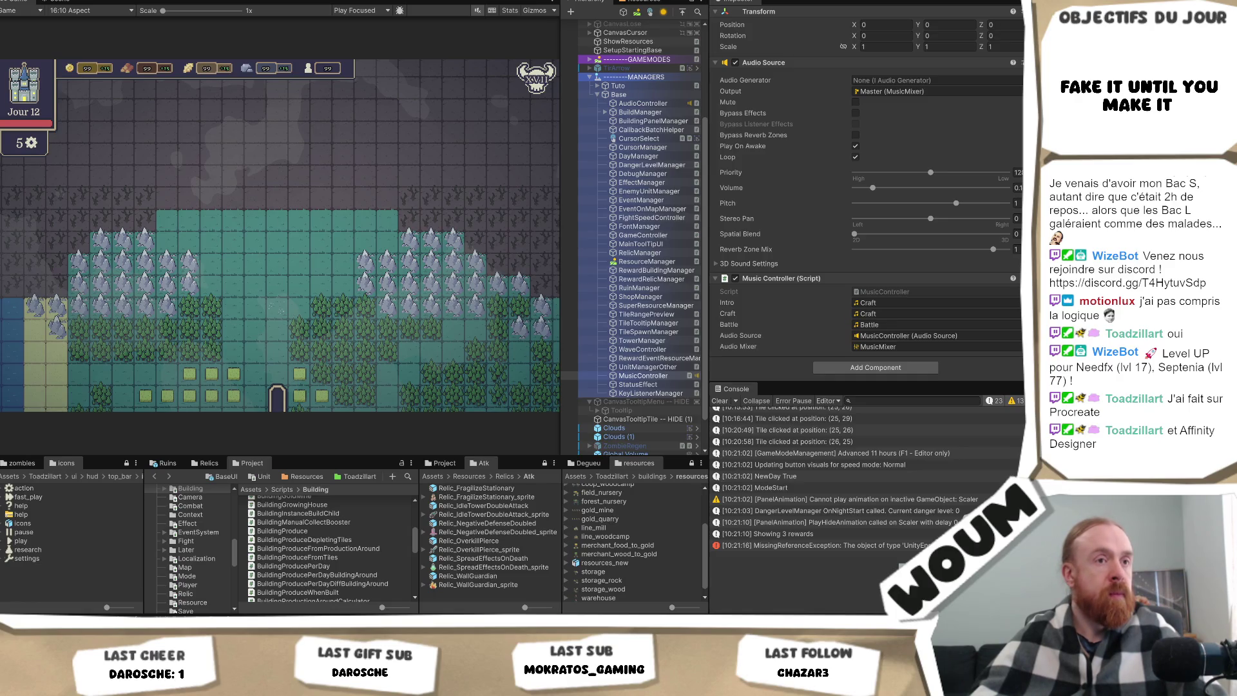
pyautogui.hotkey('alt', 'Tab')
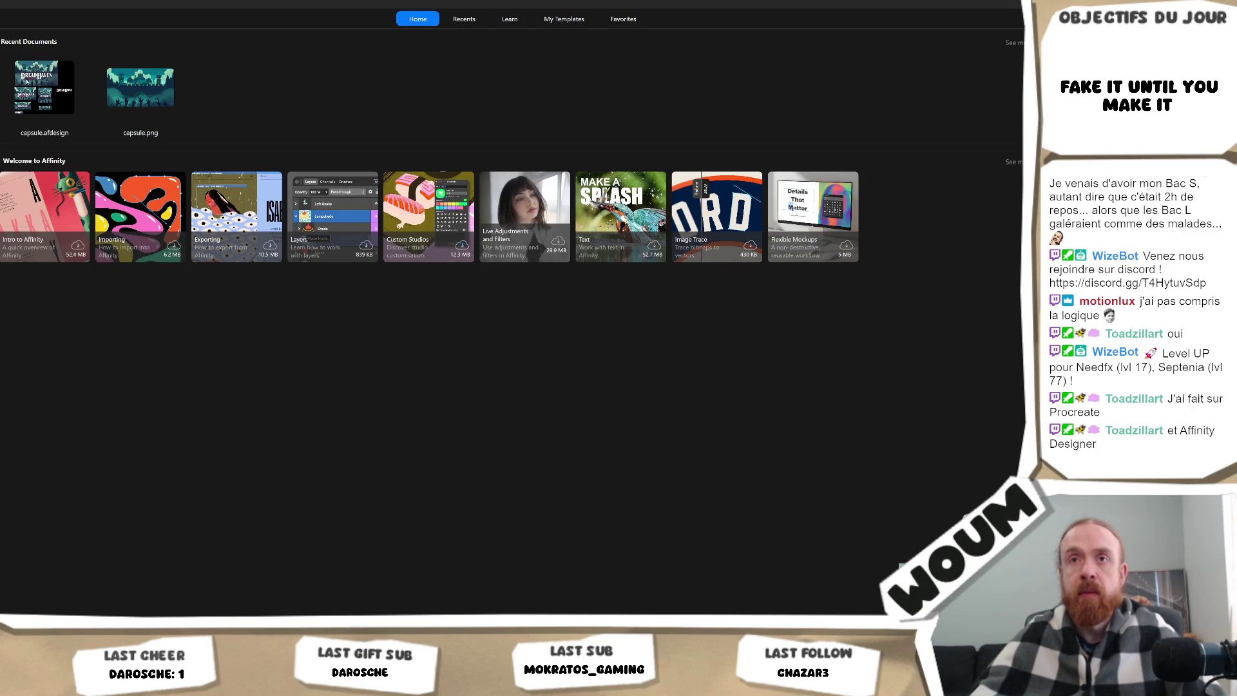
# Alt+Tab away from Affinity's home screen back toward Unity.
pyautogui.hotkey('alt', 'Tab')
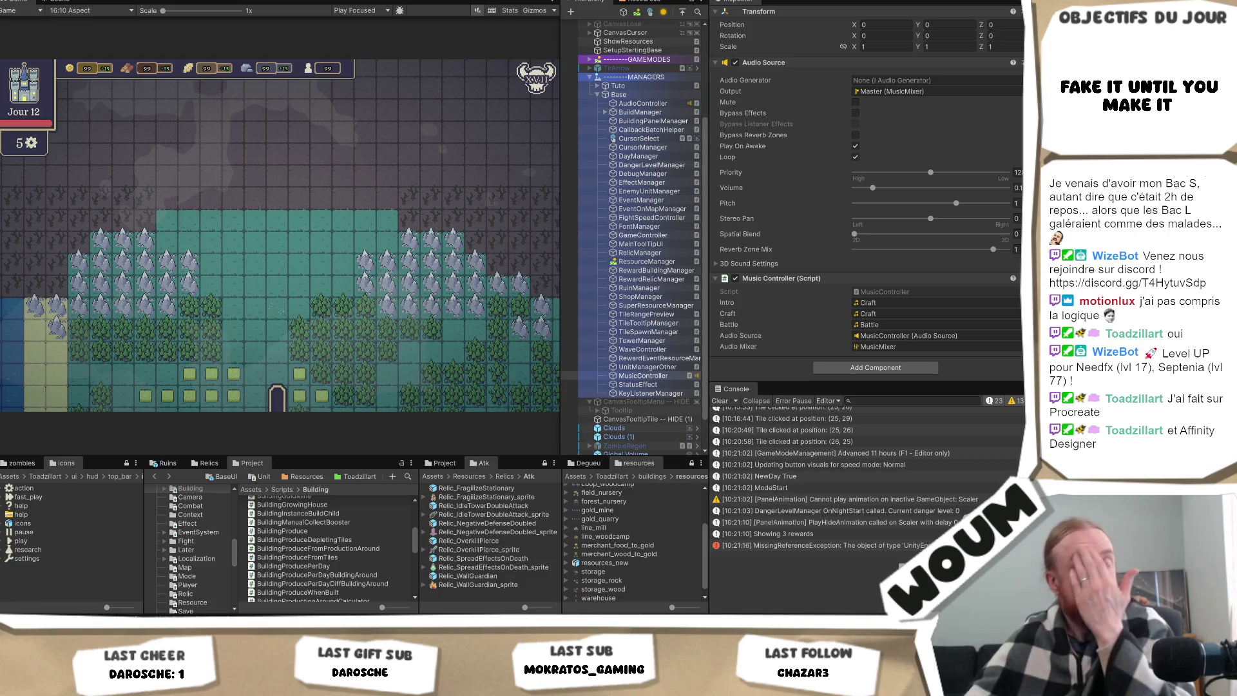
# Bring up capsule.afdesign, zoom onto the original artboard and select a group on it.
pyautogui.hotkey('alt', 'Tab')
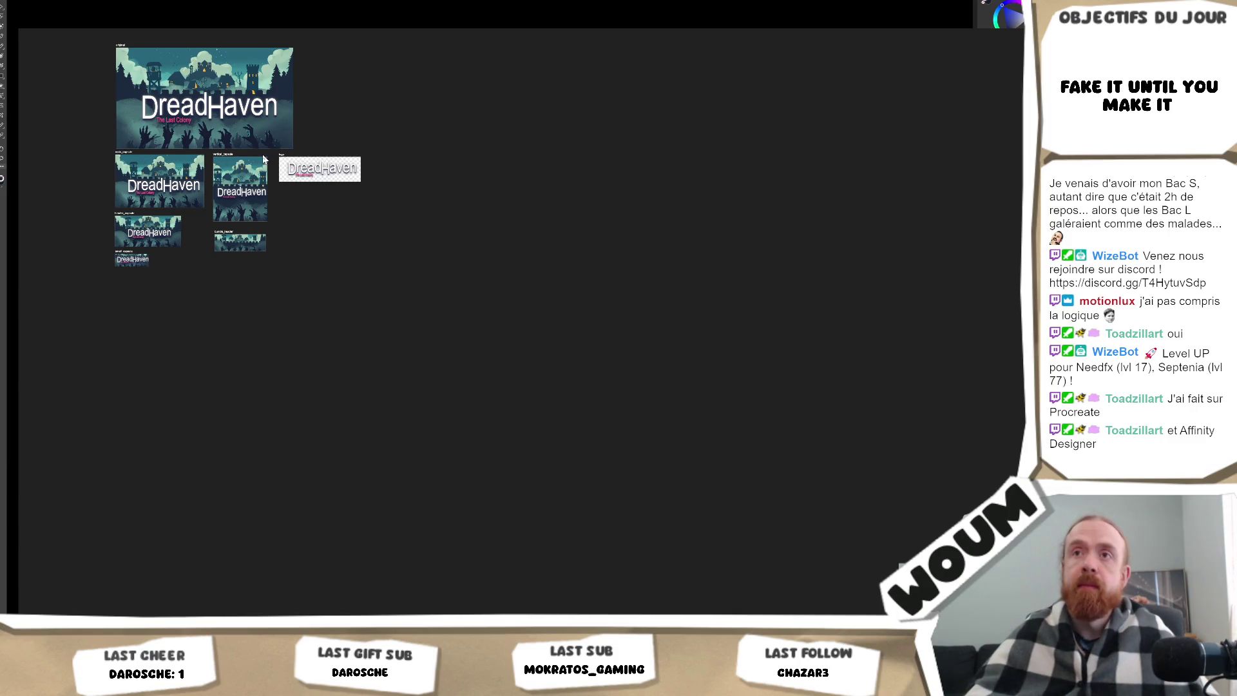
pyautogui.scroll(5, 425, 217)
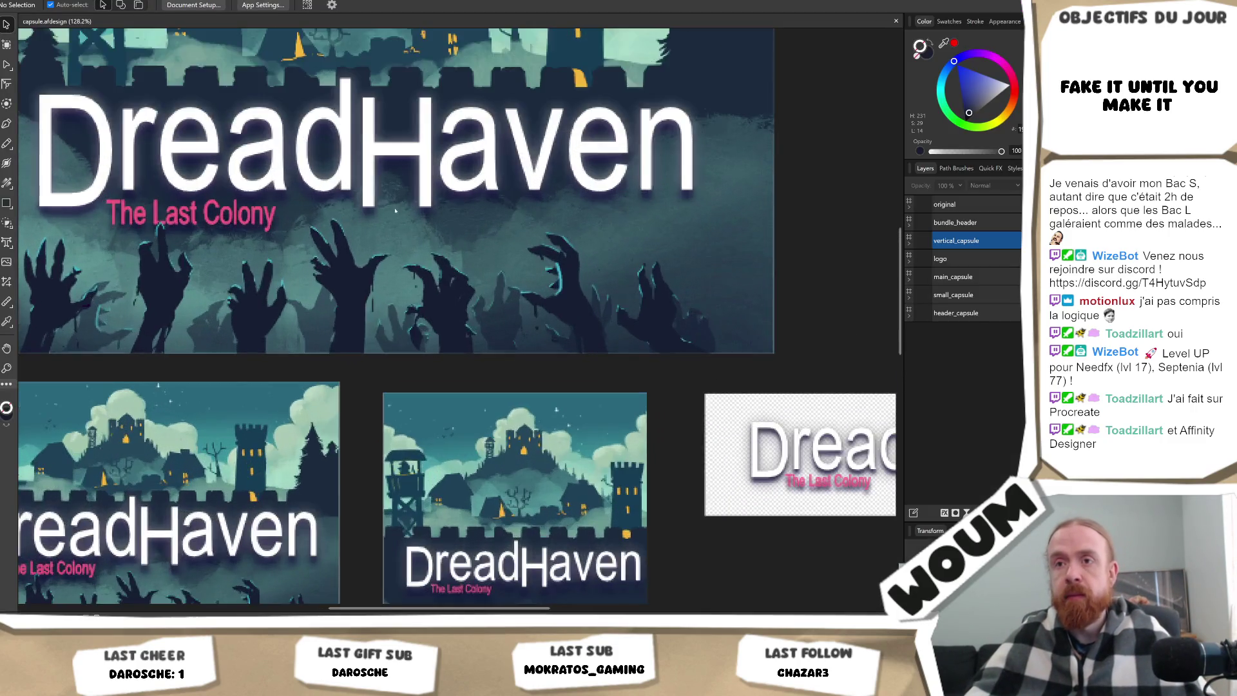
pyautogui.moveTo(342, 224)
pyautogui.mouseDown()
pyautogui.moveTo(456, 267)
pyautogui.moveTo(460, 292)
pyautogui.mouseUp()
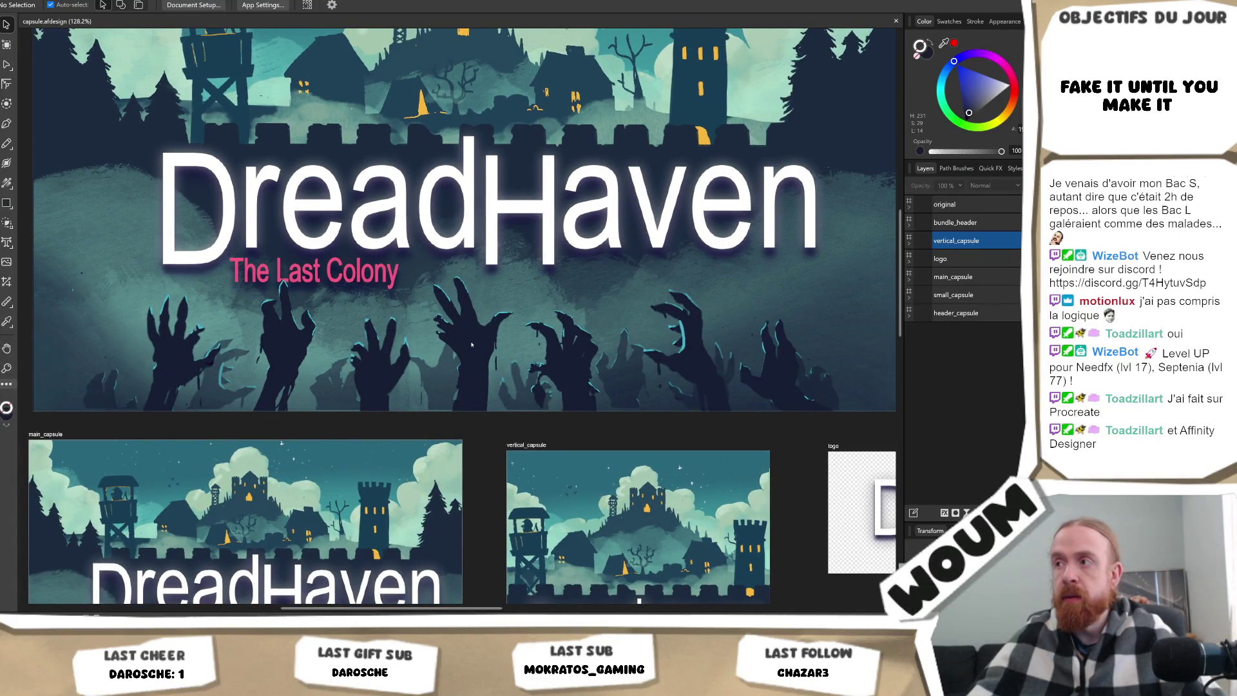
pyautogui.click(472, 346)
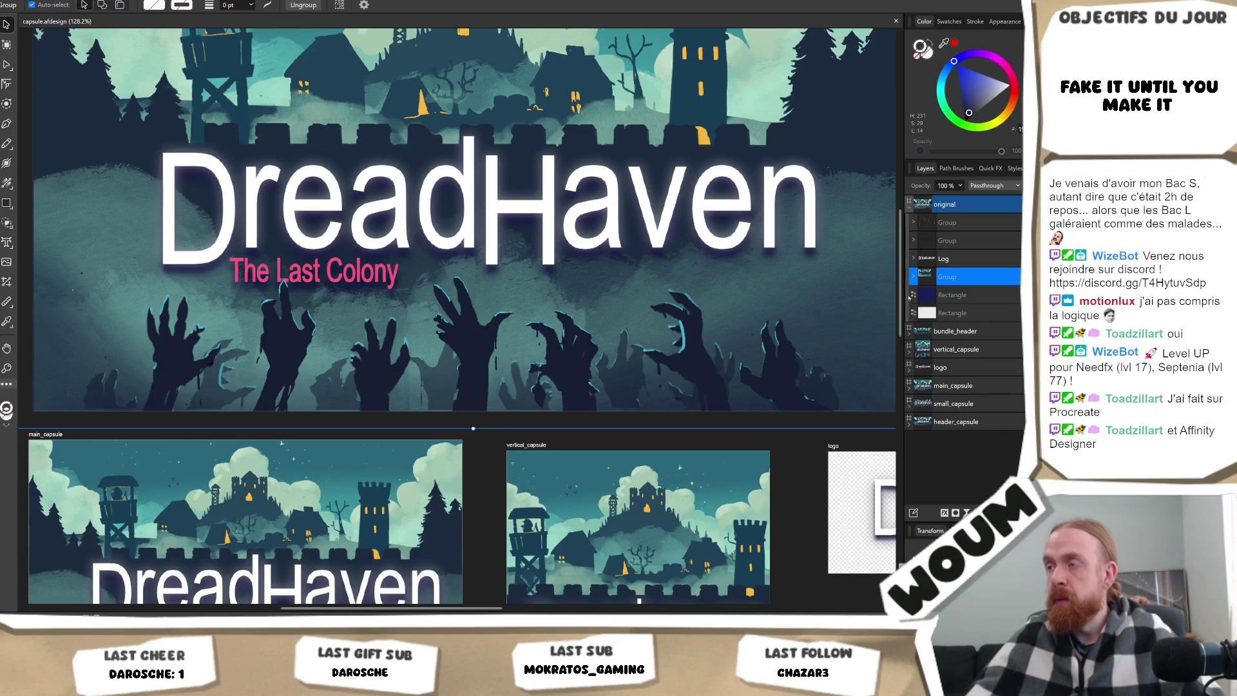
# Toggle the background layer off and on, then expand the group holding the test_capsule images.
pyautogui.click(1017, 276)
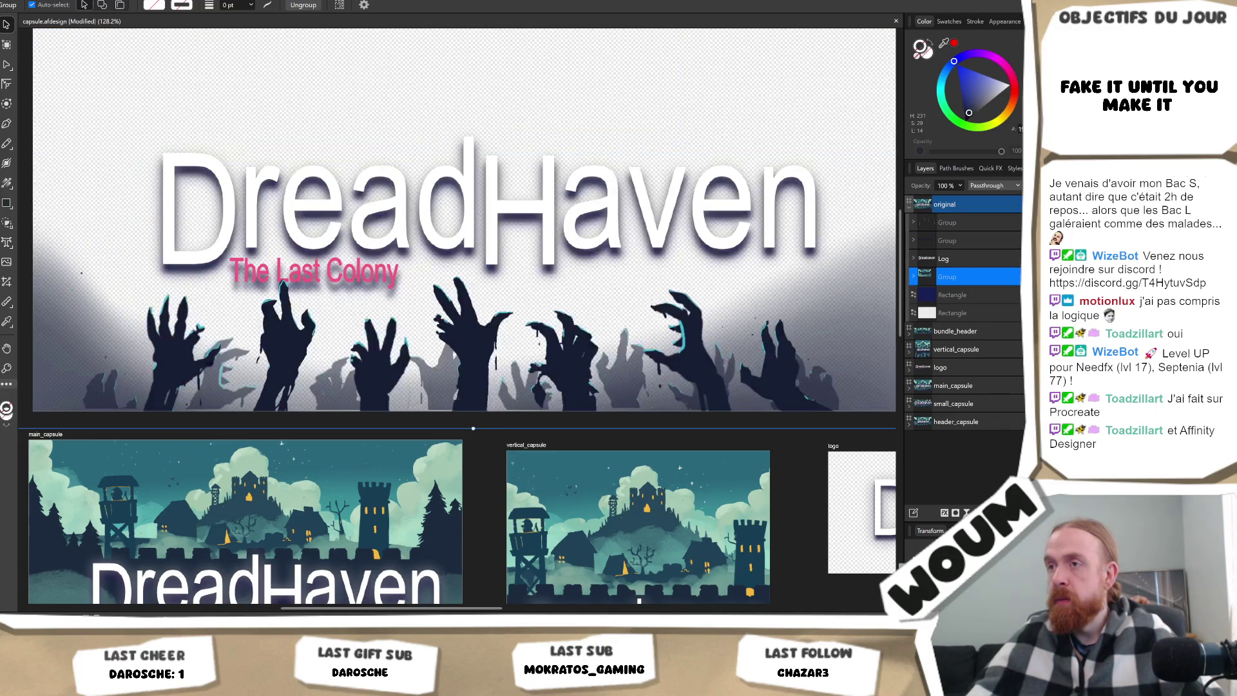
pyautogui.click(1017, 277)
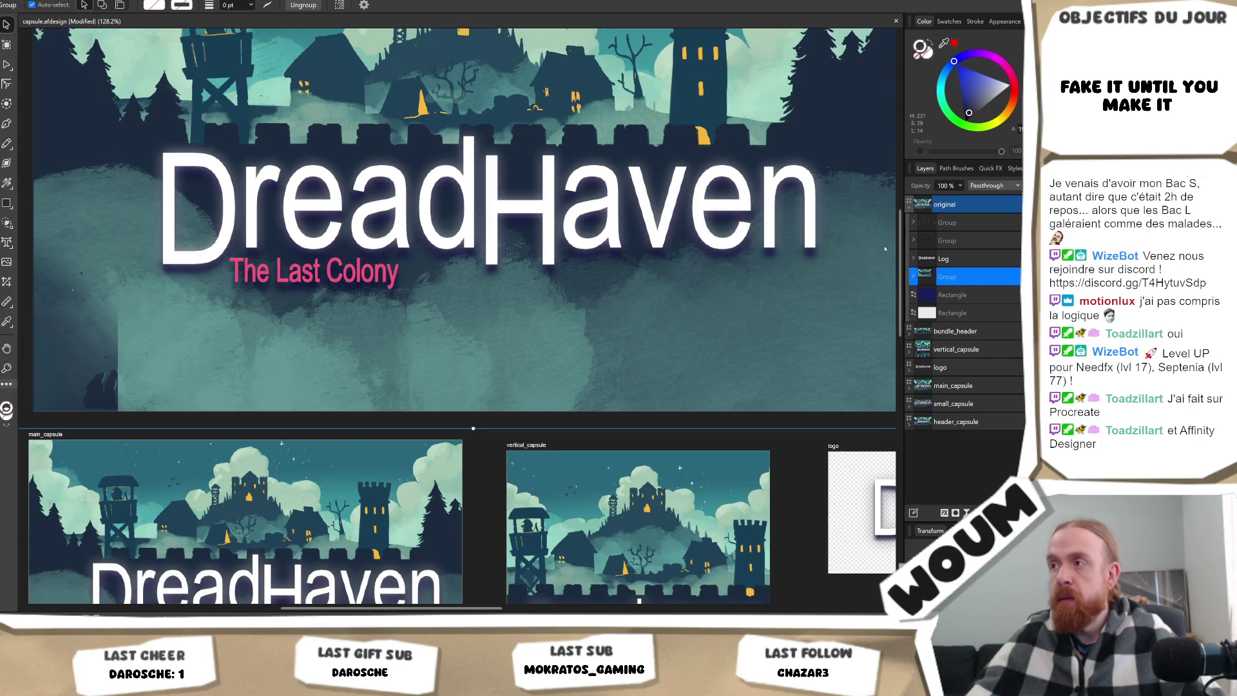
pyautogui.click(914, 240)
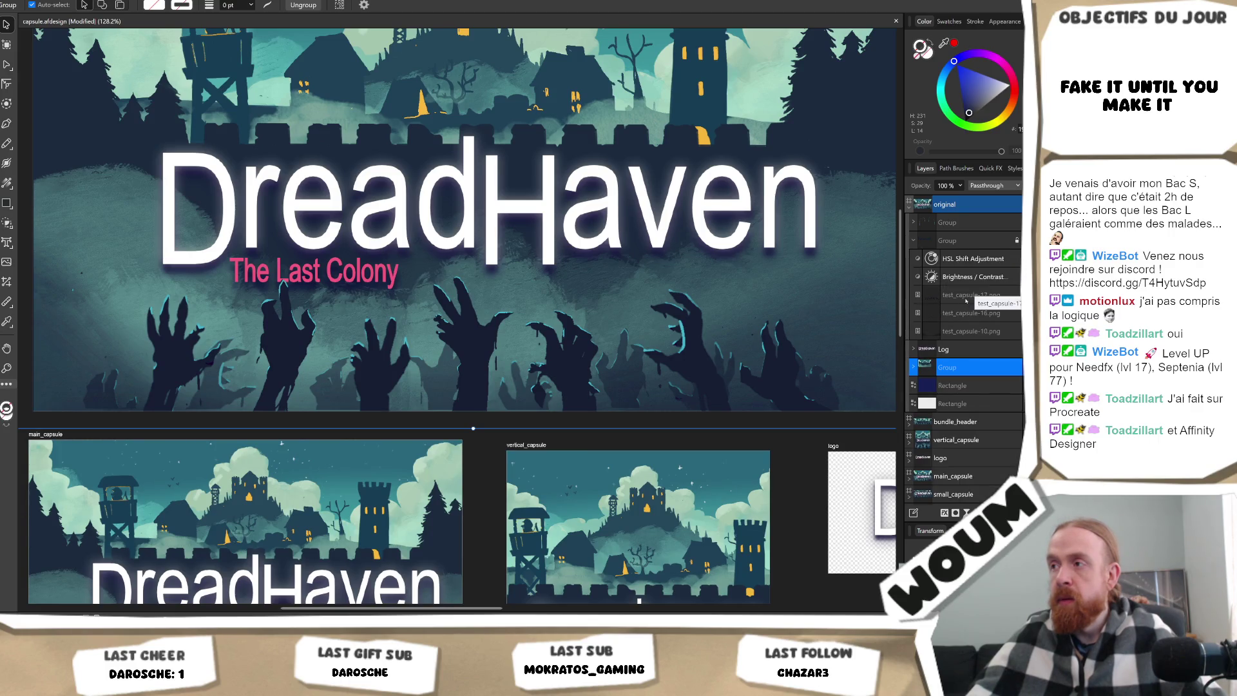
# Select test_capsule-17.png, toggle its visibility to compare, and isolate it on transparency.
pyautogui.click(947, 298)
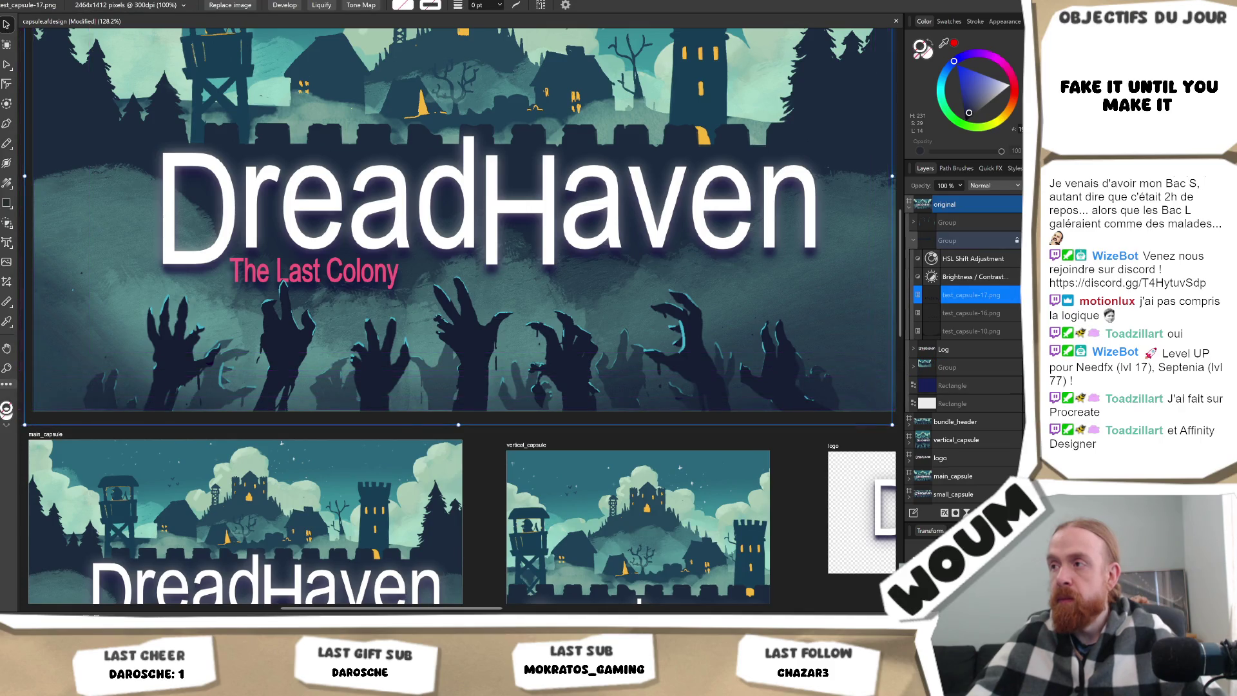
pyautogui.click(917, 294)
pyautogui.click(918, 294)
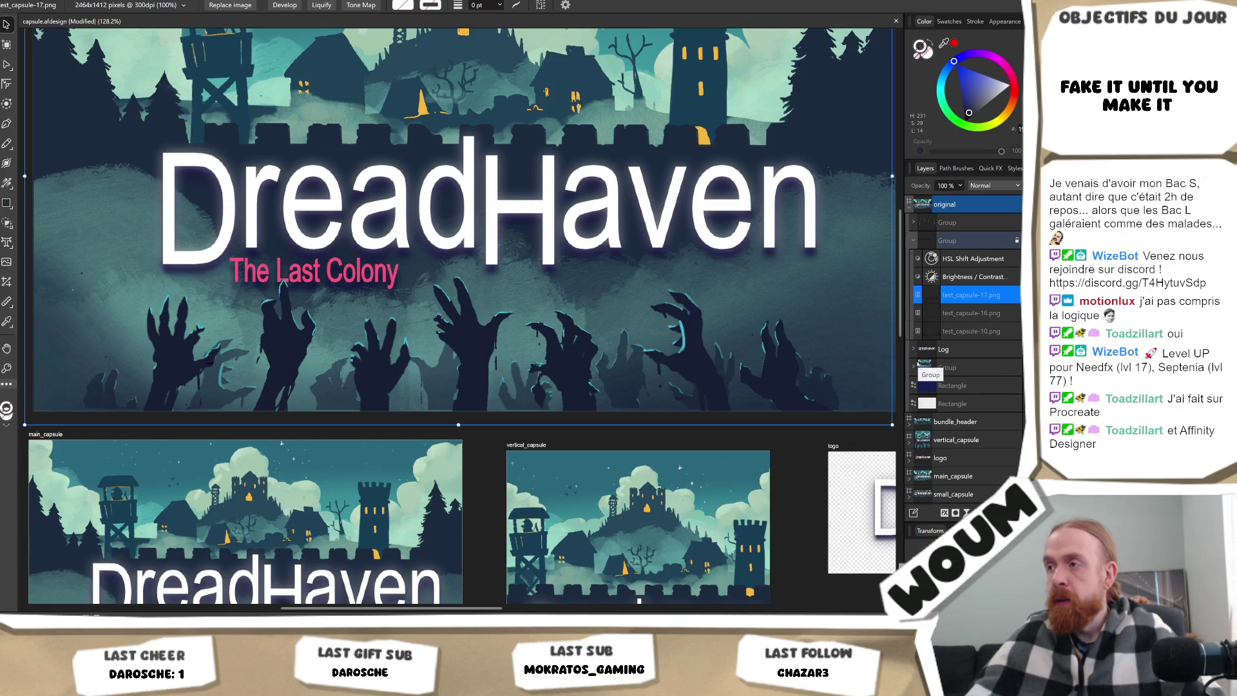
pyautogui.keyDown('alt'); pyautogui.click(931, 294); pyautogui.keyUp('alt')
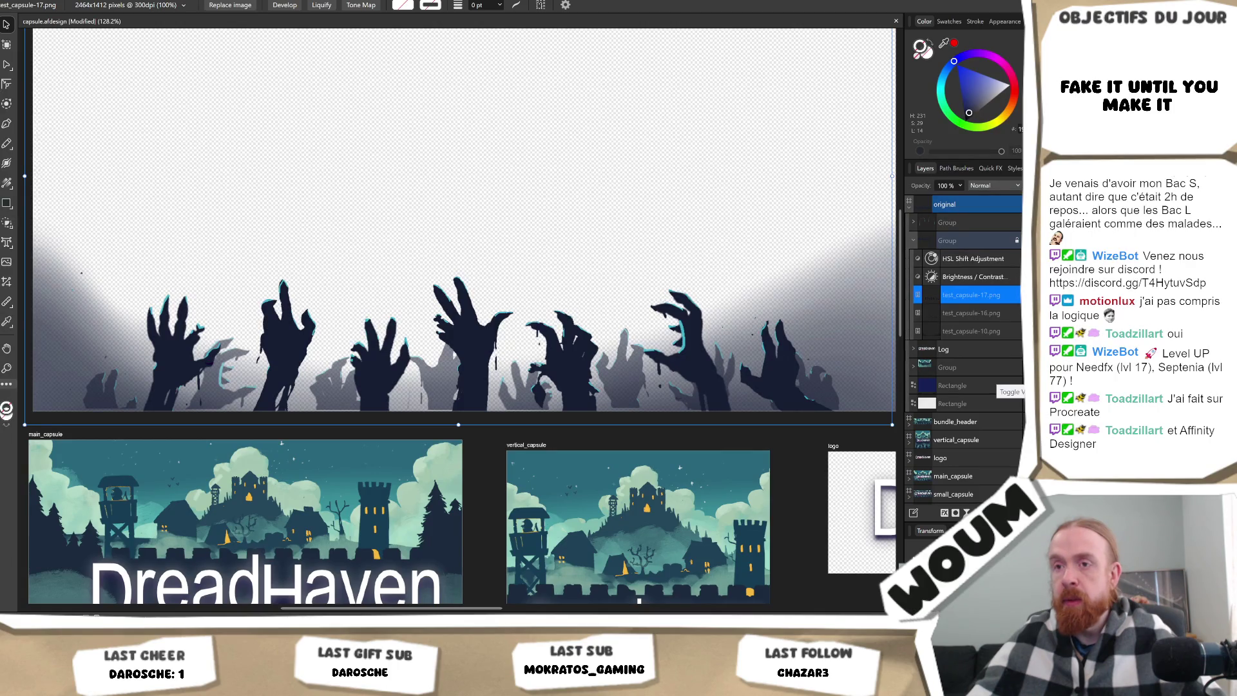
# Toggle the hands layer off and on, then select the Brightness / Contrast adjustment.
pyautogui.scroll(2, 388, 303)
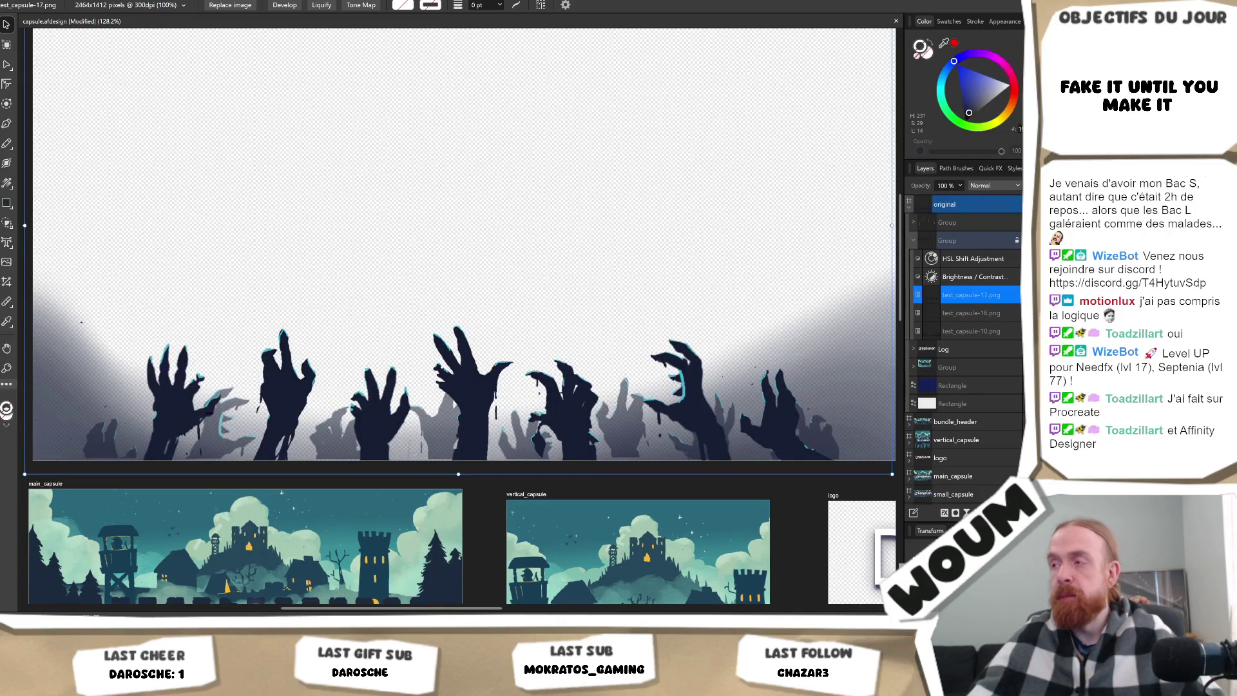
pyautogui.click(1017, 294)
pyautogui.click(1017, 295)
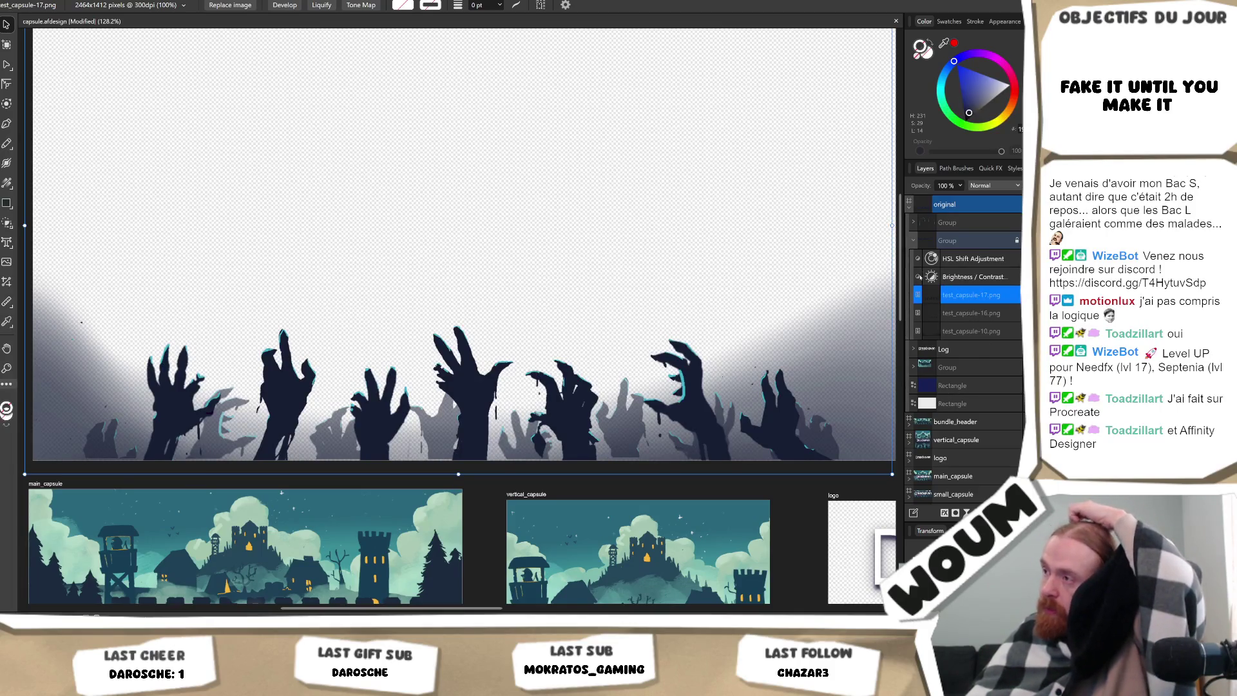
pyautogui.click(970, 277)
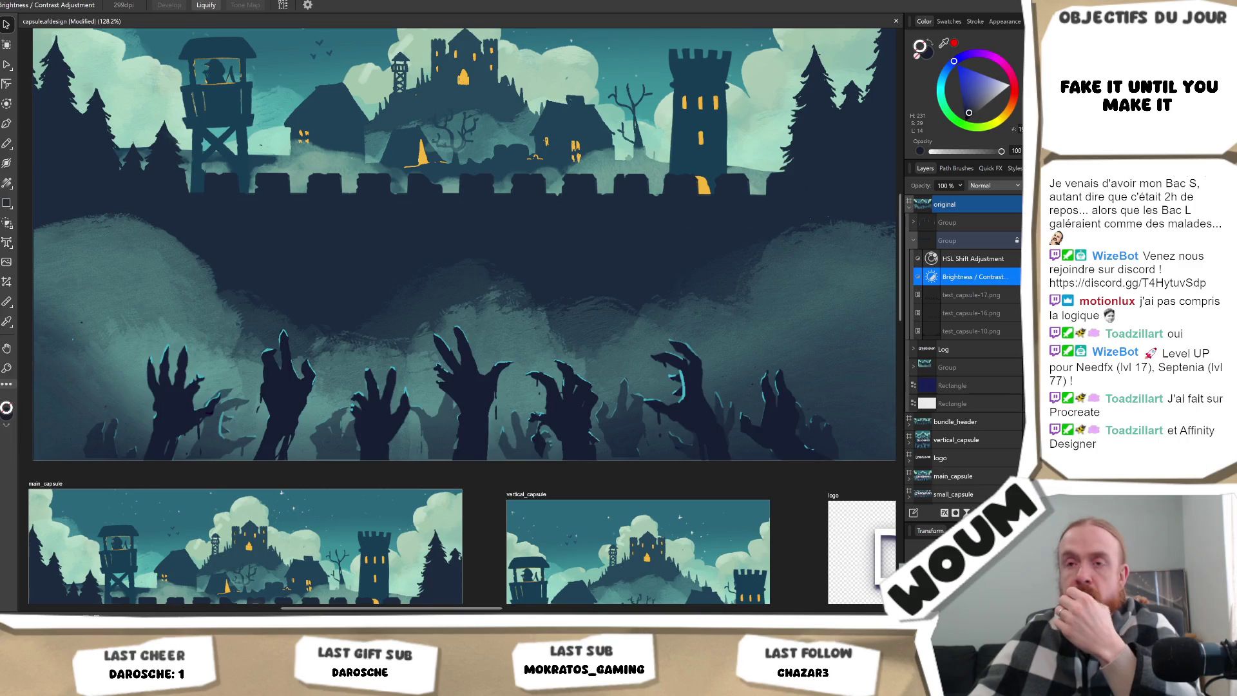
# Select the test_capsule-10.png image layer in the Layers panel.
pyautogui.click(990, 331)
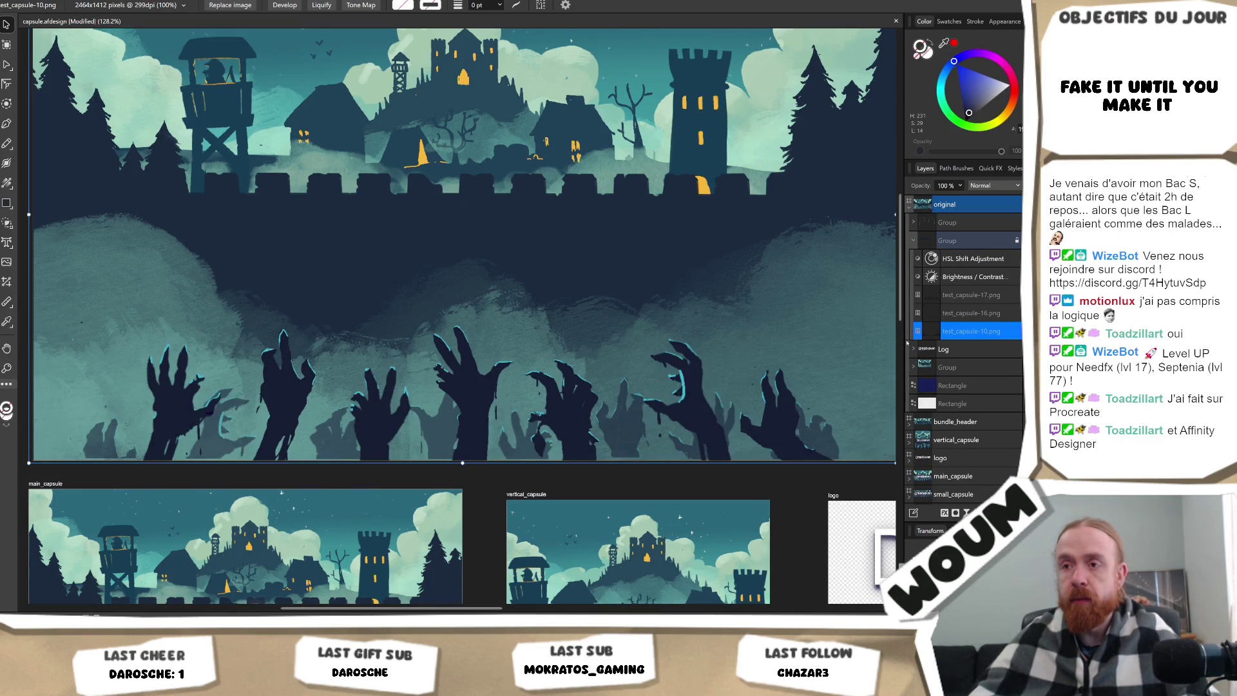
# Select the Group that holds the background images.
pyautogui.scroll(2, 501, 165)
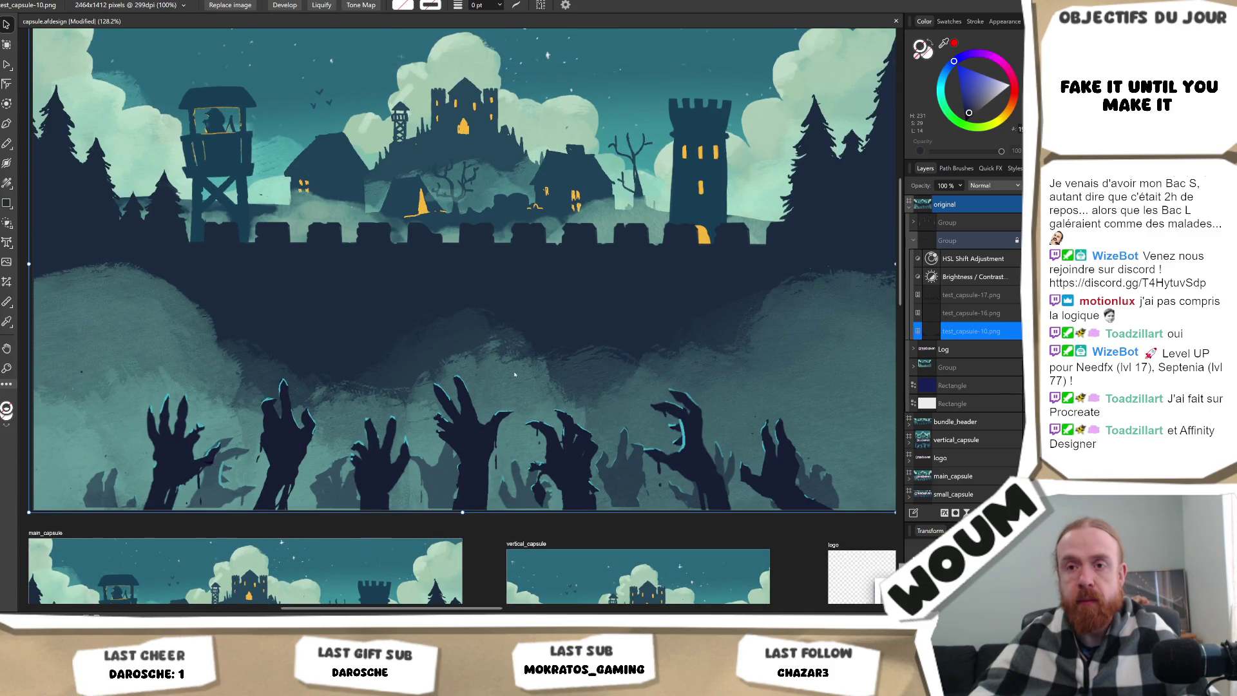
pyautogui.scroll(-3, 390, 425)
pyautogui.scroll(5, 269, 399)
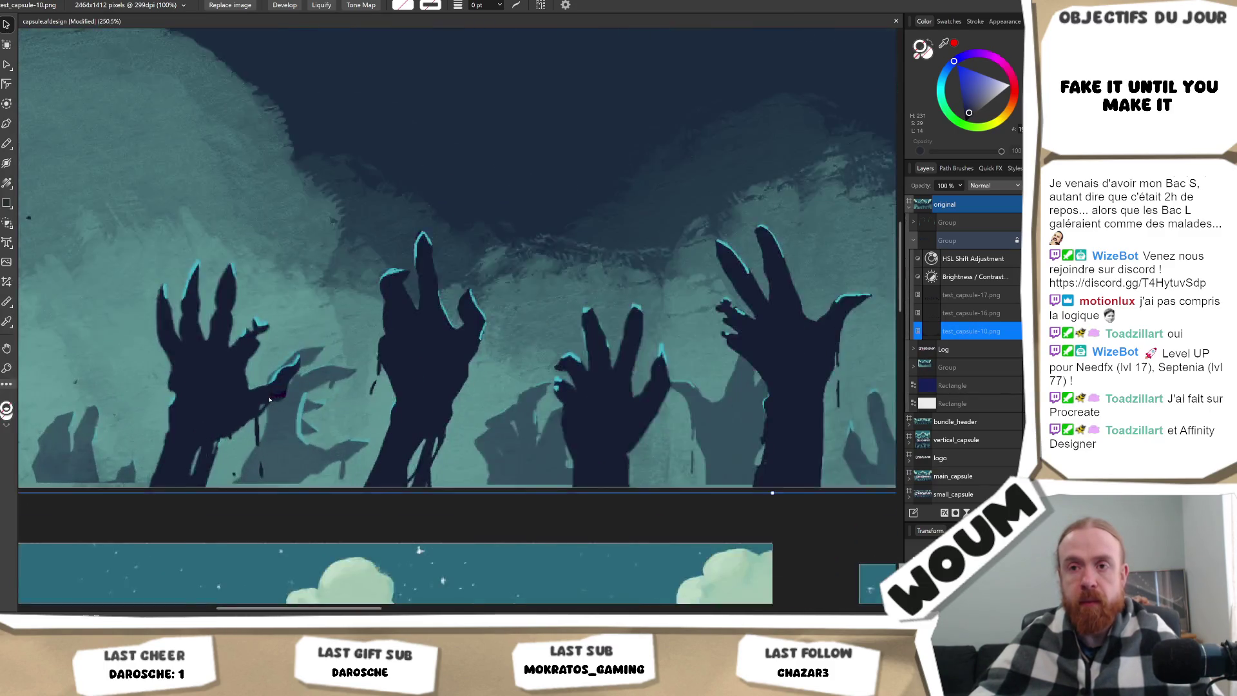
pyautogui.scroll(-3, 413, 395)
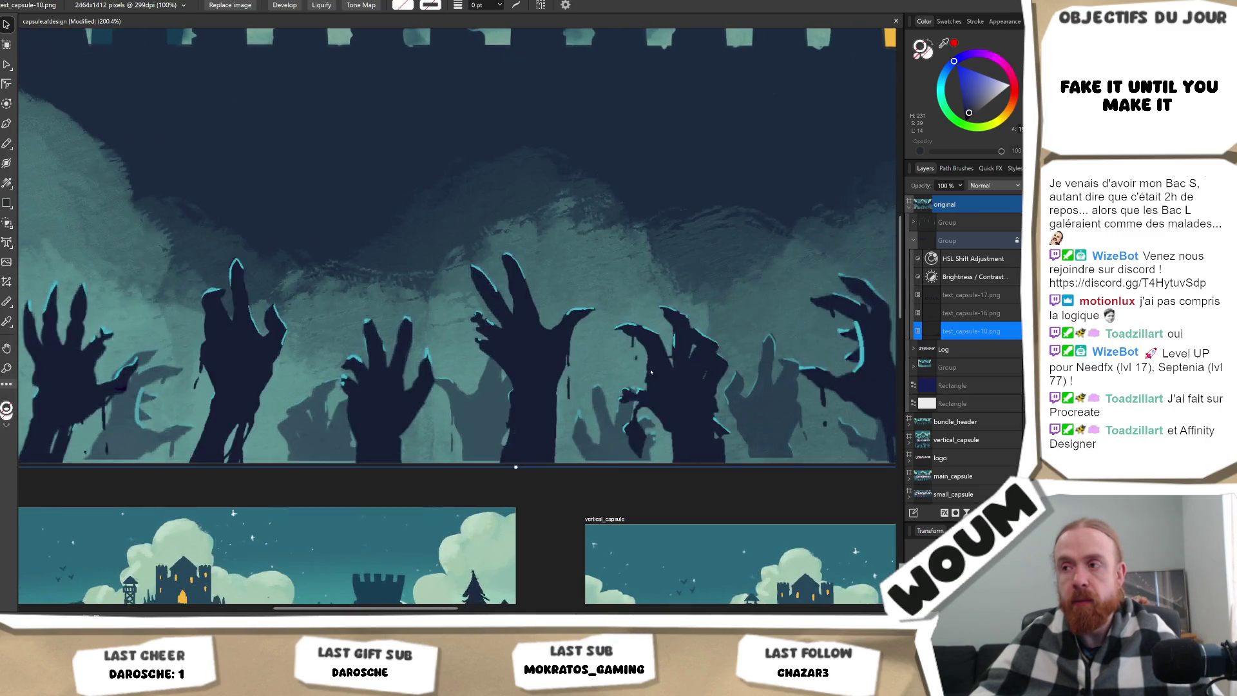
pyautogui.scroll(-1, 387, 374)
pyautogui.scroll(-2, 425, 360)
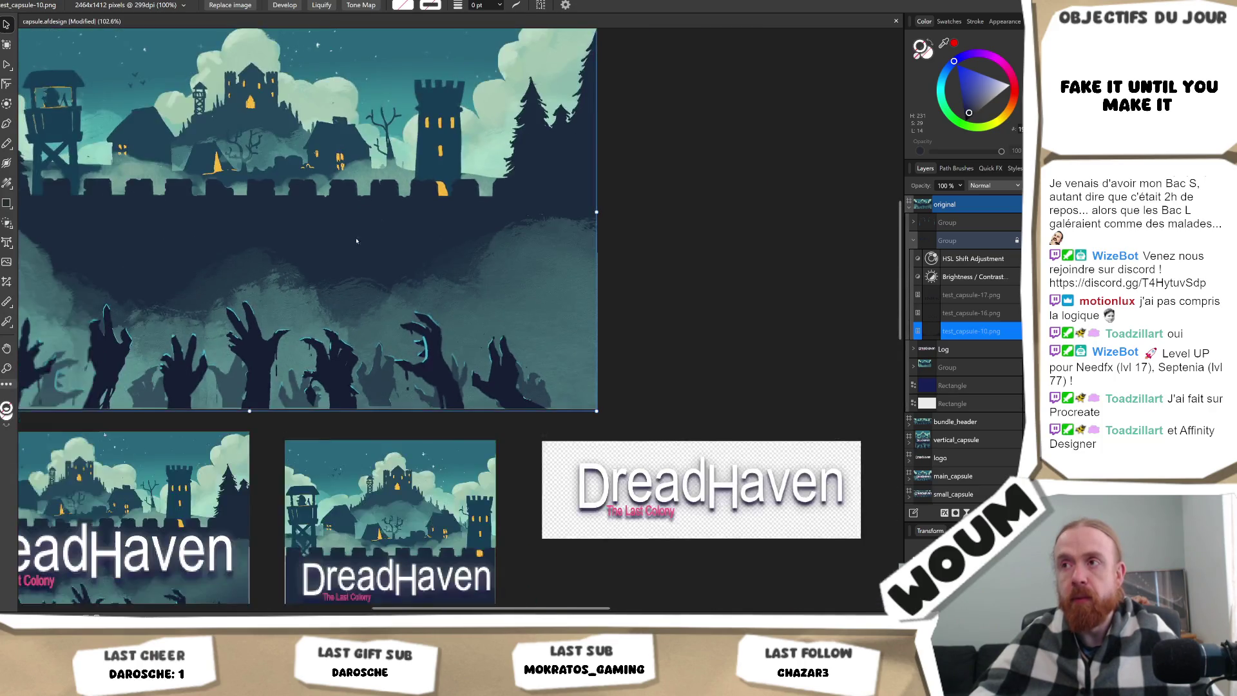
pyautogui.scroll(1, 257, 361)
pyautogui.scroll(3, 159, 365)
pyautogui.scroll(2, 250, 348)
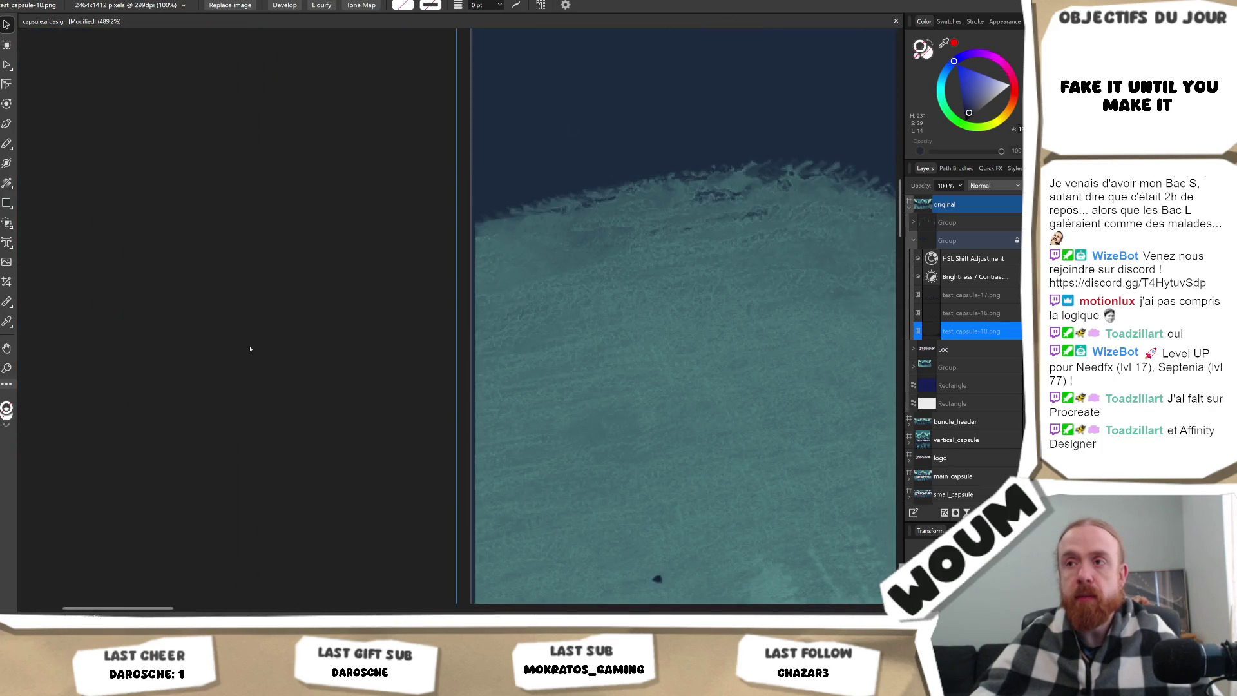
pyautogui.scroll(-8, 249, 348)
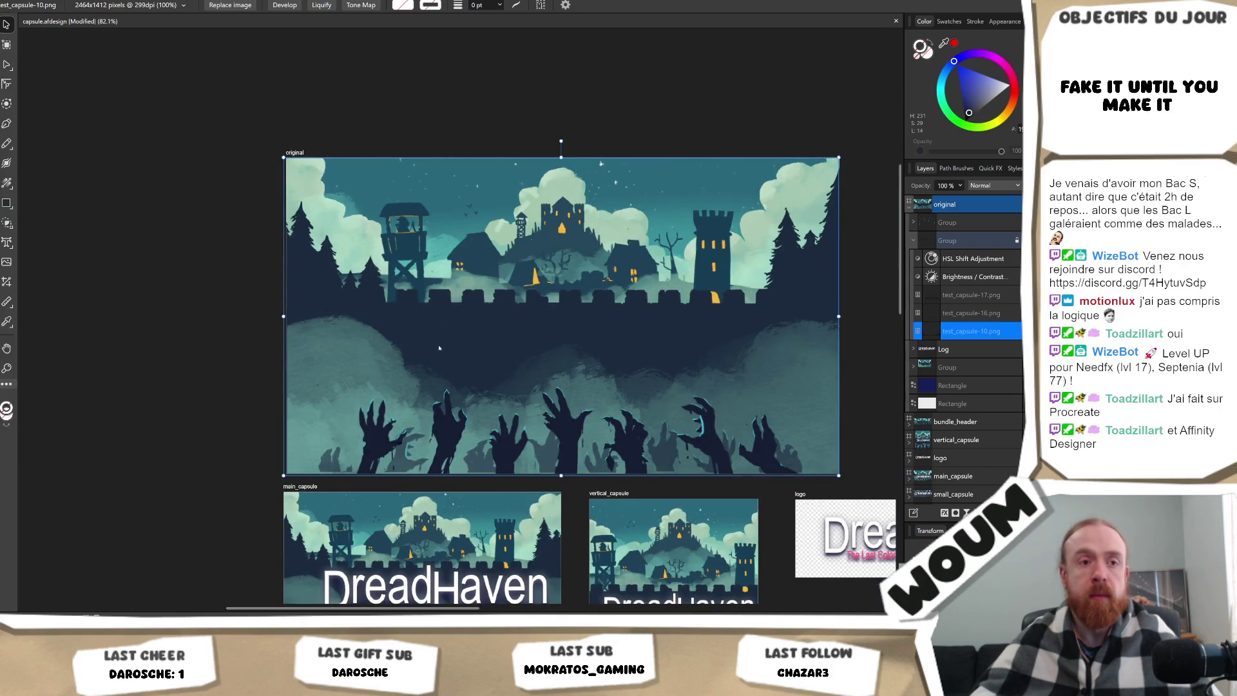
pyautogui.hscroll(5, 439, 348)
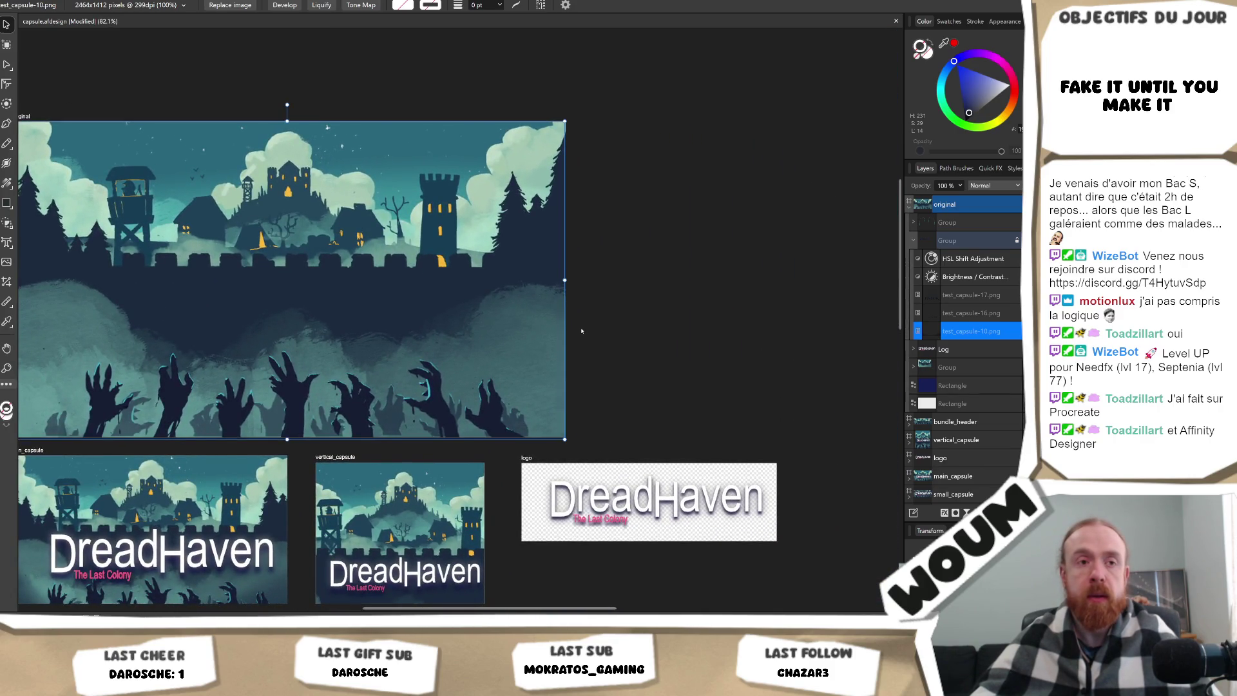
pyautogui.scroll(4, 581, 331)
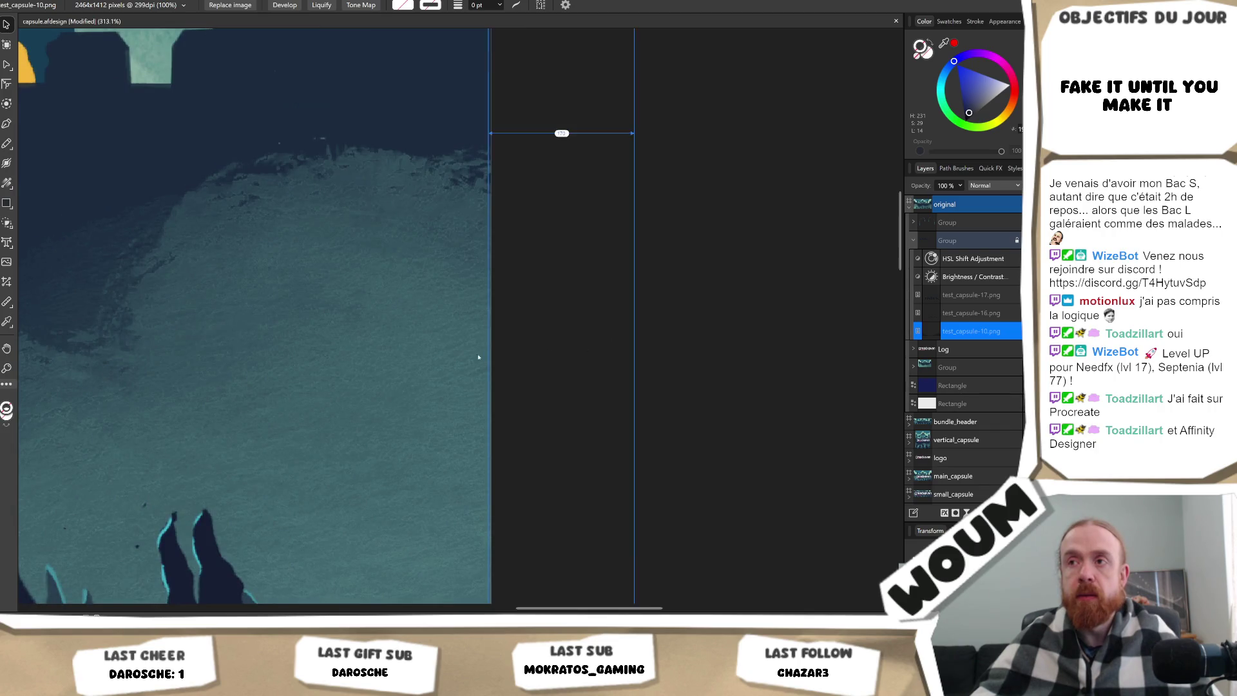
pyautogui.scroll(-10, 478, 357)
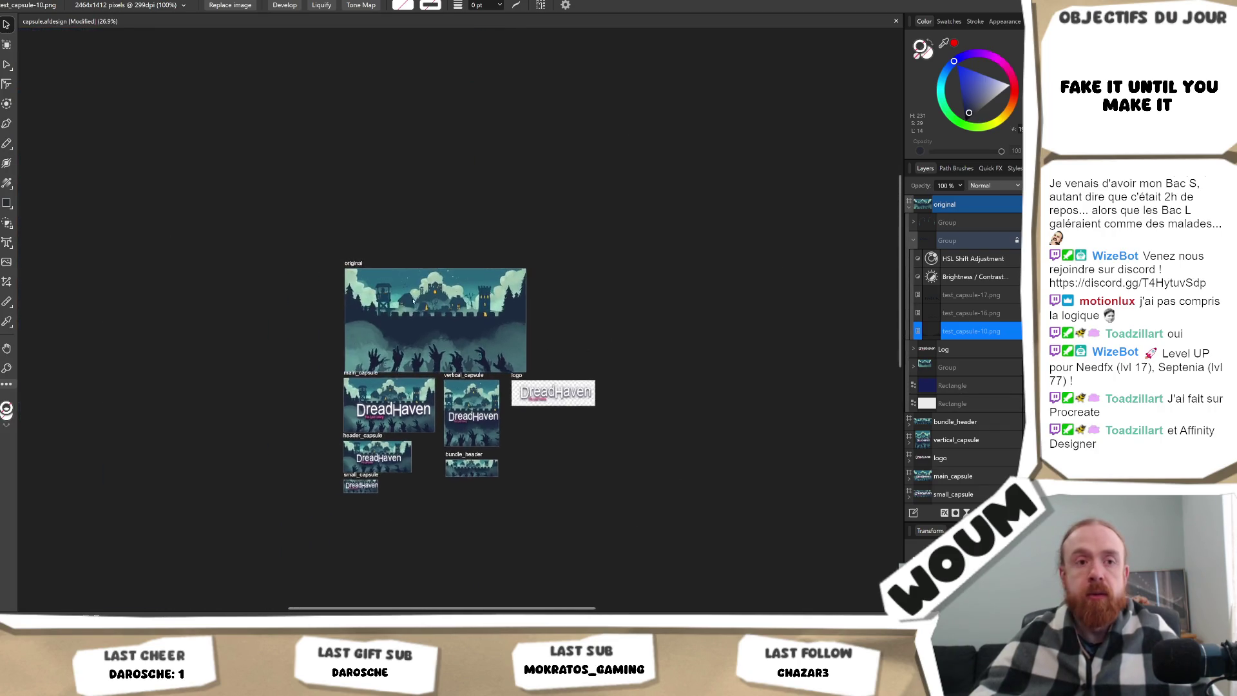
pyautogui.scroll(8, 412, 300)
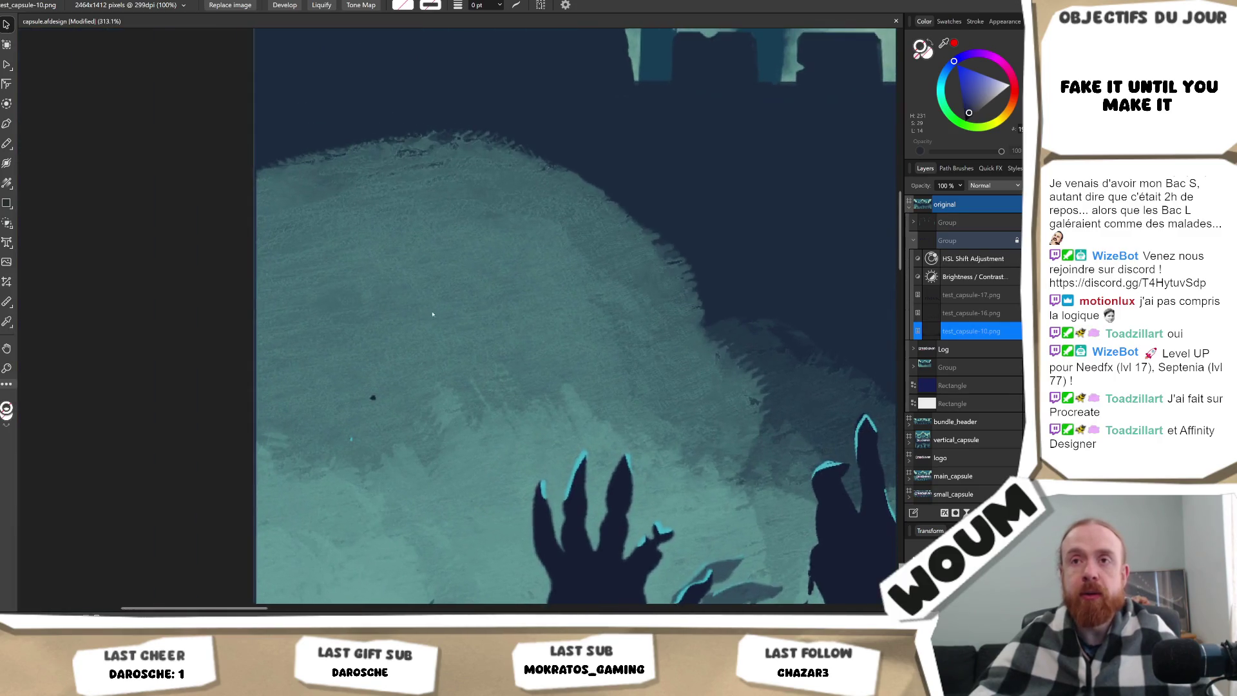
pyautogui.scroll(4, 433, 314)
pyautogui.click(408, 231)
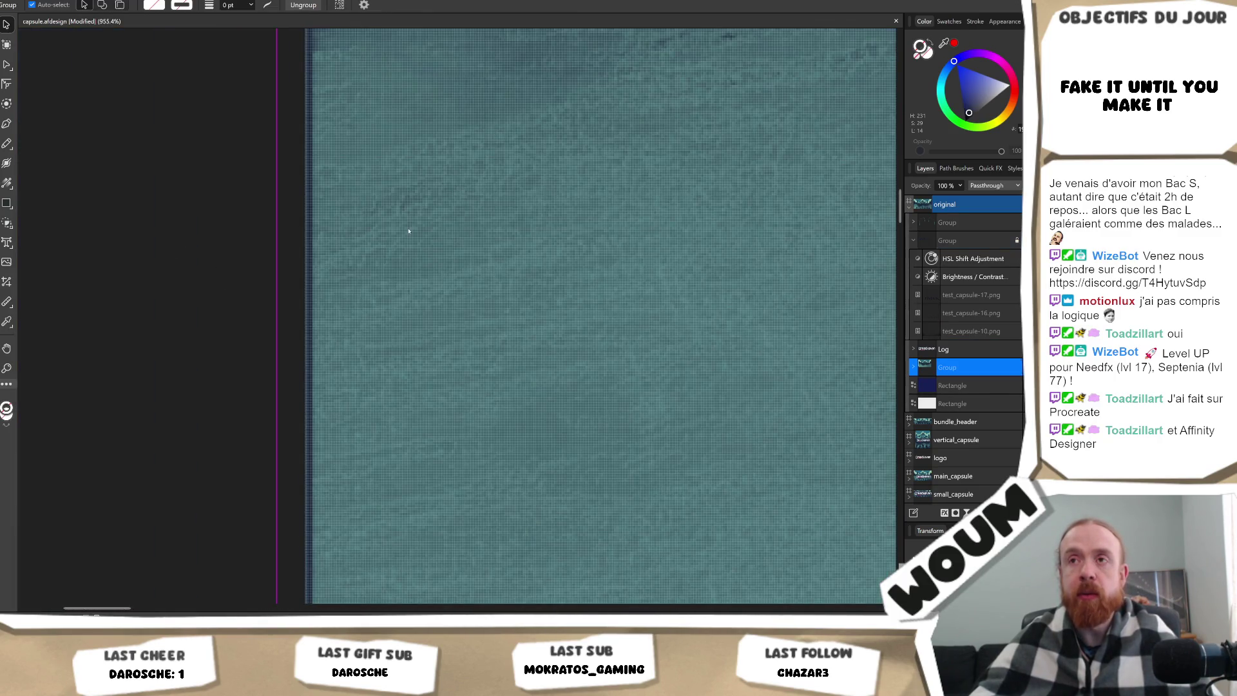
# Expand the Group and select the test_capsule-8.png hill image.
pyautogui.scroll(-10, 451, 251)
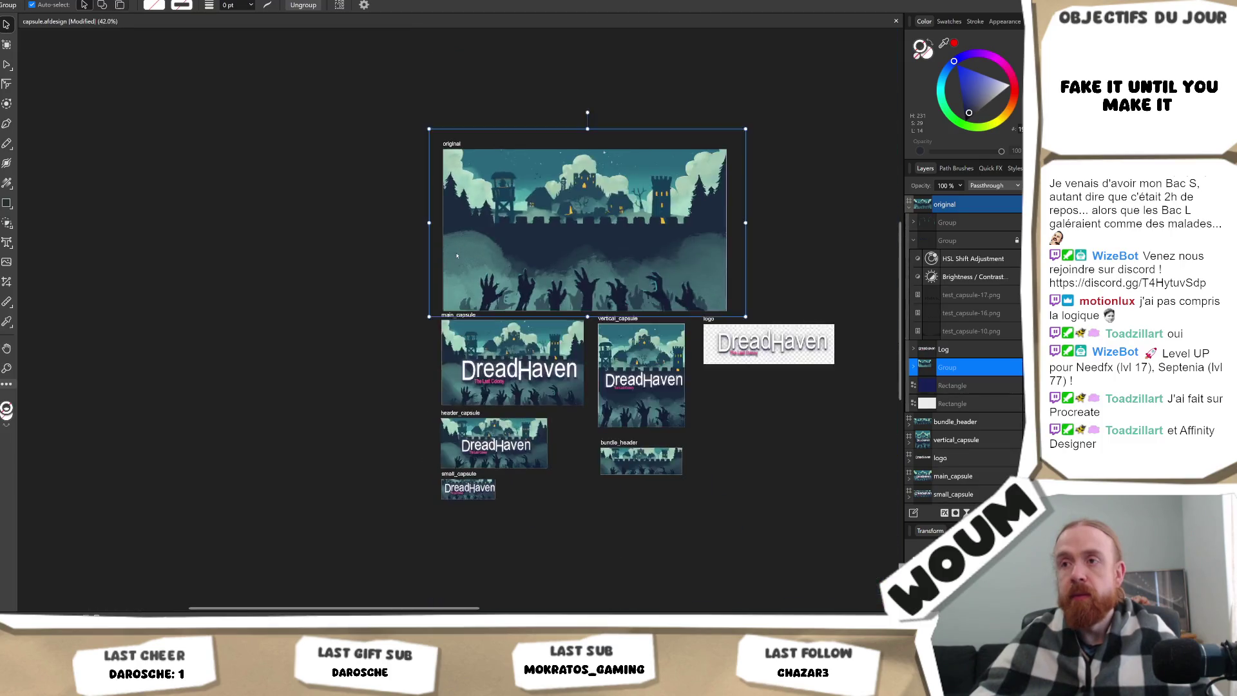
pyautogui.scroll(4, 457, 256)
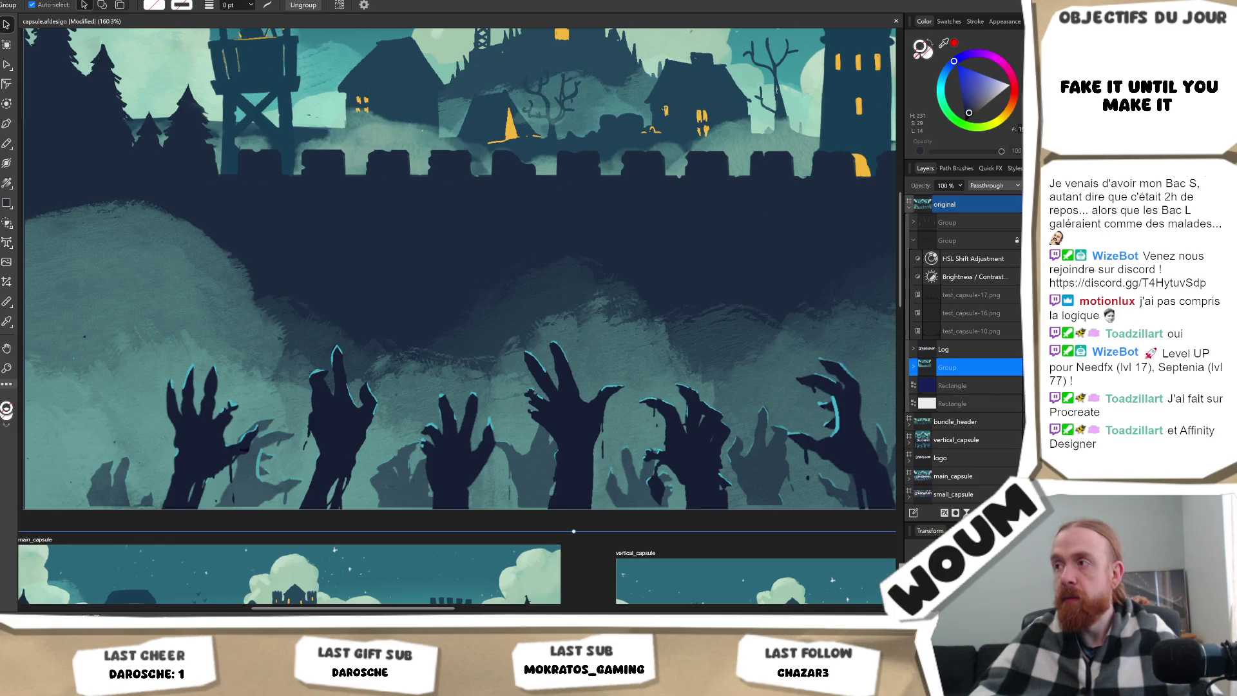
pyautogui.scroll(-1, 545, 265)
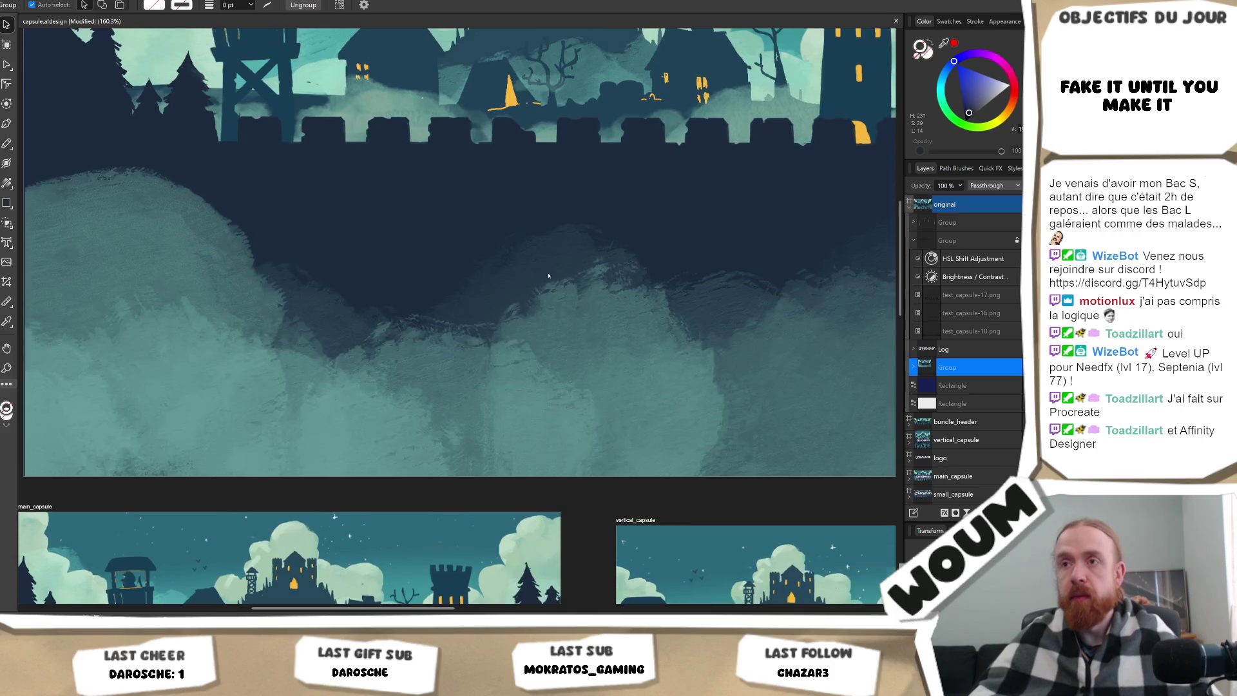
pyautogui.scroll(-3, 545, 265)
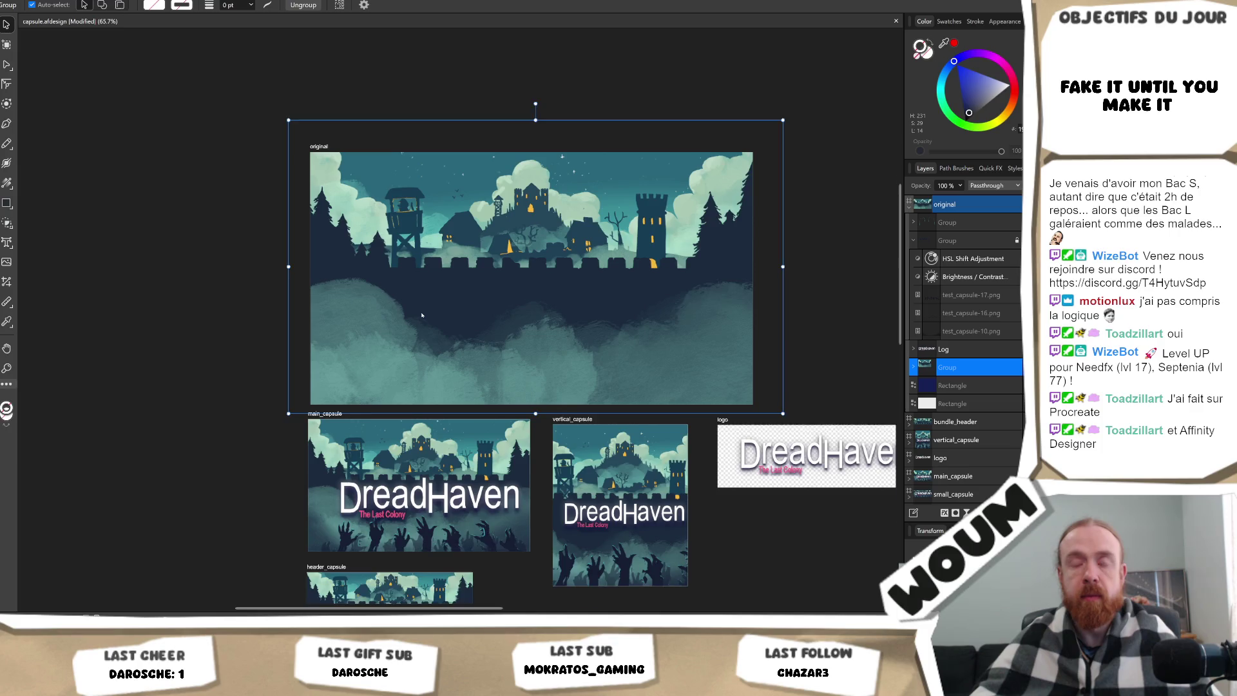
pyautogui.scroll(1, 425, 317)
pyautogui.scroll(2, 477, 341)
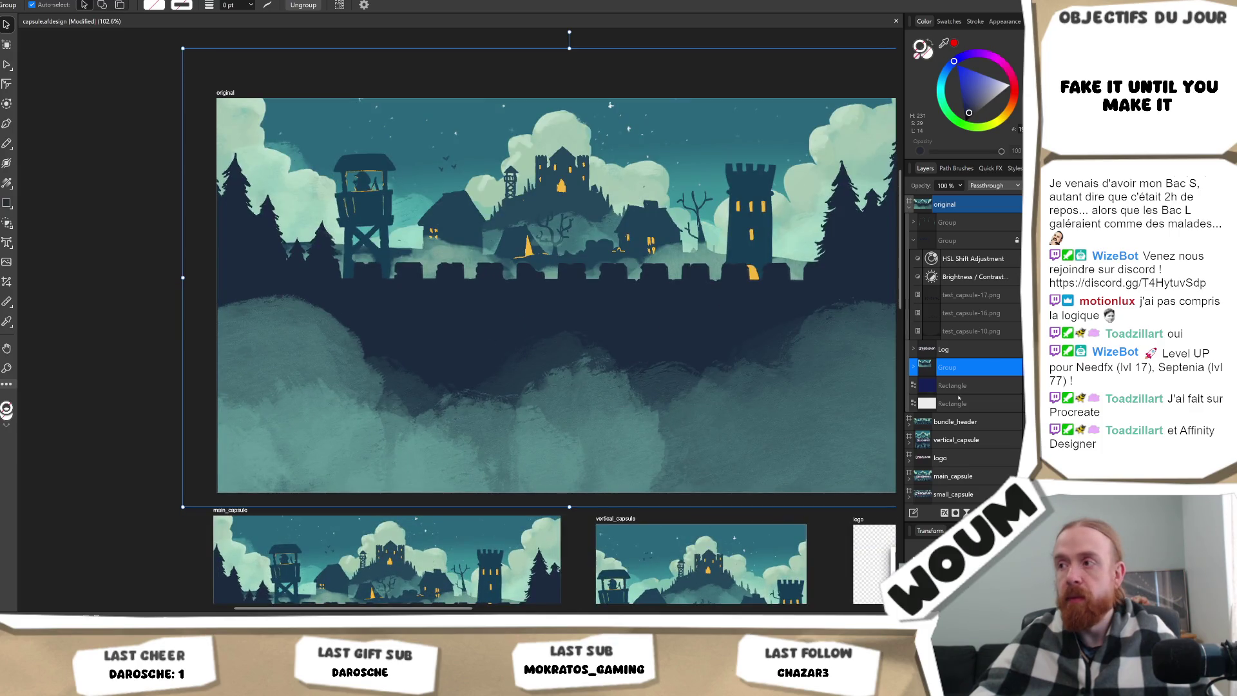
pyautogui.click(913, 367)
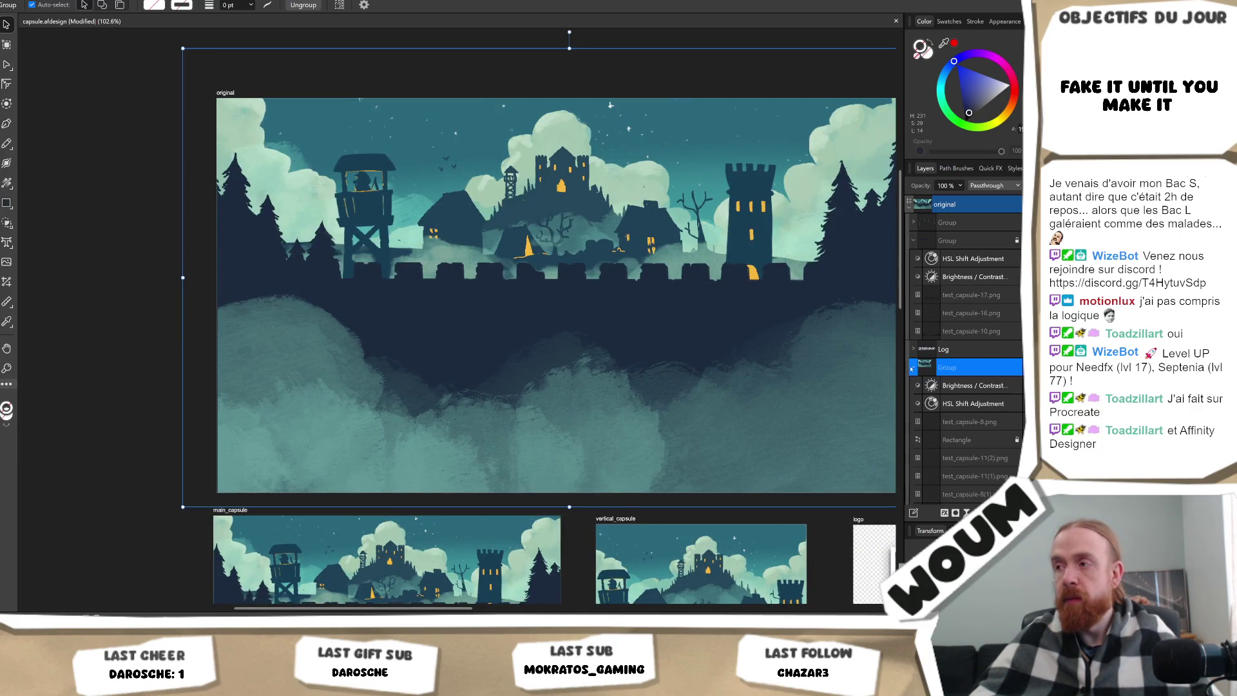
pyautogui.click(968, 423)
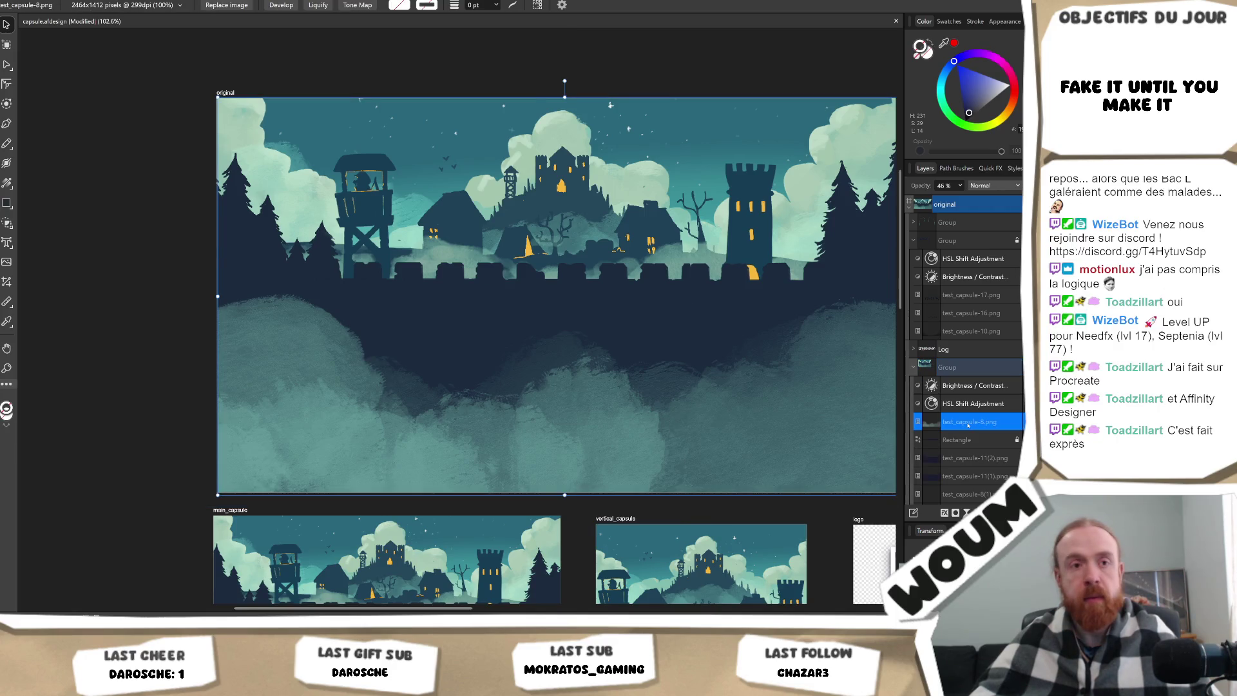
# Stretch the hill image's left edge slightly outward to a width of 2467 px.
pyautogui.hscroll(-3, 597, 319)
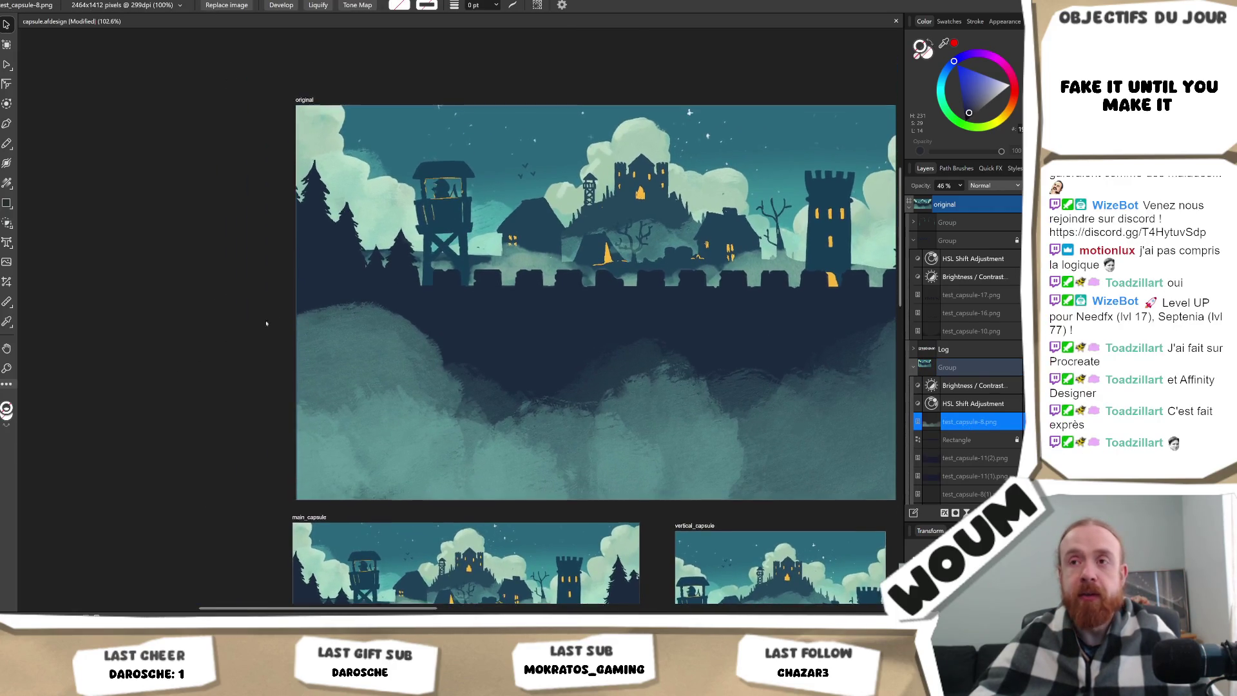
pyautogui.scroll(5, 322, 391)
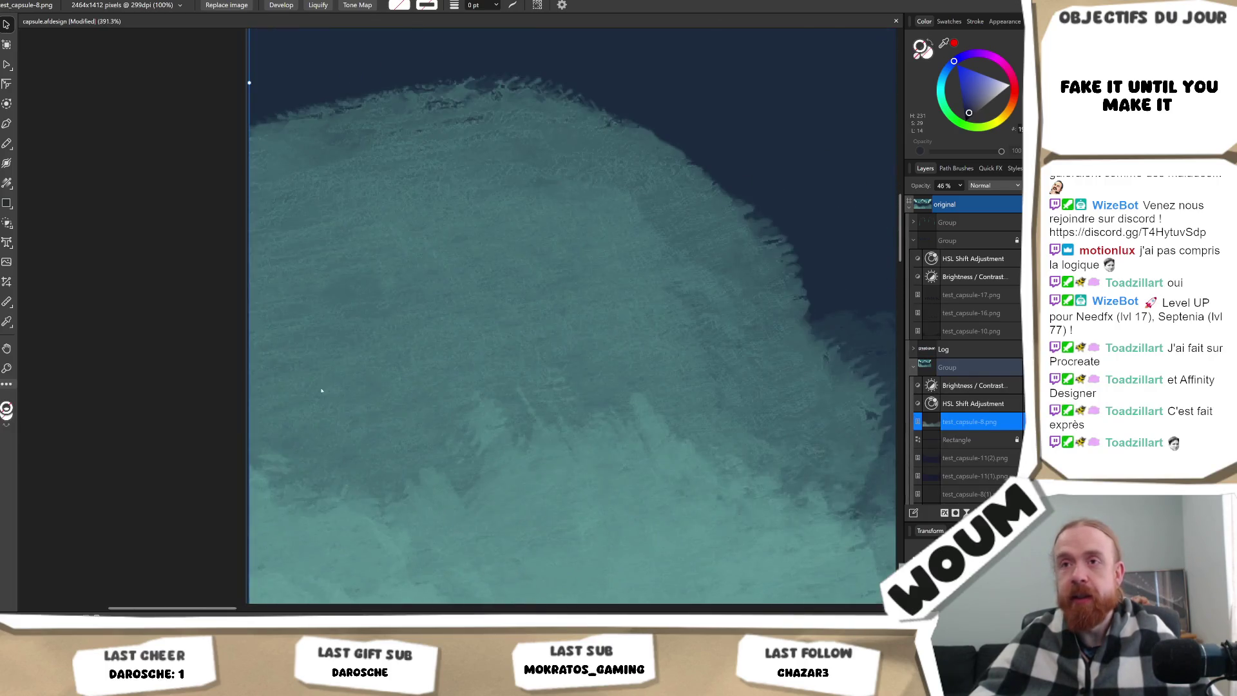
pyautogui.moveTo(249, 82); pyautogui.dragTo(246, 82)
pyautogui.scroll(-2, 391, 229)
pyautogui.scroll(-8, 392, 229)
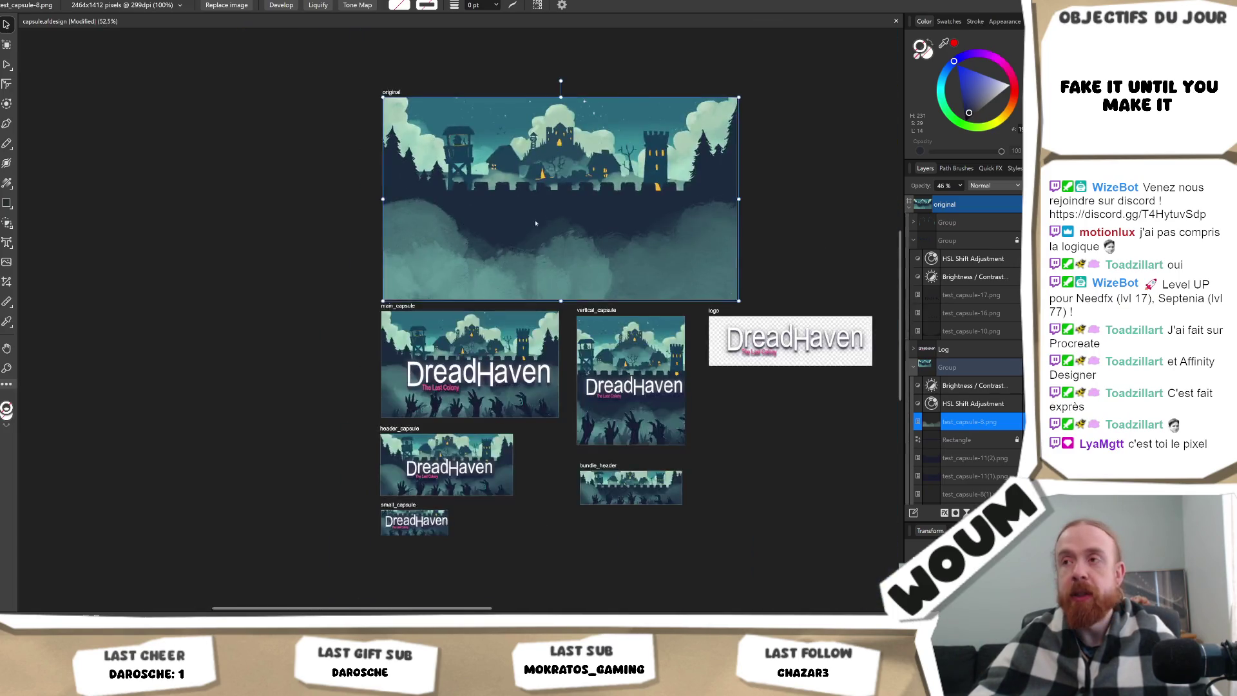
pyautogui.scroll(10, 482, 272)
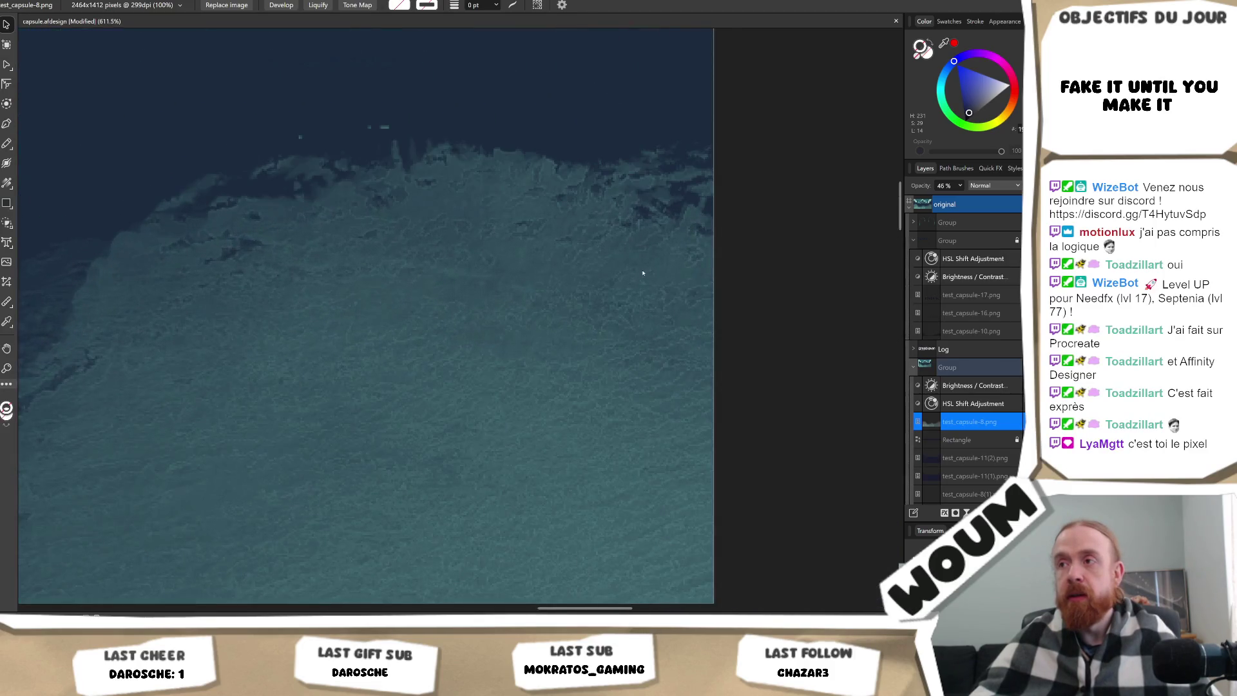
pyautogui.scroll(-10, 643, 274)
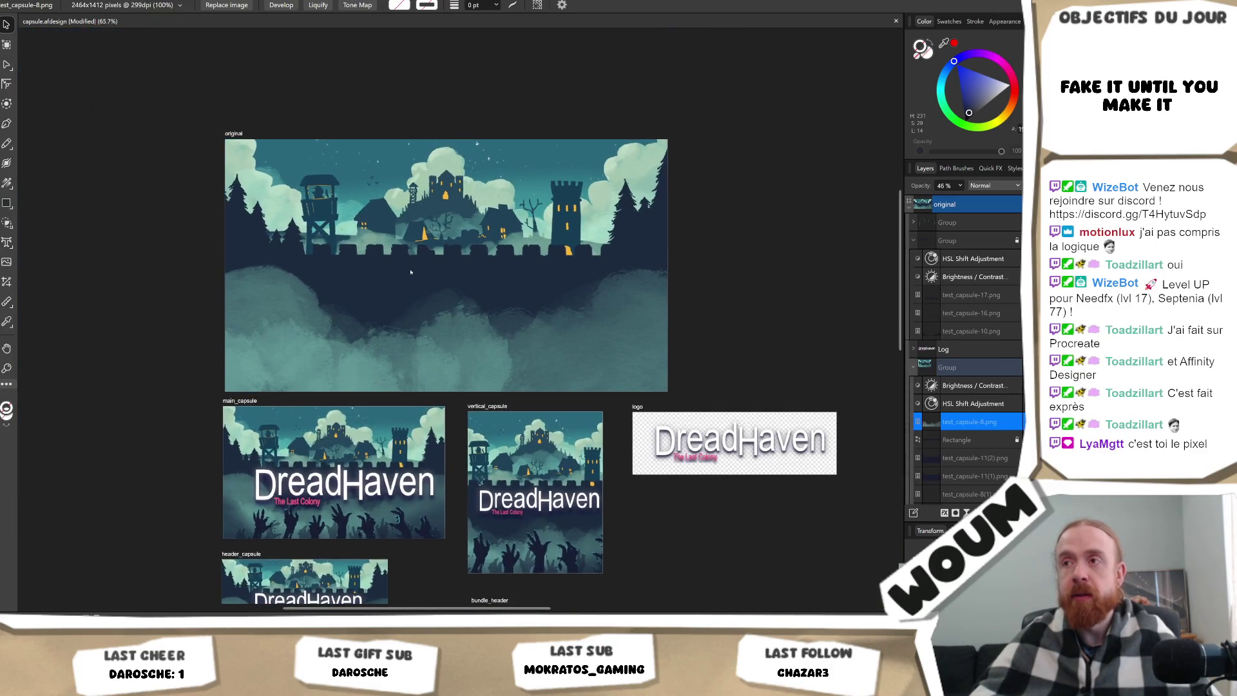
pyautogui.scroll(1, 517, 289)
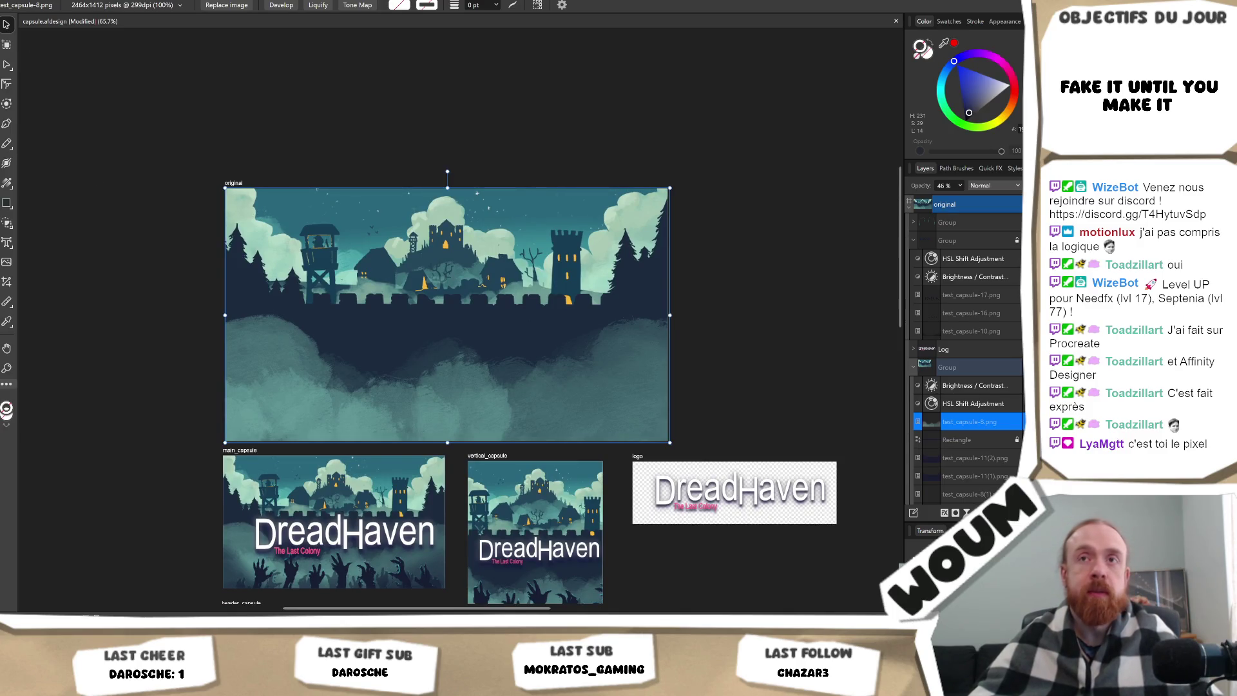
pyautogui.hotkey('alt', 'f')
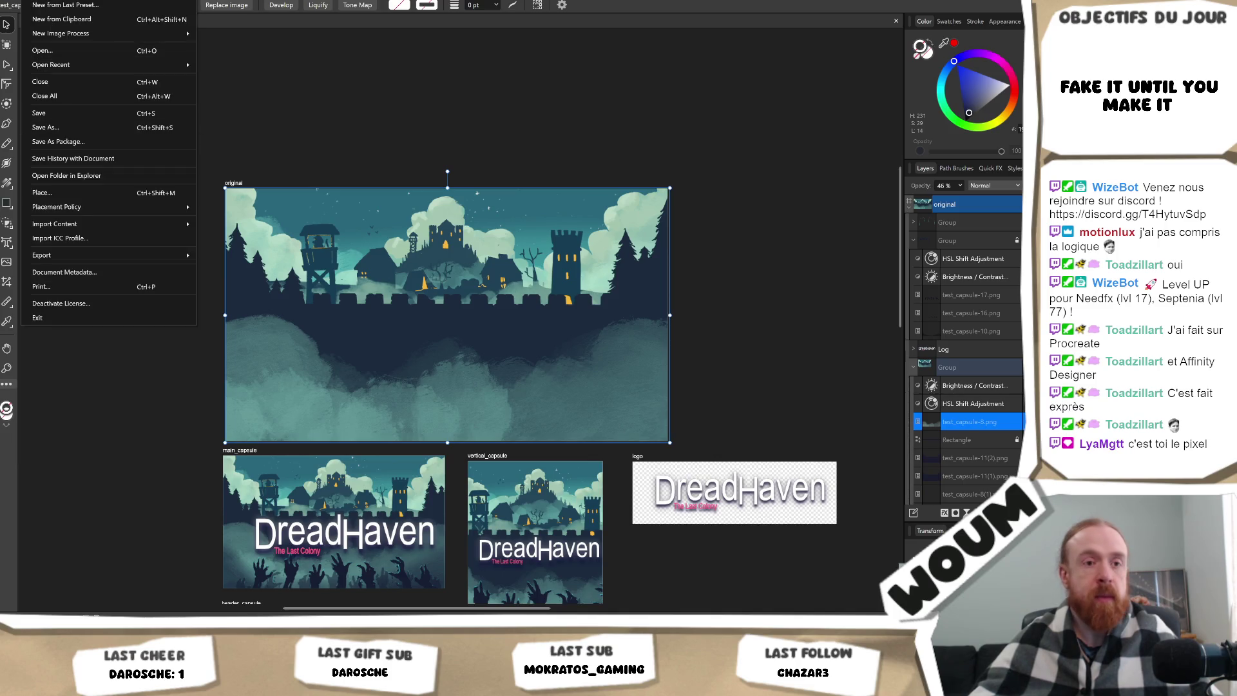
# Cancel the native-format save and export the artboard as capsule_original.png.
pyautogui.press('Escape')
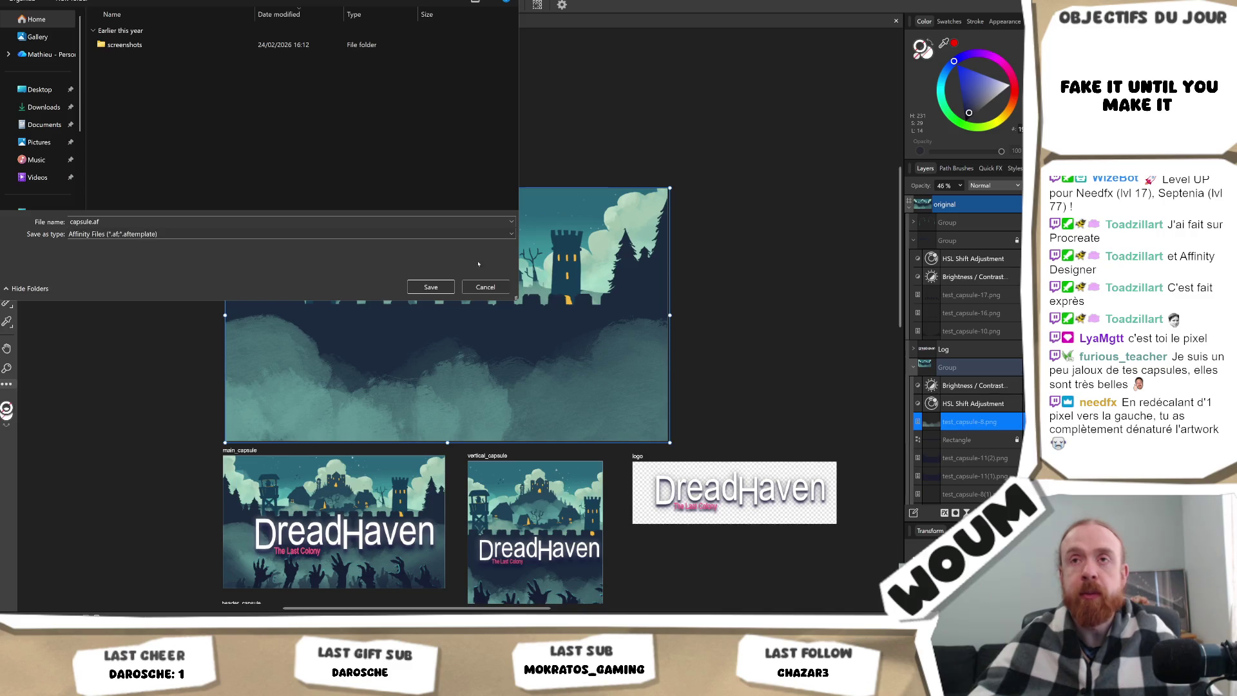
pyautogui.click(500, 288)
pyautogui.click(29, 1)
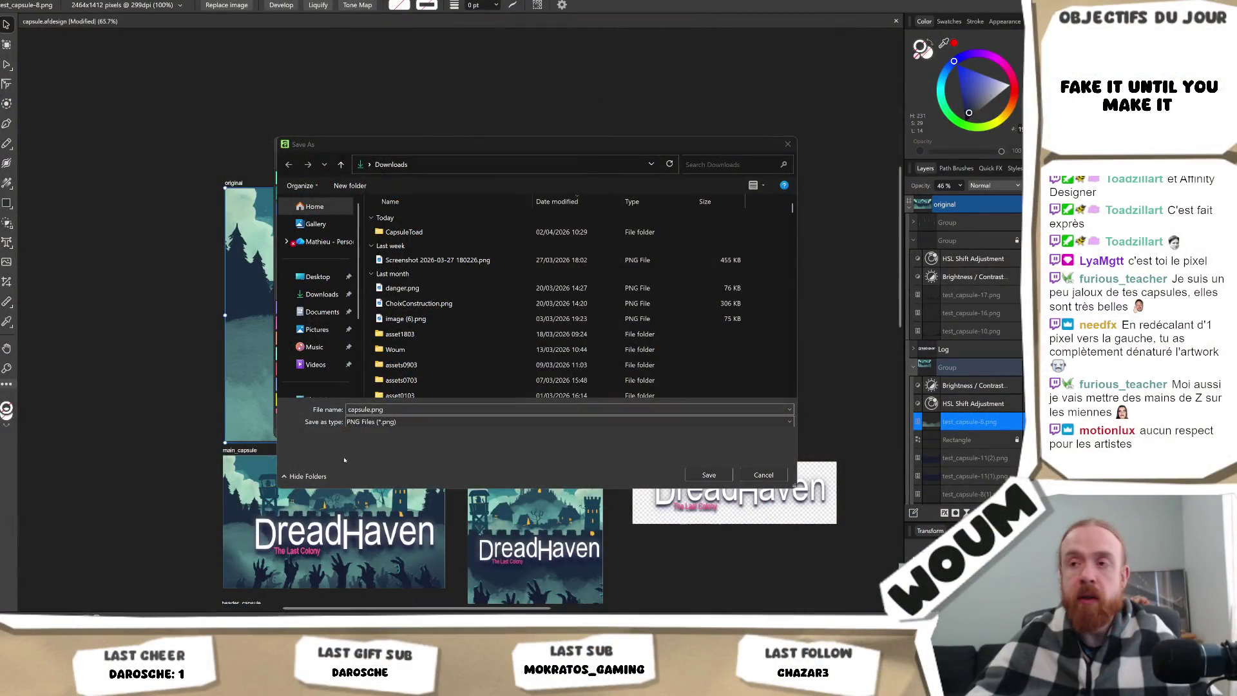
pyautogui.press('Left')
pyautogui.press('Left')
pyautogui.press('Left')
pyautogui.write('_original')
pyautogui.press('Return')
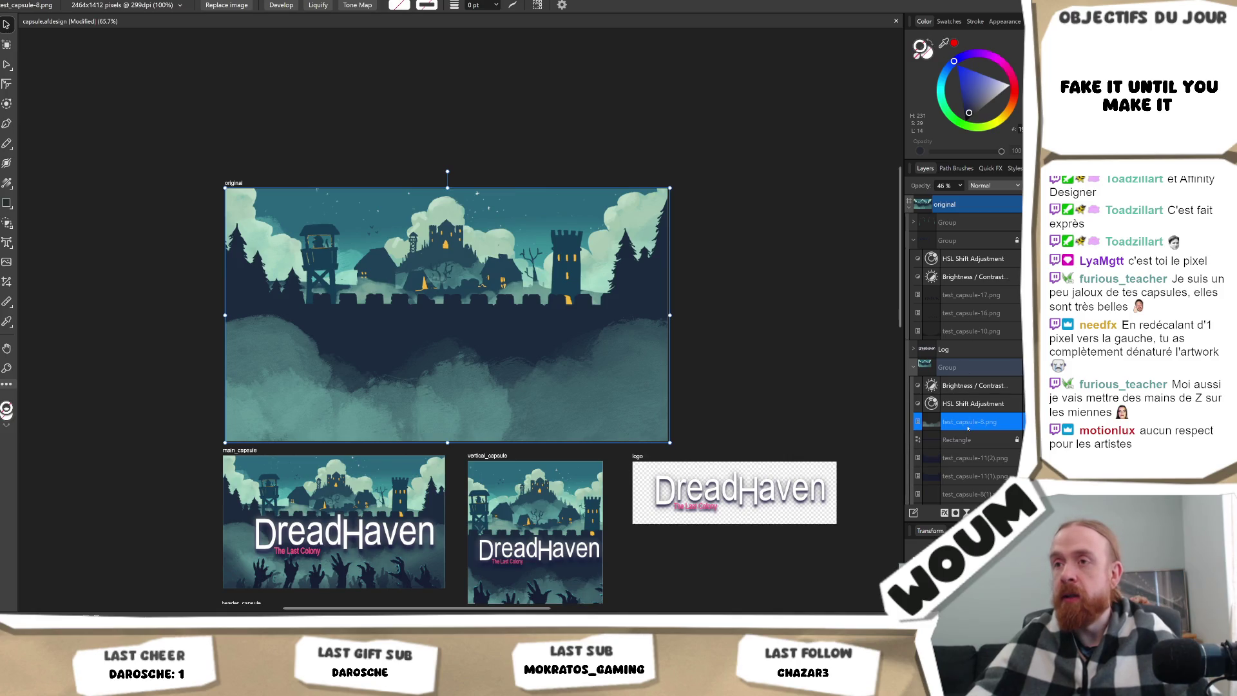
pyautogui.click(979, 386)
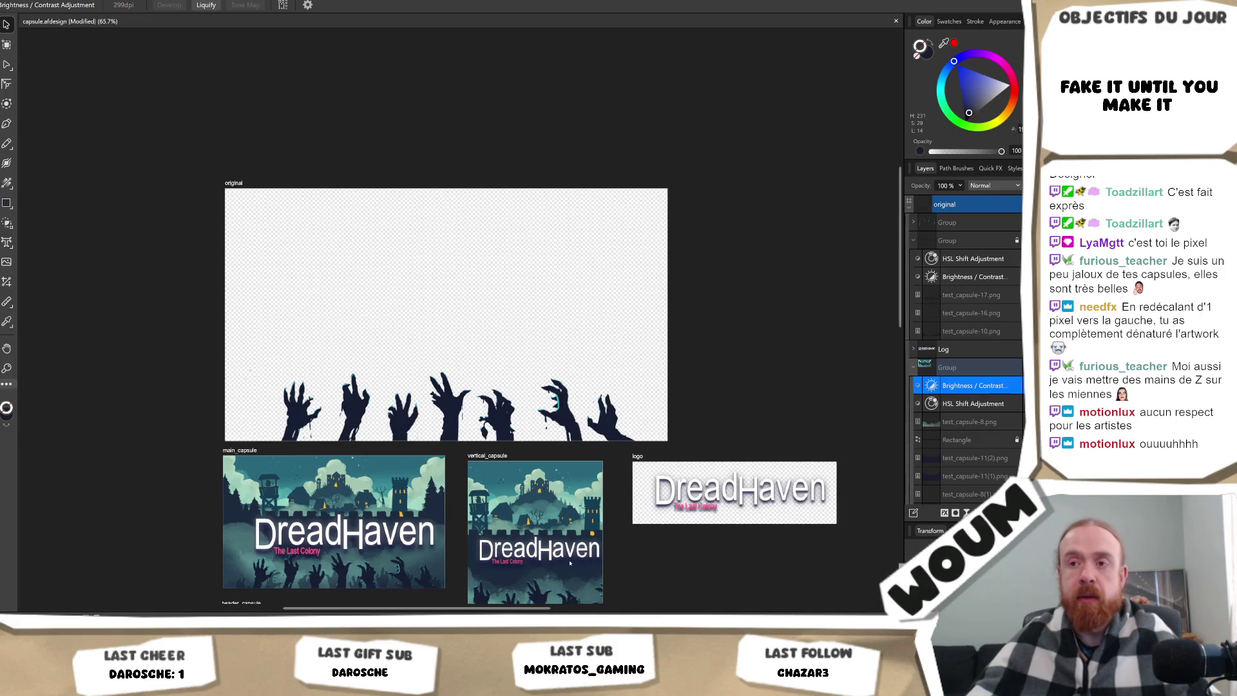
# Export the dark zombie-hands silhouette as a PNG with '_original' added to its name.
pyautogui.hotkey('alt', 'f')
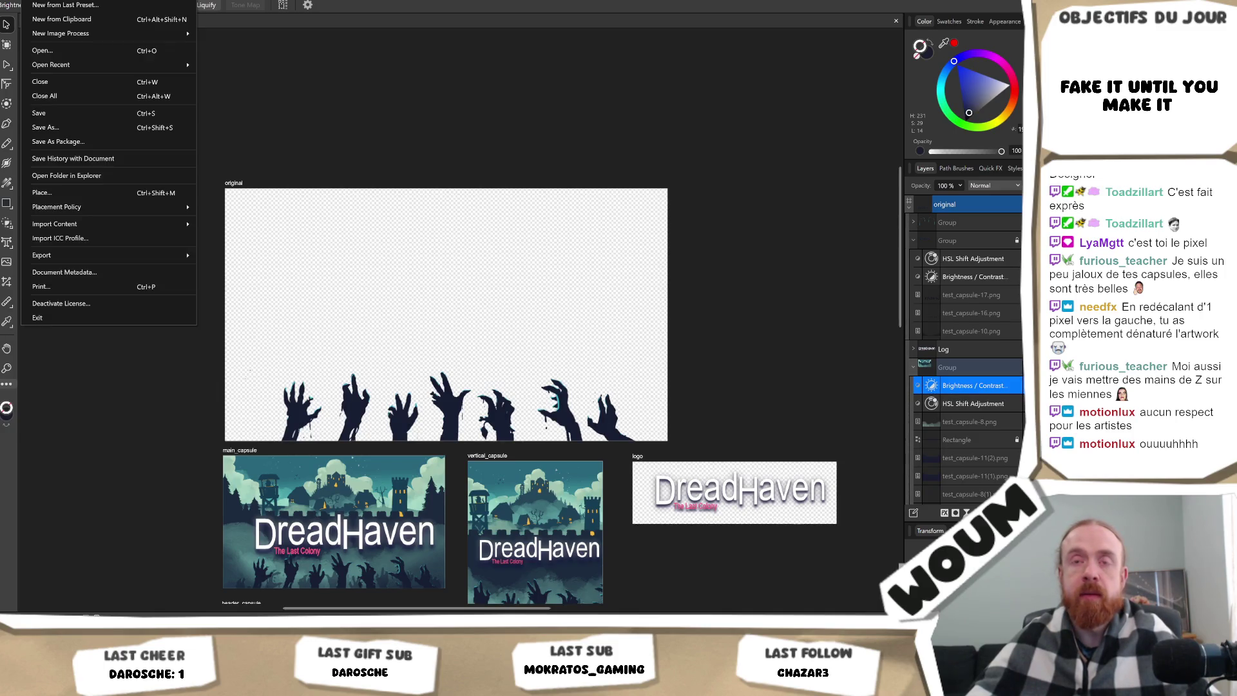
pyautogui.moveTo(129, 256)
pyautogui.click(269, 255)
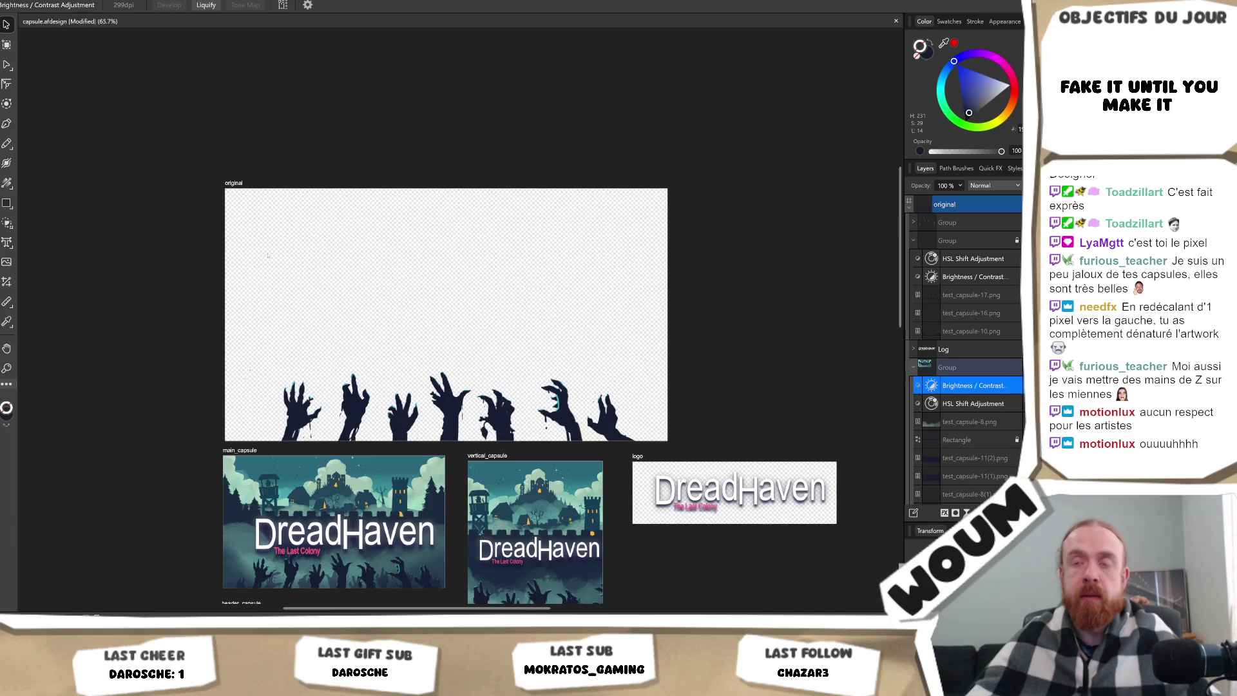
pyautogui.click(699, 417)
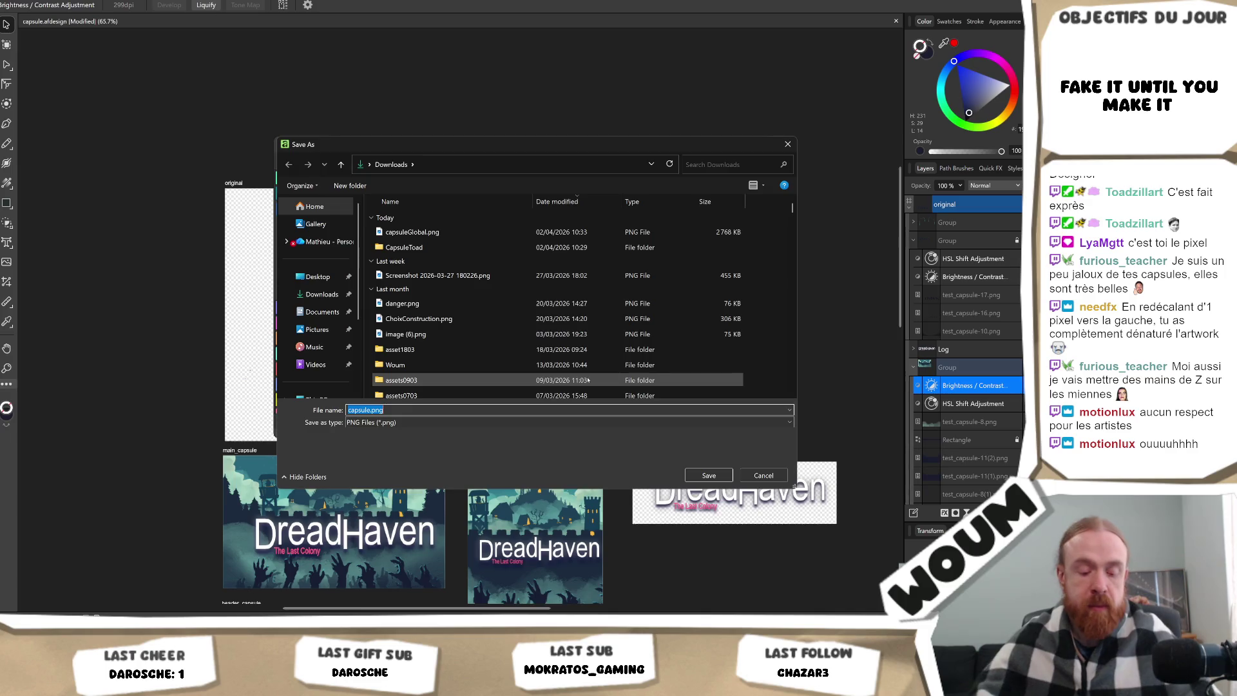
pyautogui.press('Right')
pyautogui.press('Left')
pyautogui.press('Left')
pyautogui.press('Left')
pyautogui.write('_original')
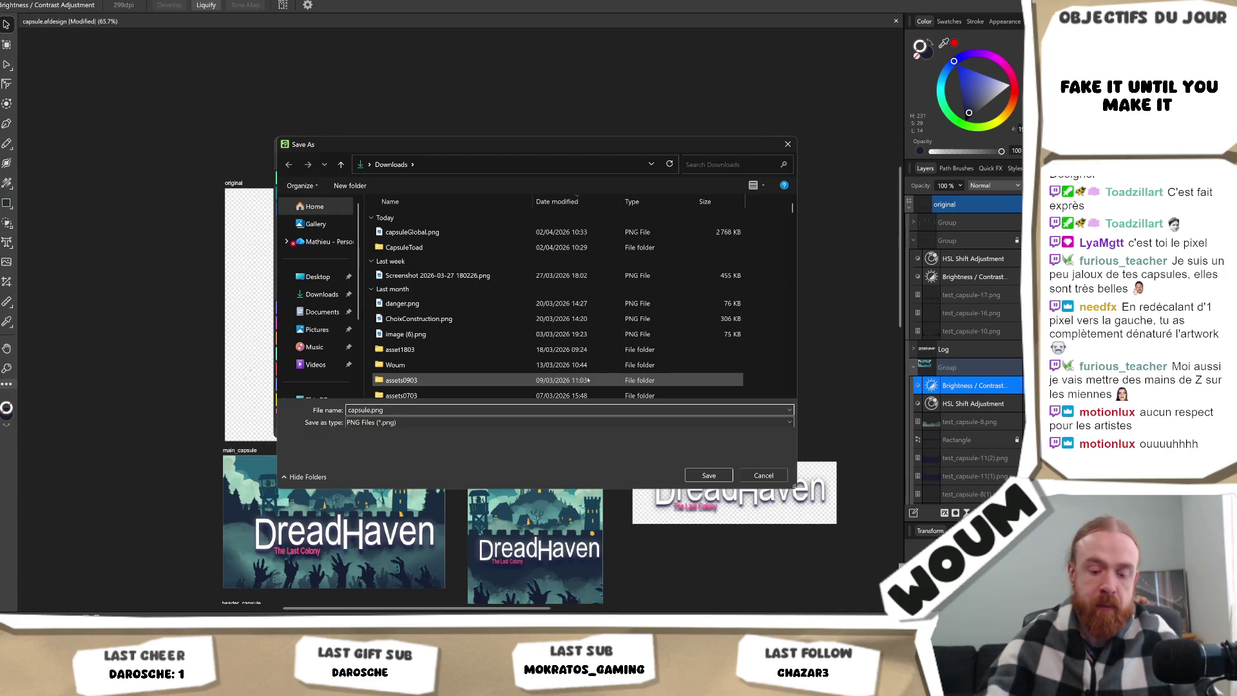
pyautogui.press('Return')
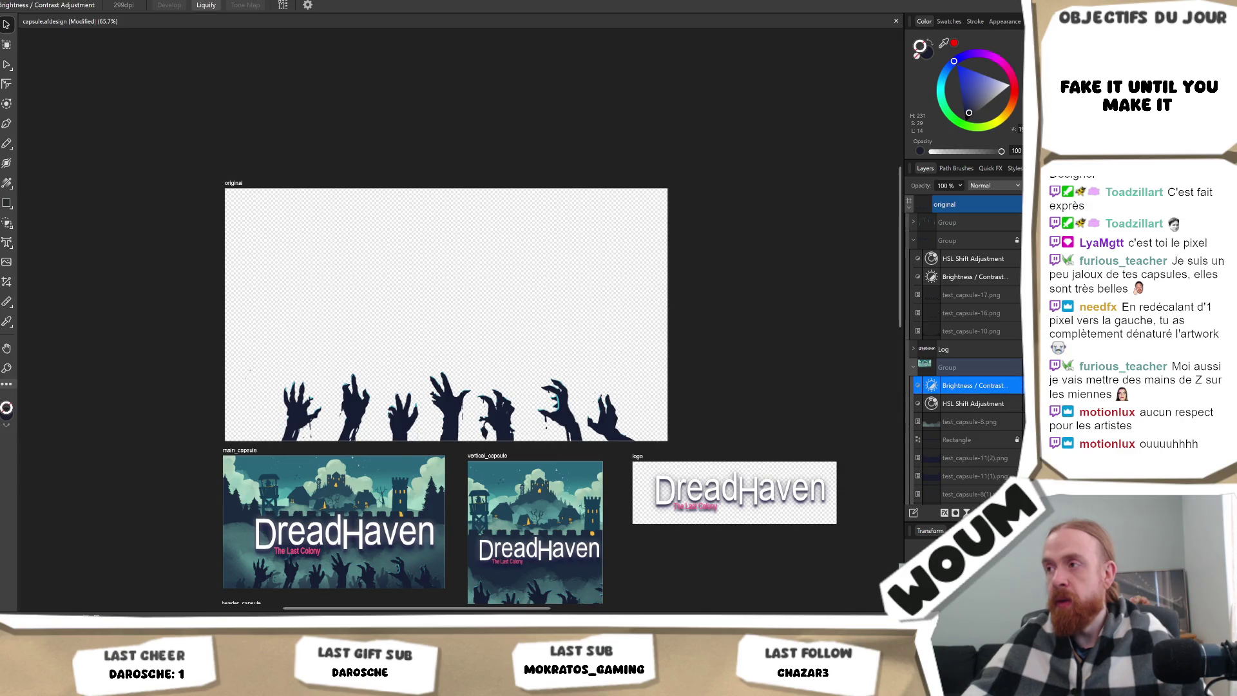
pyautogui.hotkey('ctrl', 'z')
pyautogui.hotkey('ctrl', 'shift', 'z')
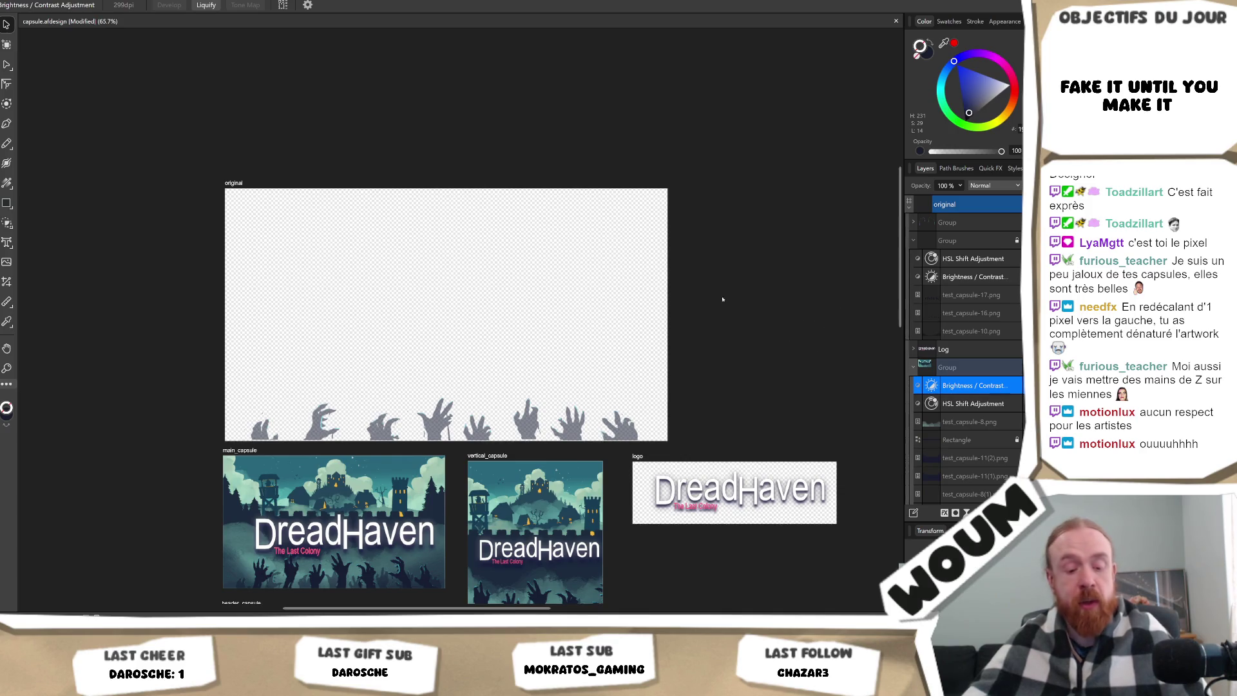
# Export the grey zombie hands as a PNG, reusing the capsuleMain1.png name with a new number.
pyautogui.hotkey('alt', 'f')
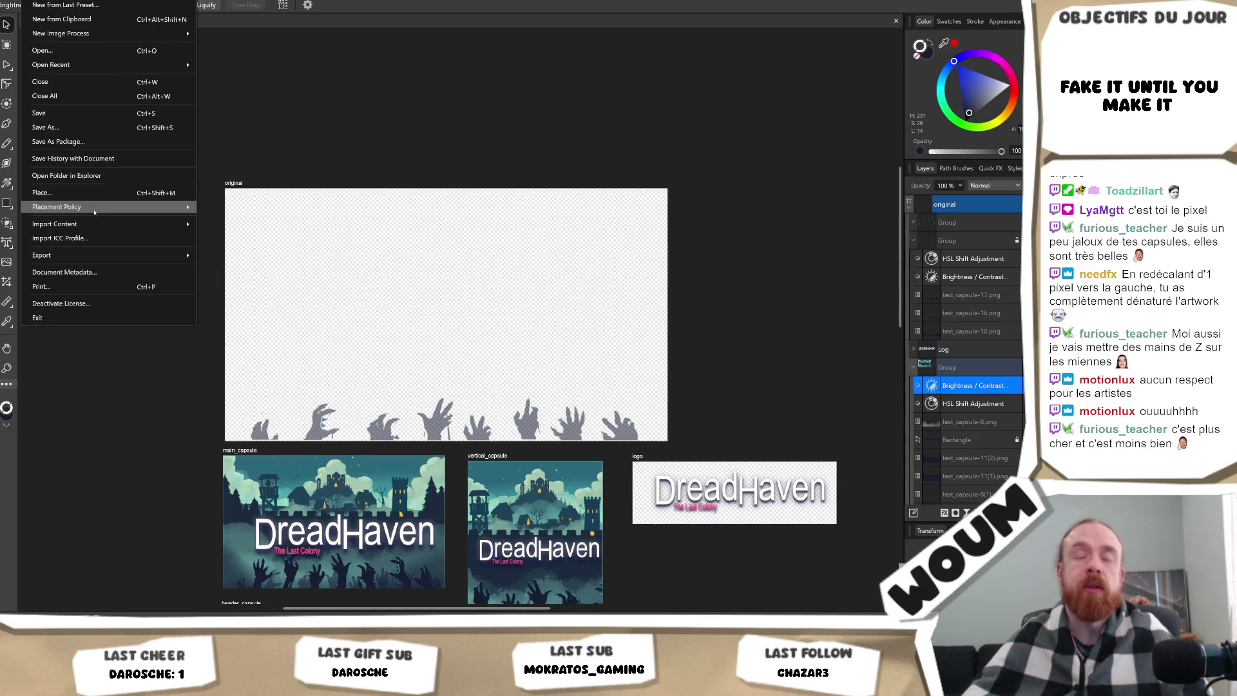
pyautogui.moveTo(103, 228)
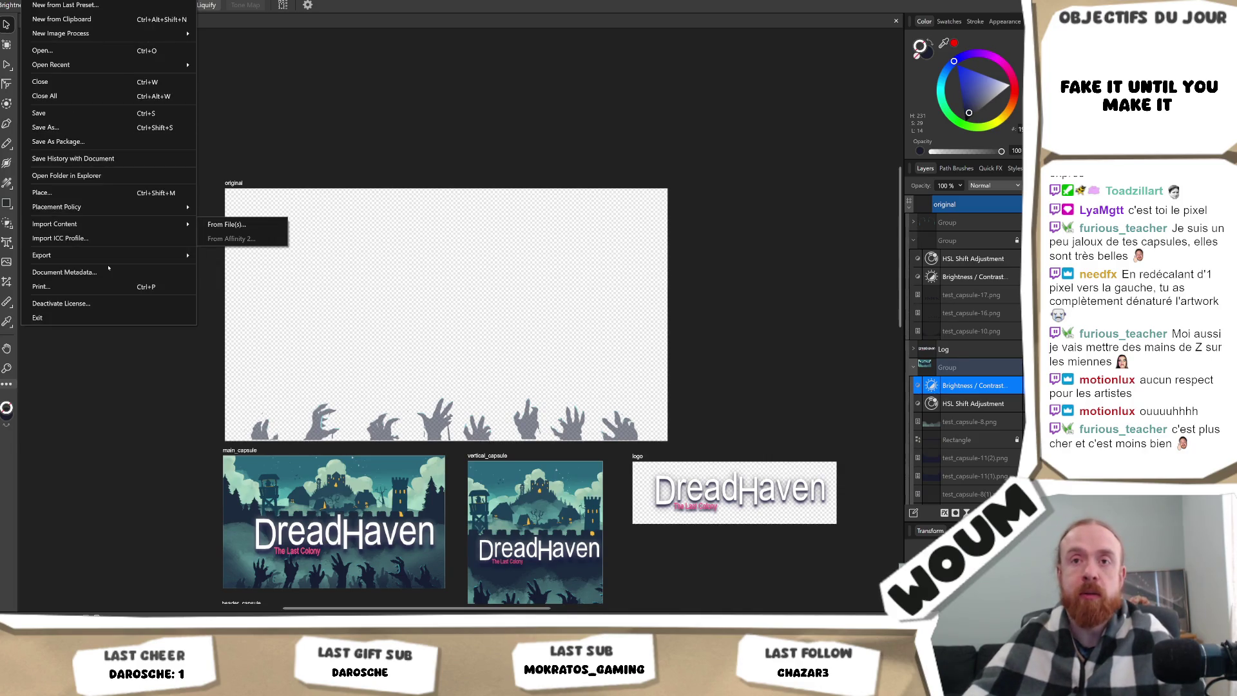
pyautogui.moveTo(161, 255)
pyautogui.click(219, 256)
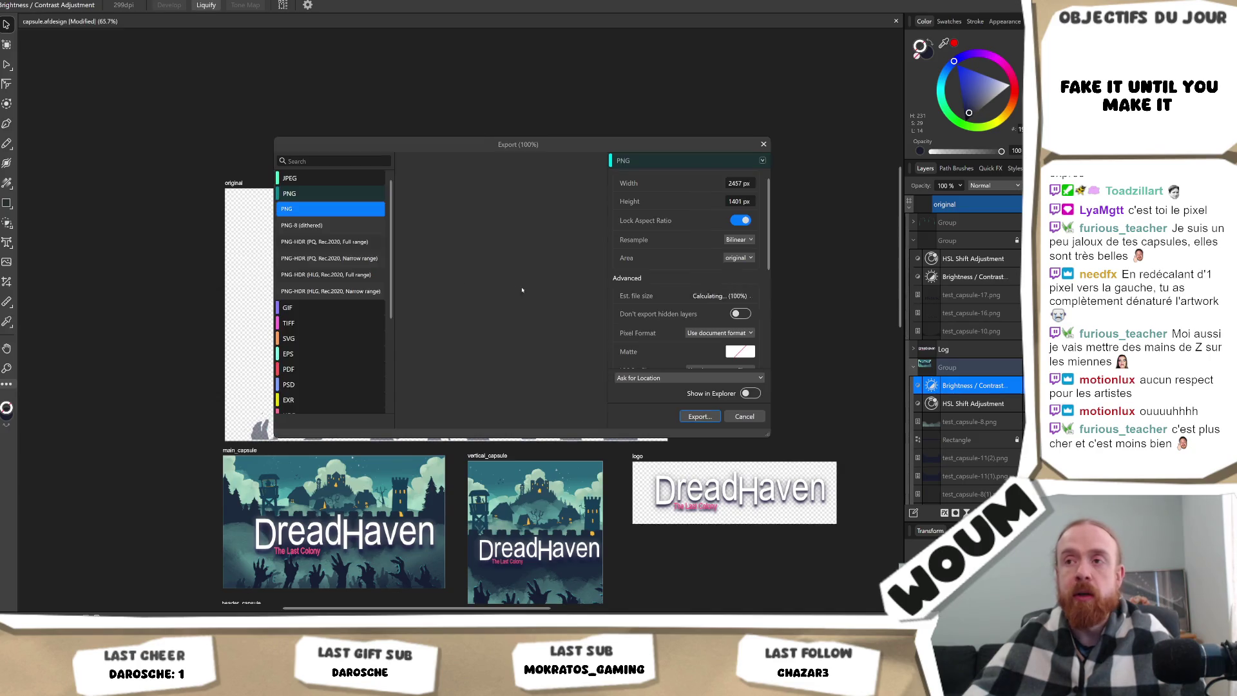
pyautogui.click(694, 417)
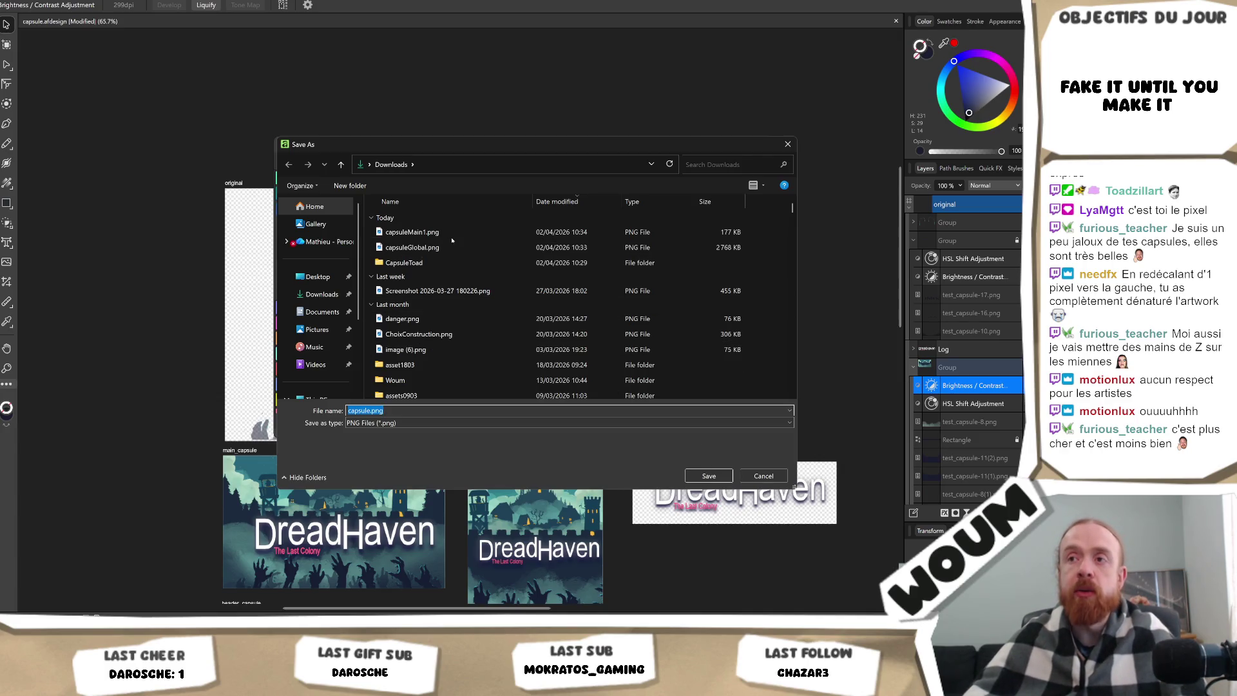
pyautogui.click(452, 238)
pyautogui.click(386, 412)
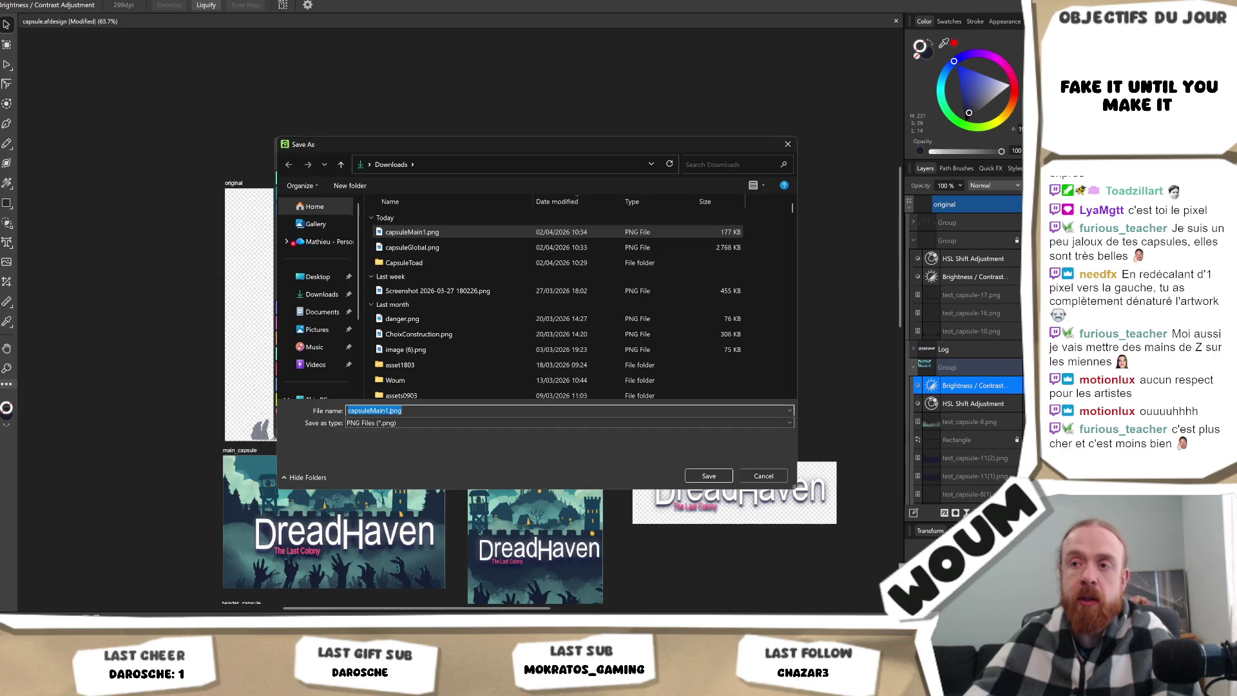
pyautogui.press('Return')
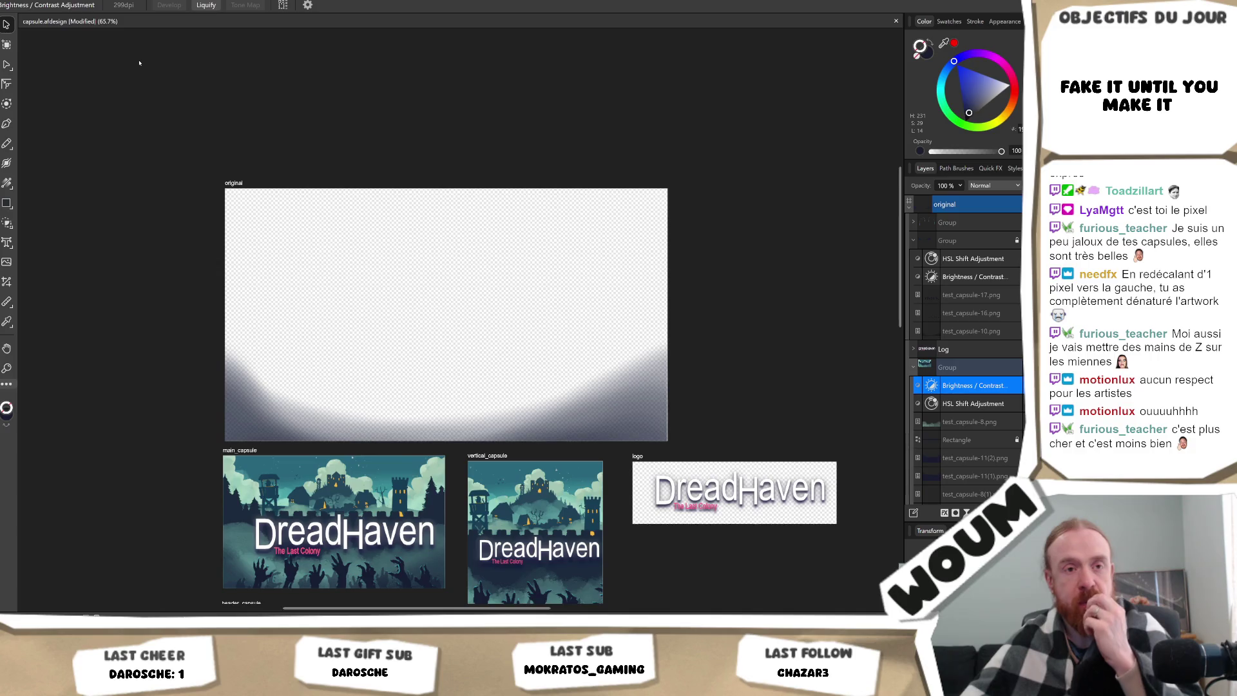
# Export the bottom shadow gradient as a PNG named 'capsumeM'.
pyautogui.hotkey('alt', 'f')
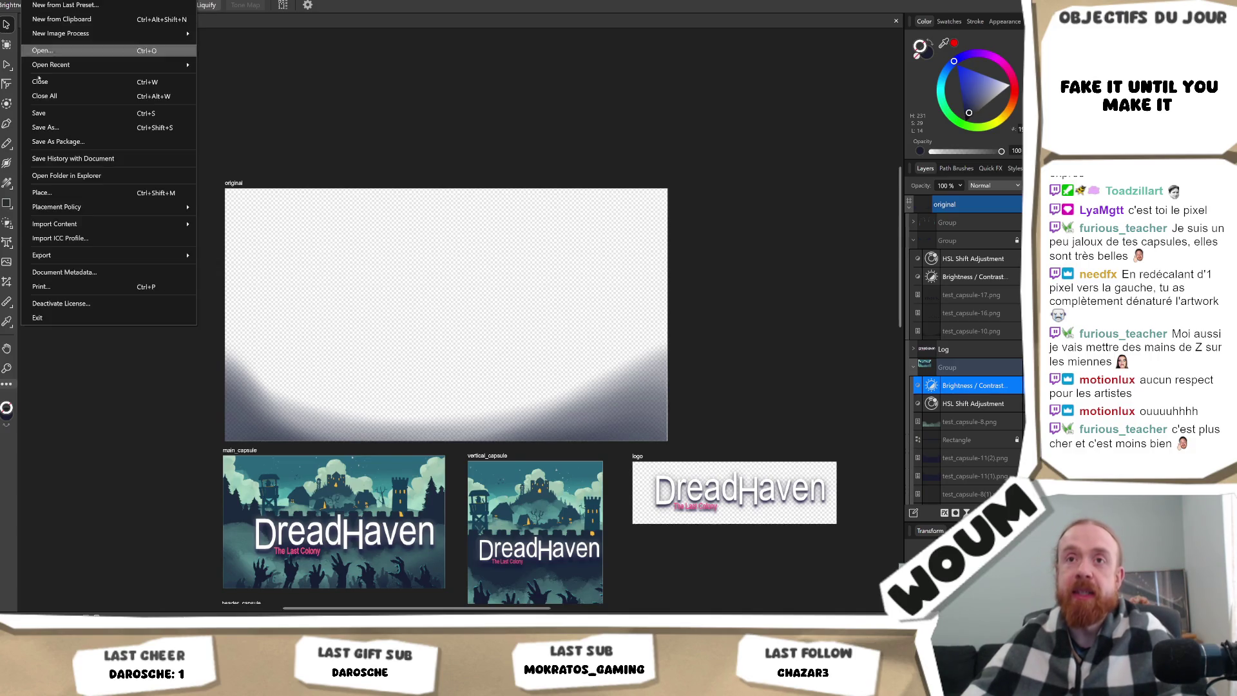
pyautogui.moveTo(95, 256)
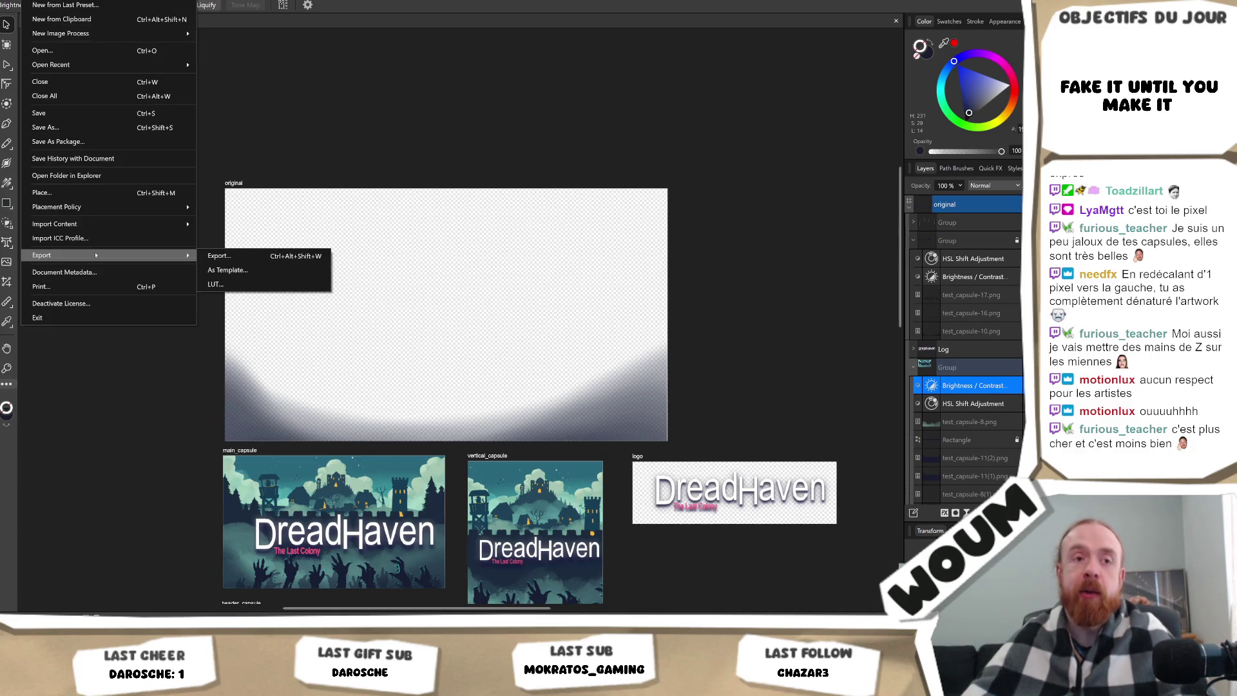
pyautogui.click(219, 256)
pyautogui.click(714, 415)
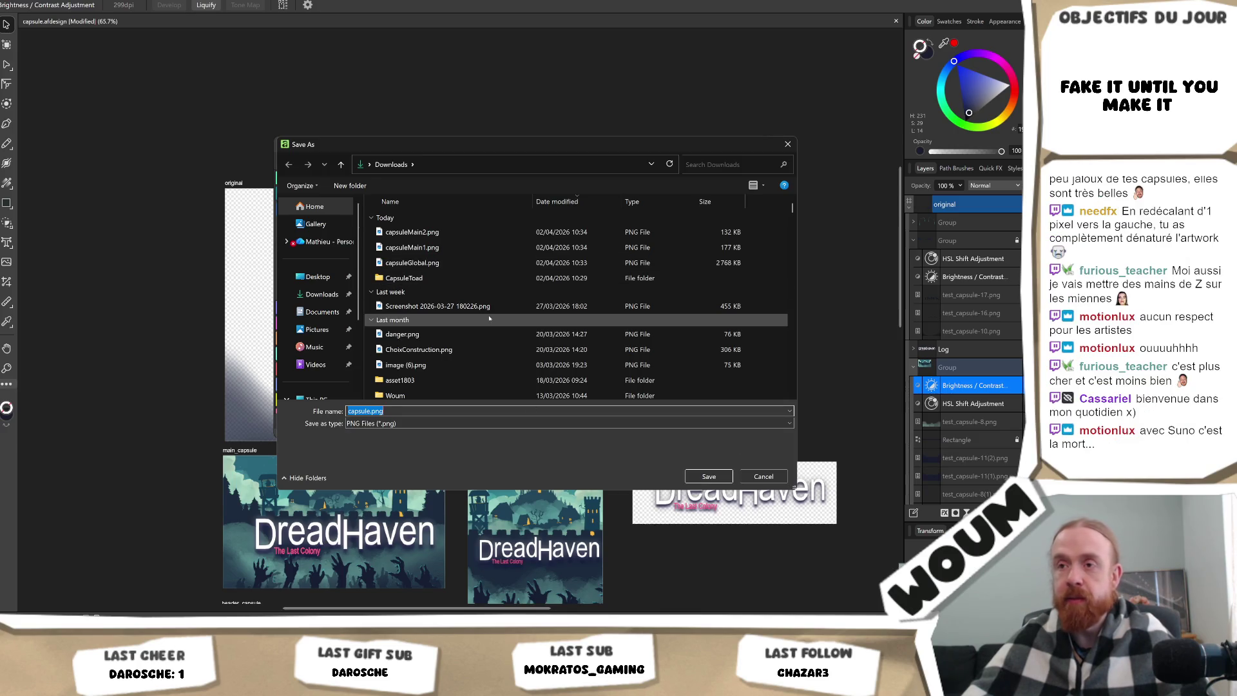
pyautogui.write('capsumeMainSHa')
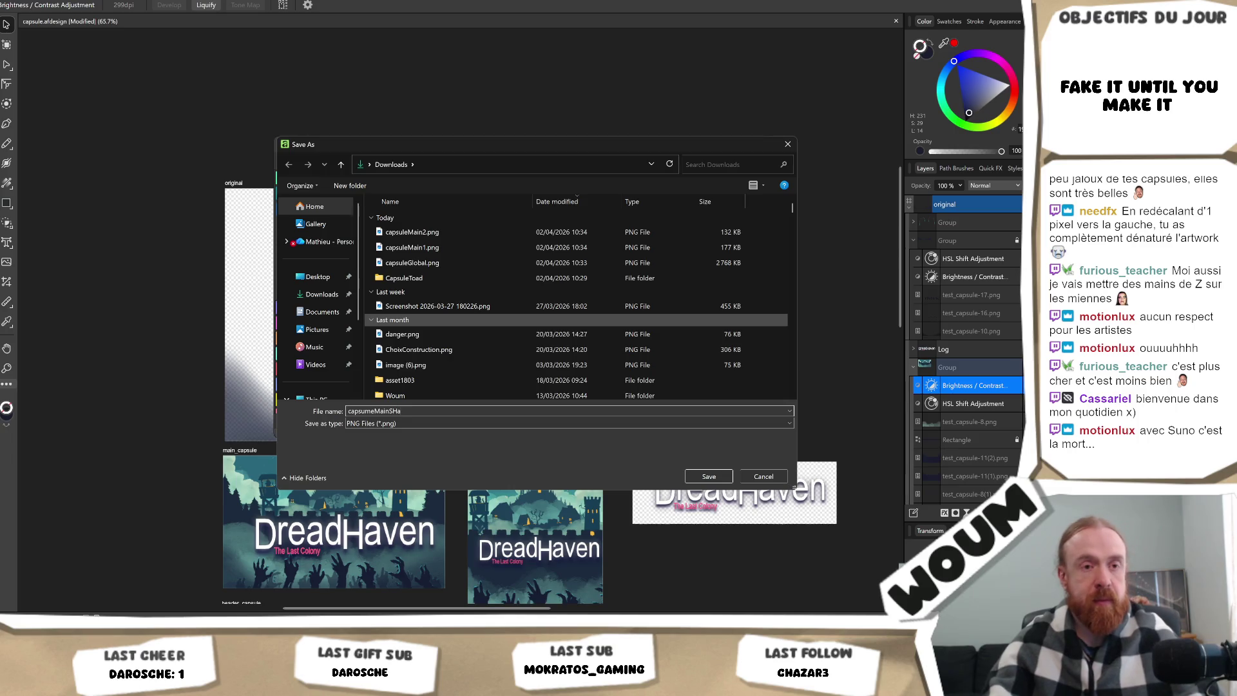
pyautogui.press('Return')
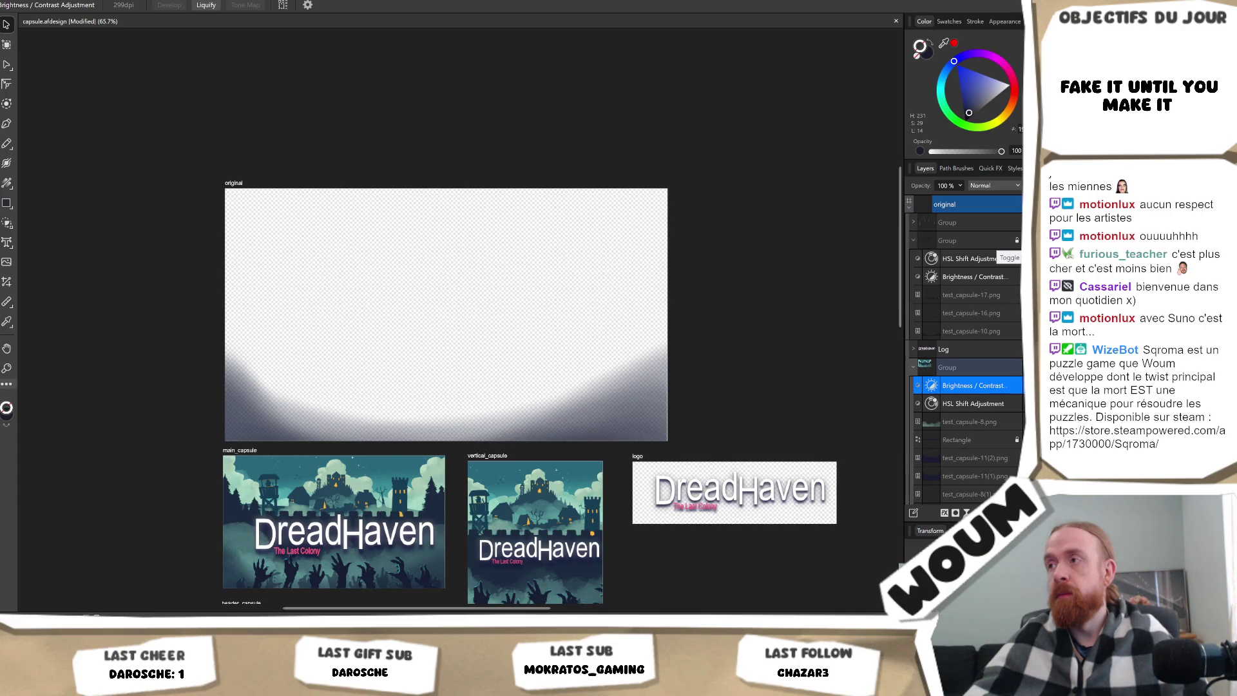
# Make the full castle artwork visible again, deselect the adjustment layer, and open mainArt.png in Krita.
pyautogui.click(1005, 313)
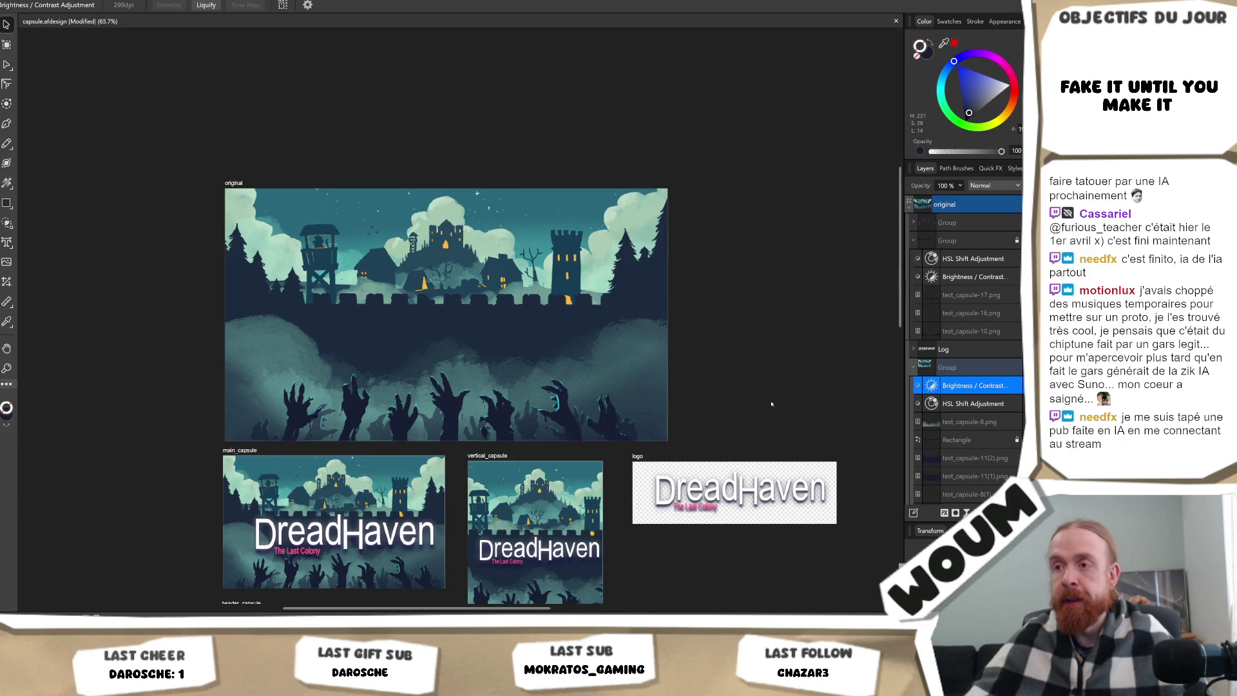
pyautogui.click(772, 404)
pyautogui.scroll(-1, 725, 390)
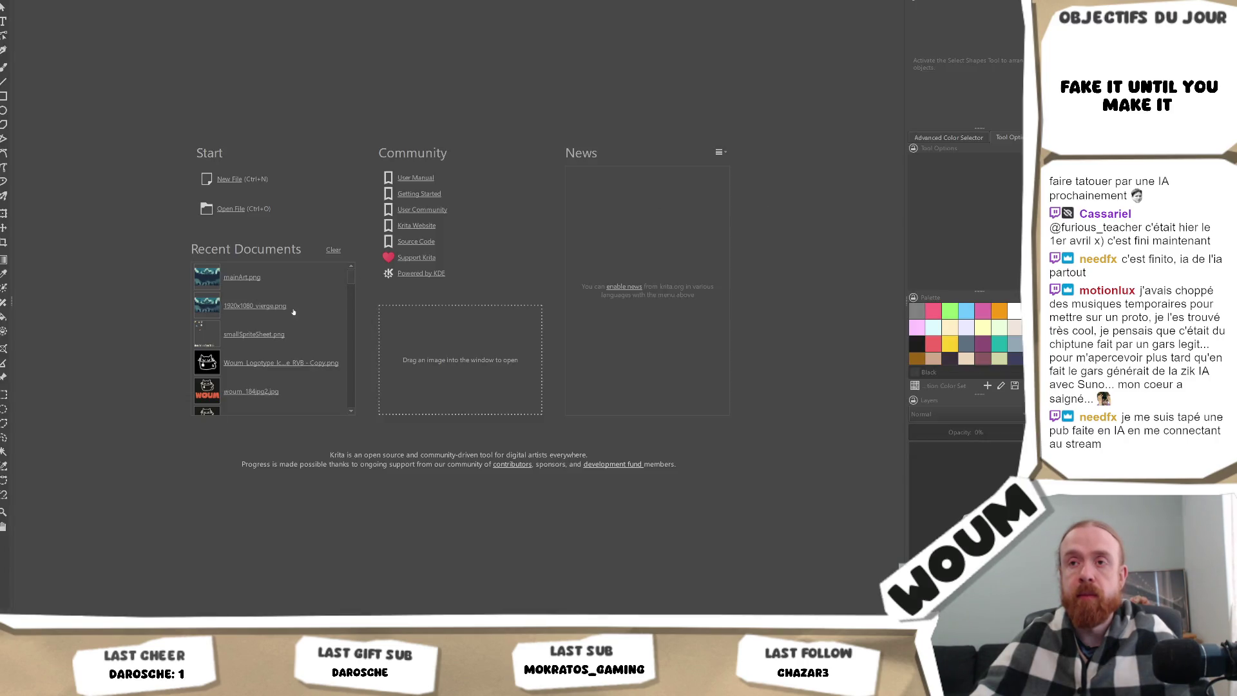
pyautogui.click(244, 279)
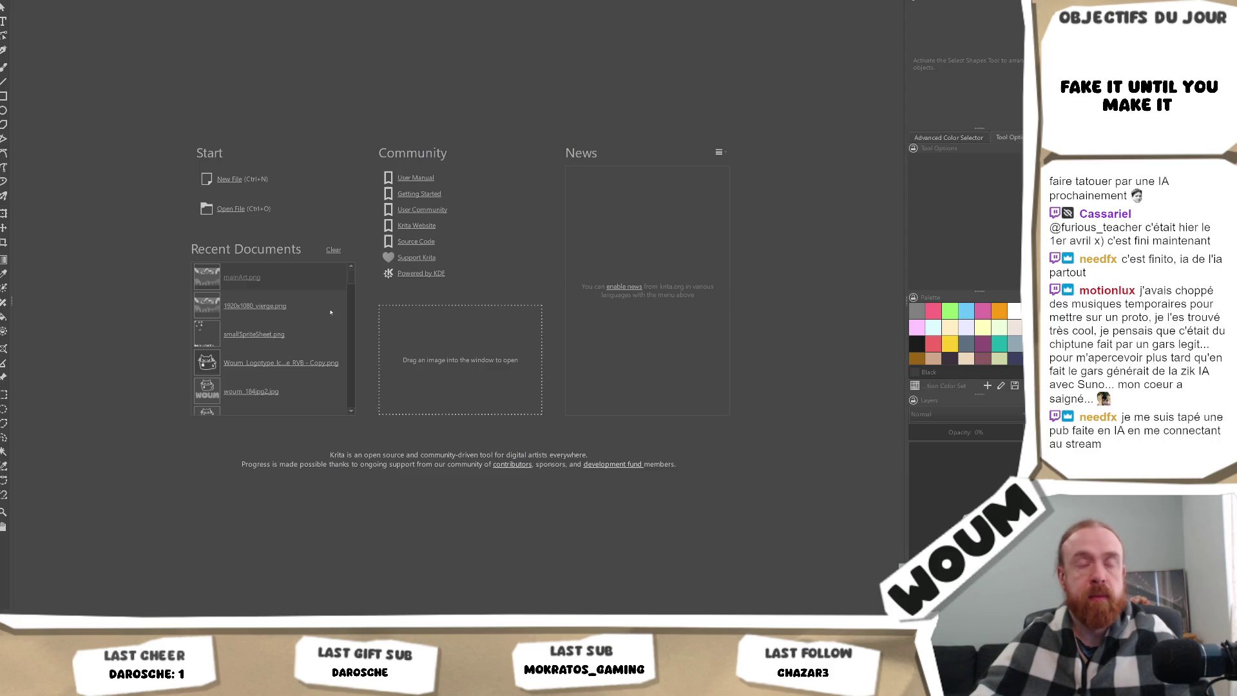
# Drag the exported capsuleGlobal.png onto the mainArt.png canvas.
pyautogui.scroll(-1, 397, 297)
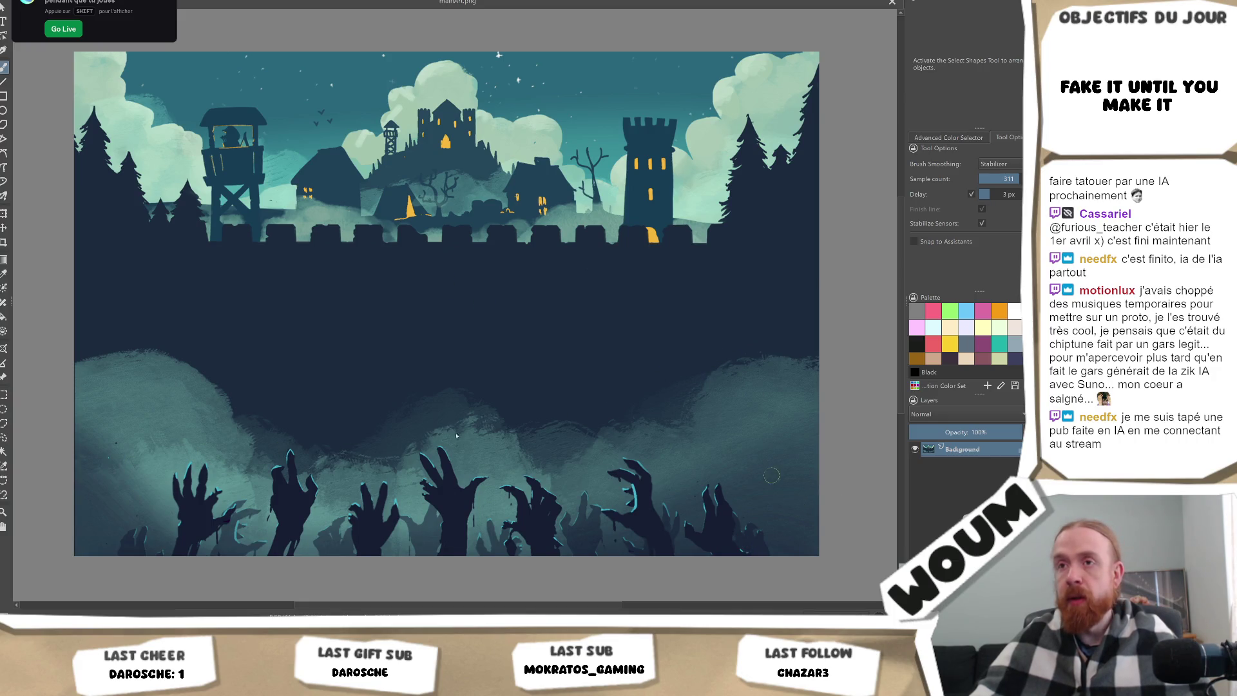
pyautogui.moveTo(134, 686)
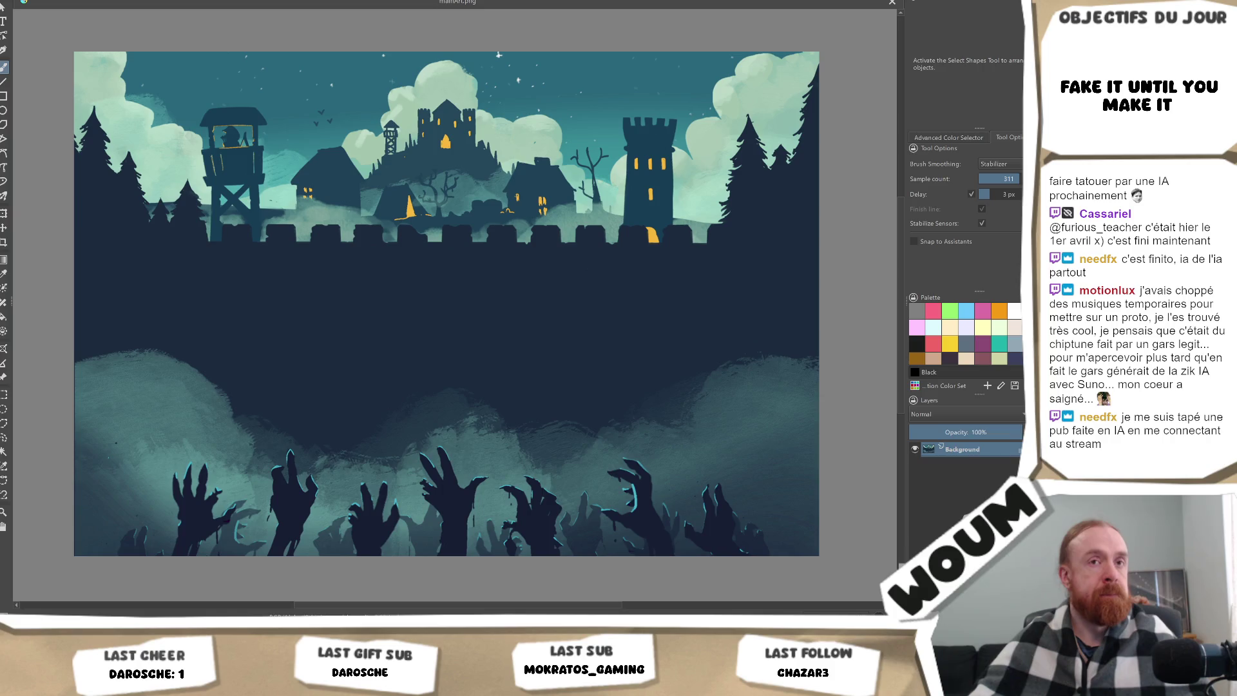
pyautogui.moveTo(284, 243); pyautogui.dragTo(355, 257)
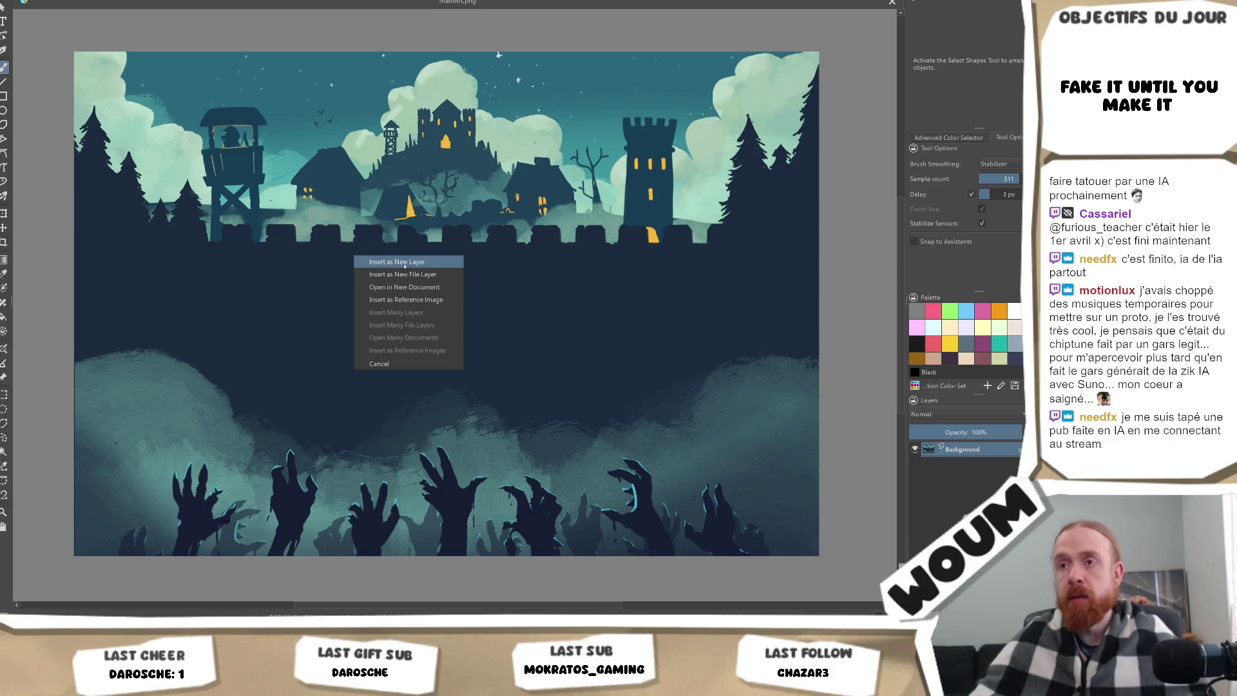
# Insert capsuleGlobal.png as a new file layer above Background, then start a new document.
pyautogui.click(436, 265)
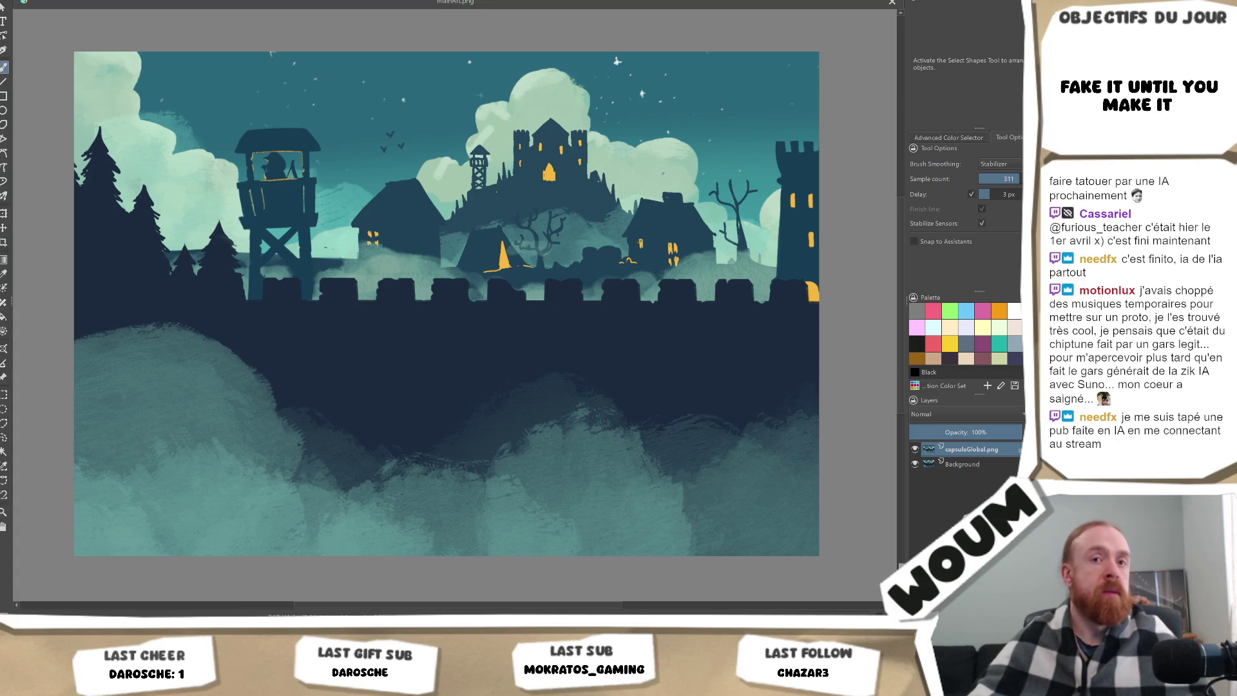
pyautogui.hotkey('alt', 'f')
pyautogui.press('n')
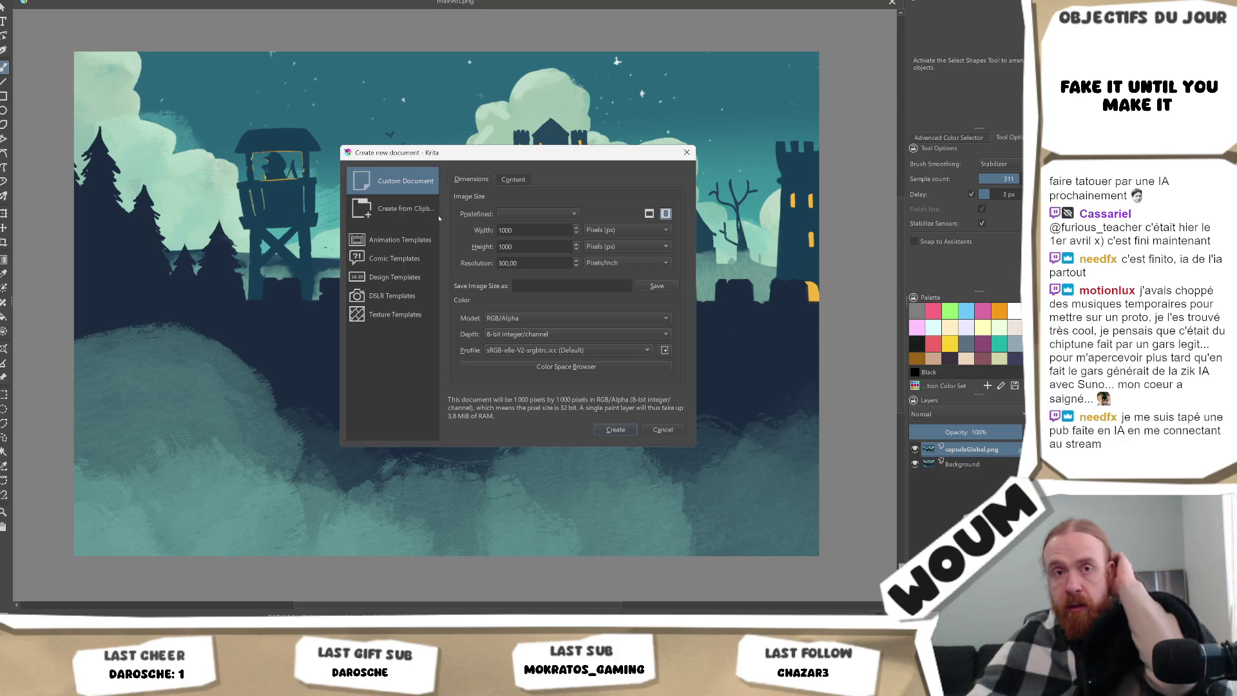
# Create a new 2457 × 1800 px document.
pyautogui.doubleClick(510, 230)
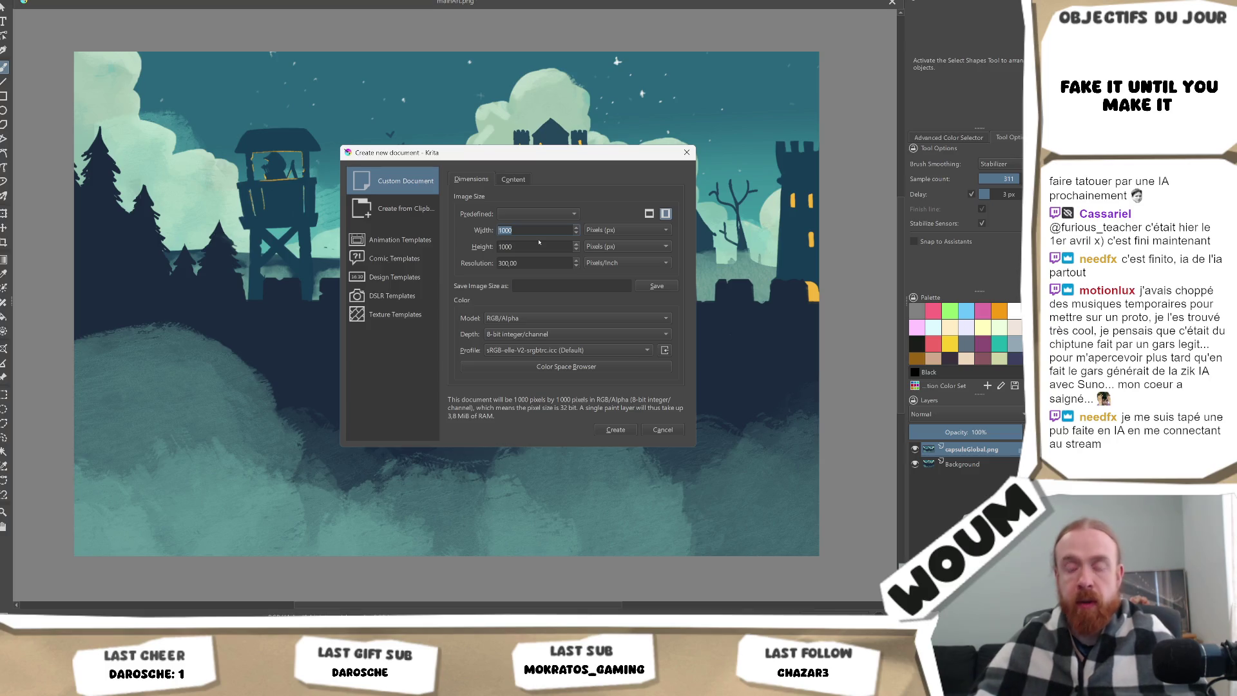
pyautogui.write('2')
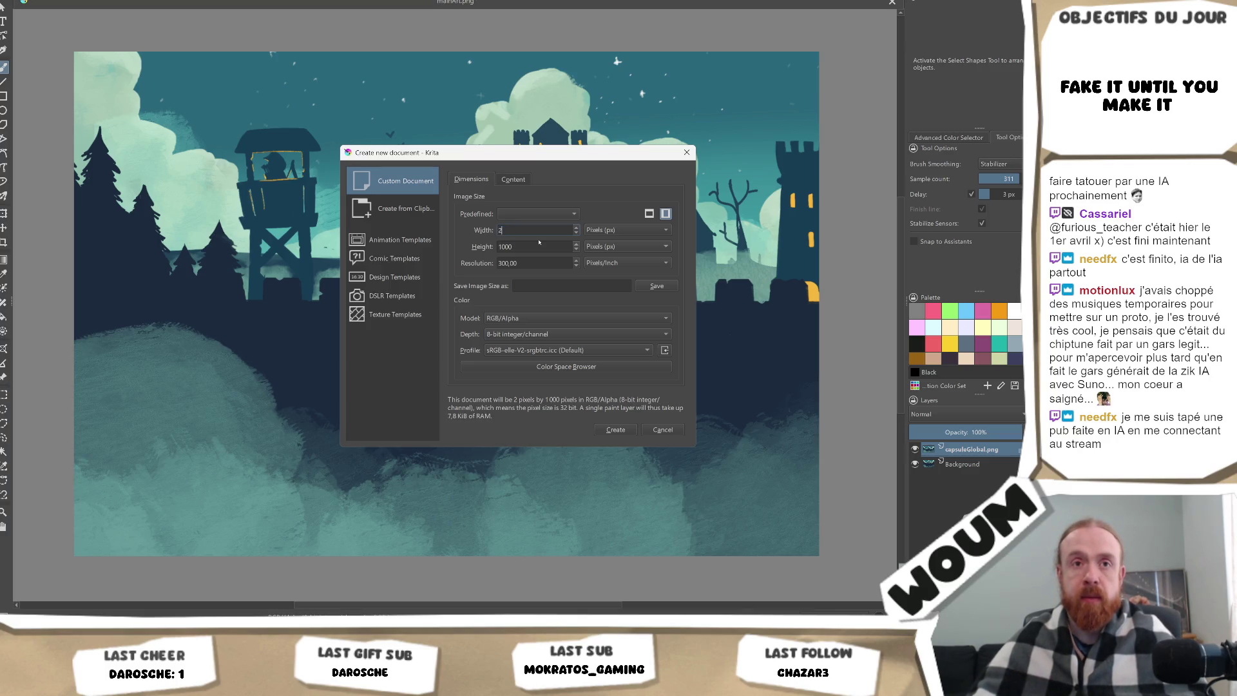
pyautogui.write('457')
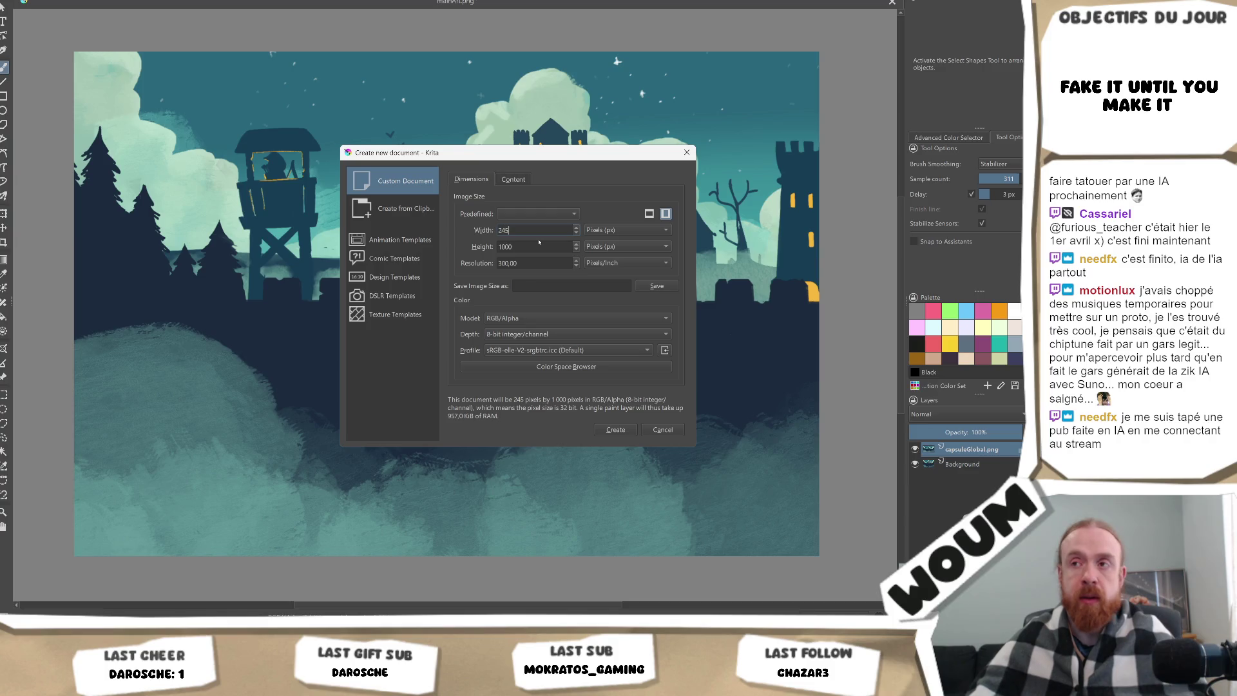
pyautogui.press('Tab')
pyautogui.press('Tab')
pyautogui.write('1800')
pyautogui.click(616, 430)
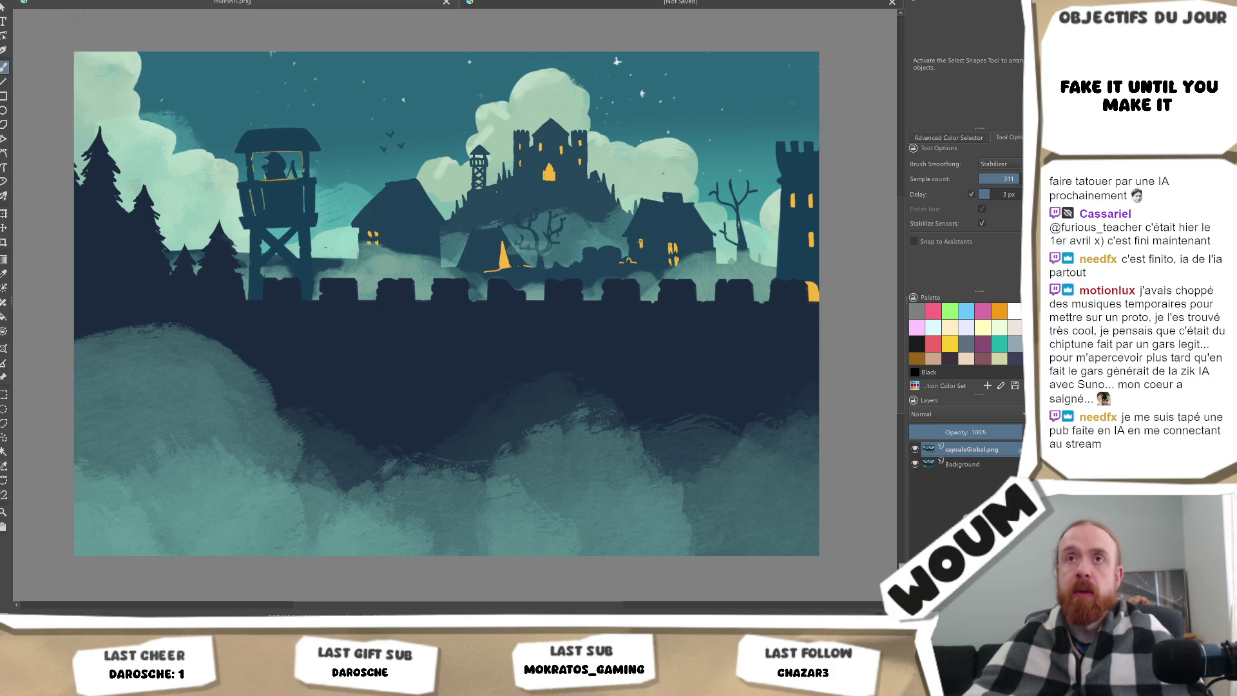
# Resize the canvas proportionally to 2457 px wide, about 2457×1664, leaving transparent margins.
pyautogui.hotkey('alt', 'f')
pyautogui.press('Right')
pyautogui.press('Right')
pyautogui.press('Right')
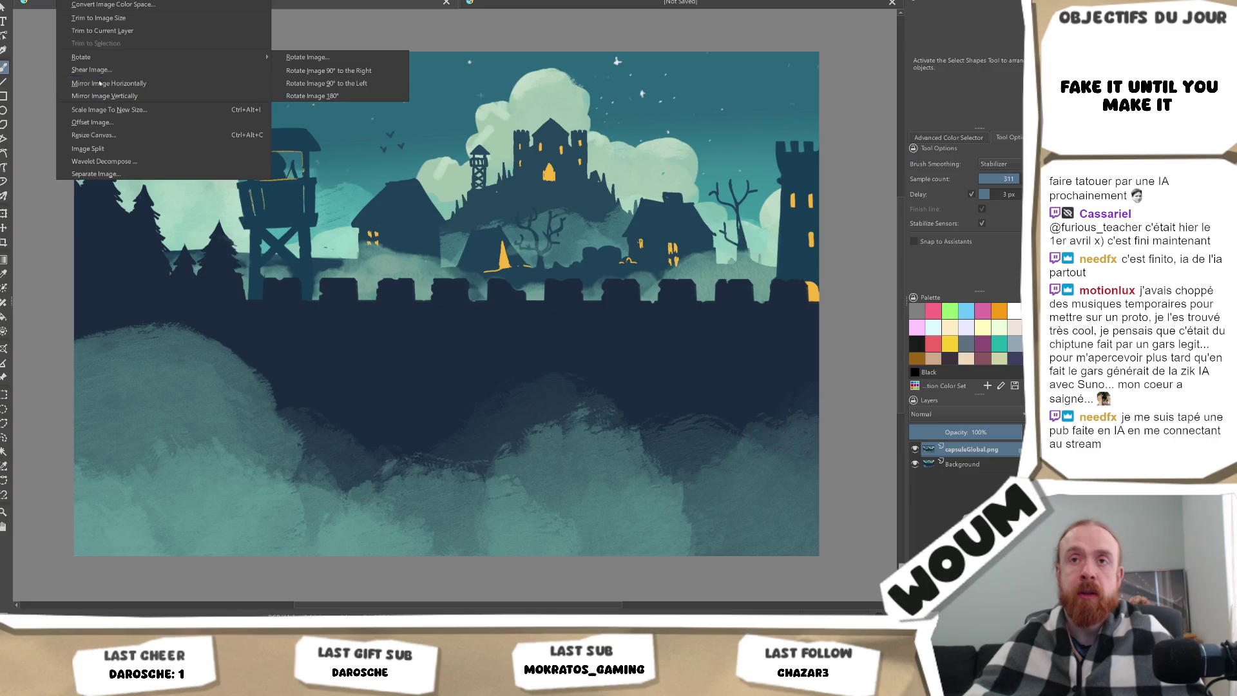
pyautogui.click(94, 135)
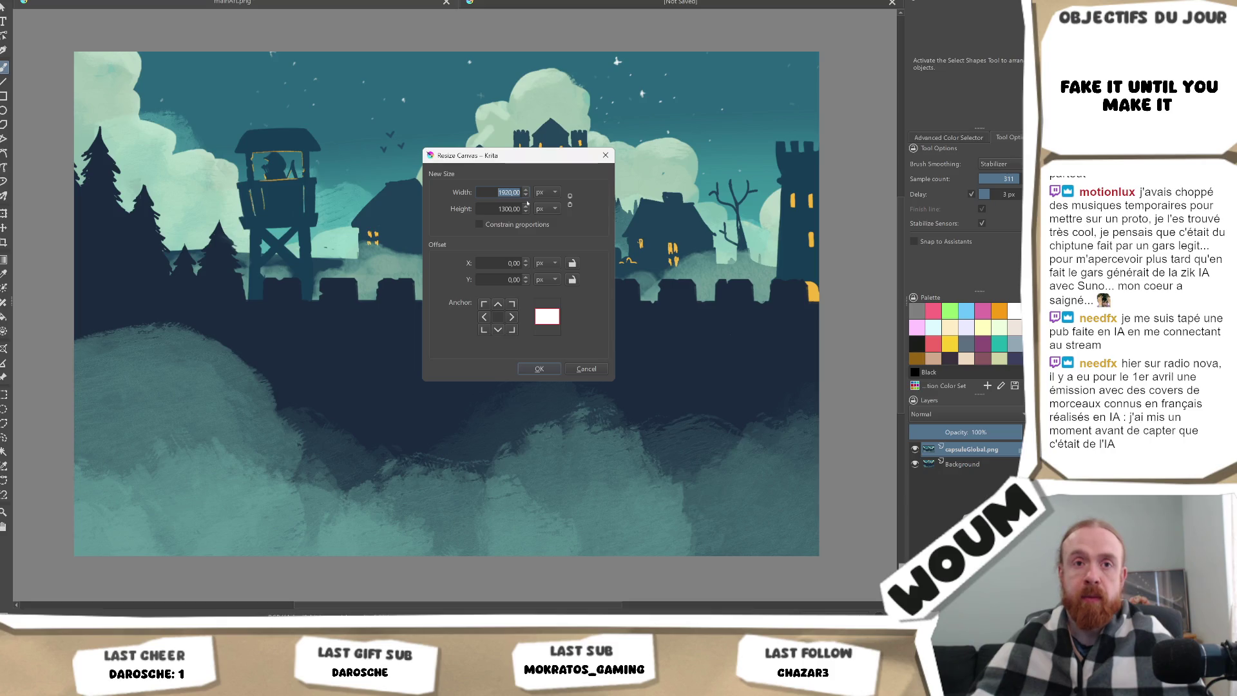
pyautogui.click(569, 201)
pyautogui.write('2')
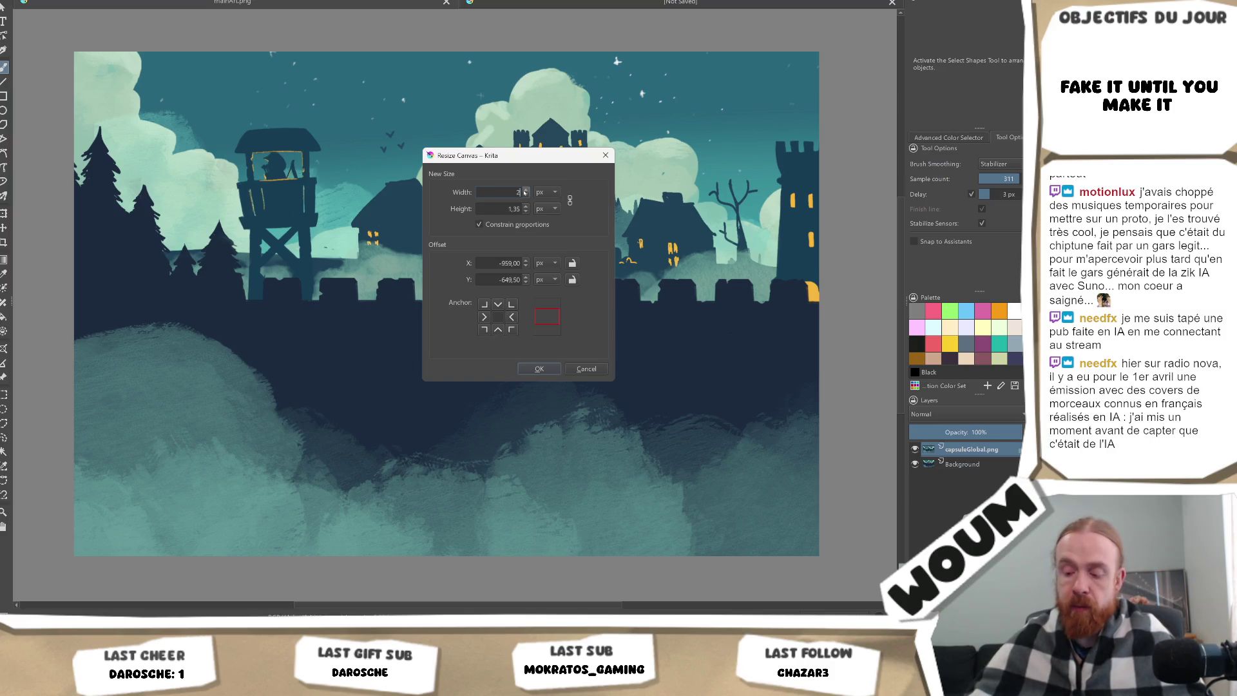
pyautogui.write('457')
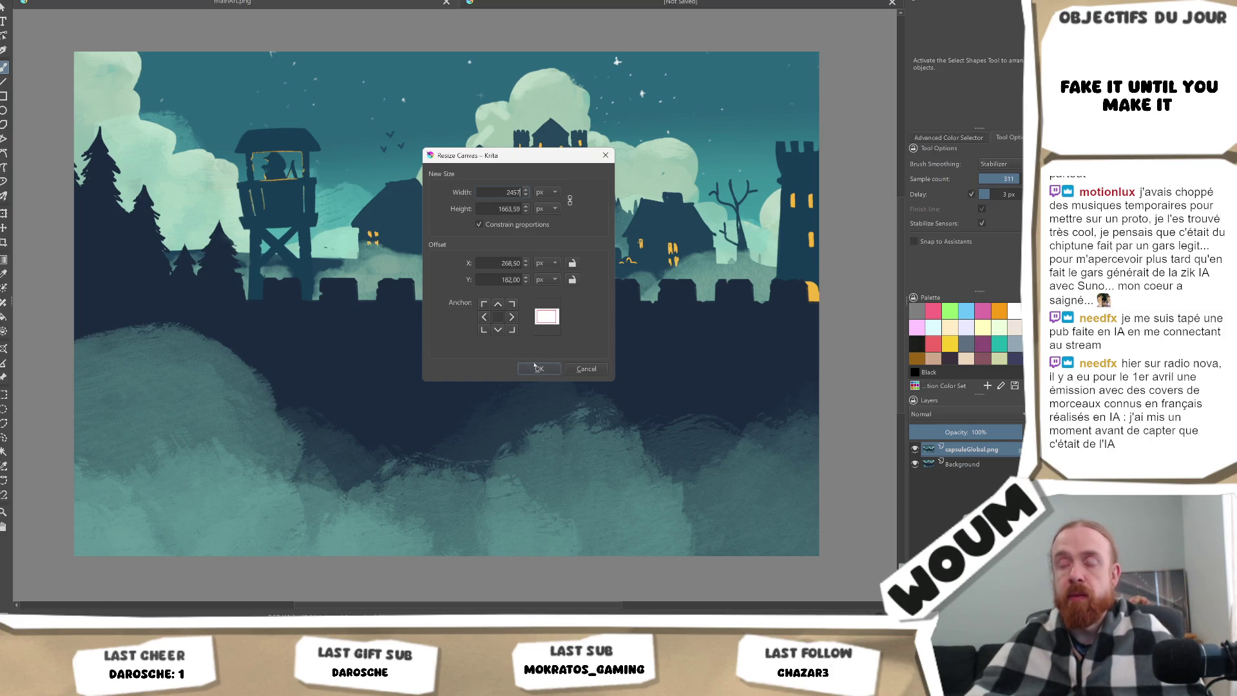
pyautogui.click(537, 368)
pyautogui.scroll(-3, 535, 366)
pyautogui.scroll(2, 535, 365)
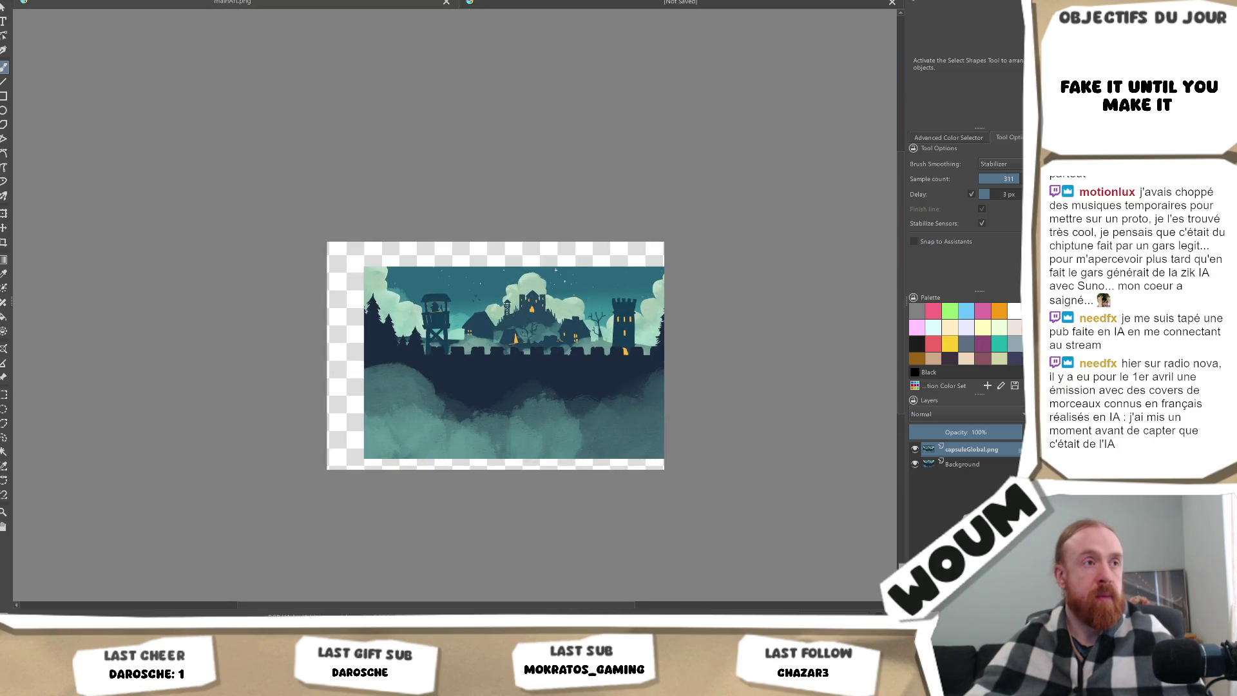
# Insert capsuleGlobal.png as a second layer over the art and ready it for transforming.
pyautogui.rightClick(529, 346)
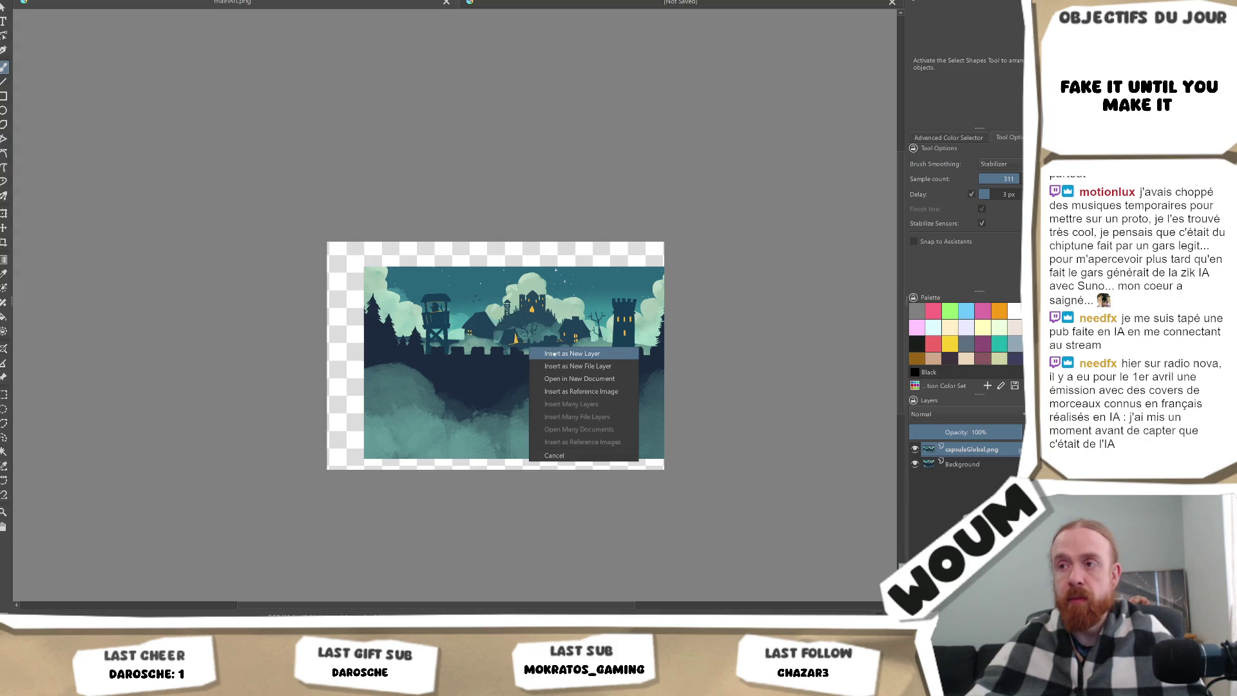
pyautogui.click(491, 350)
pyautogui.hotkey('ctrl', 'v')
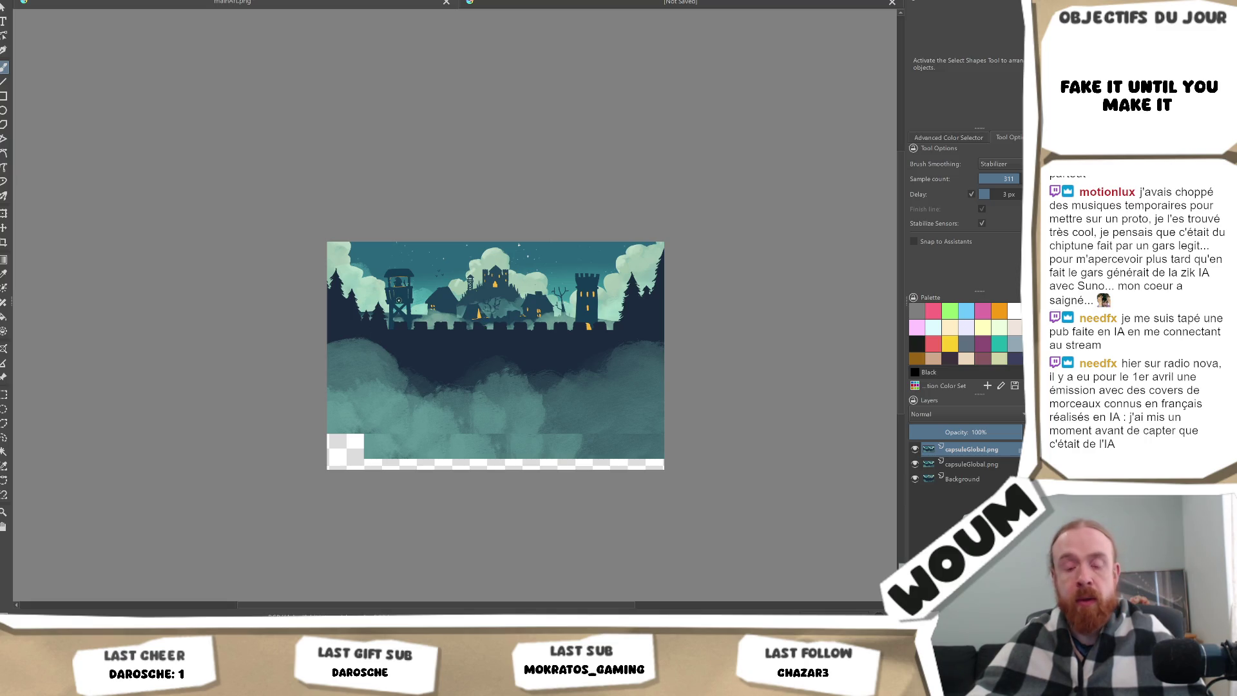
pyautogui.hotkey('ctrl', 't')
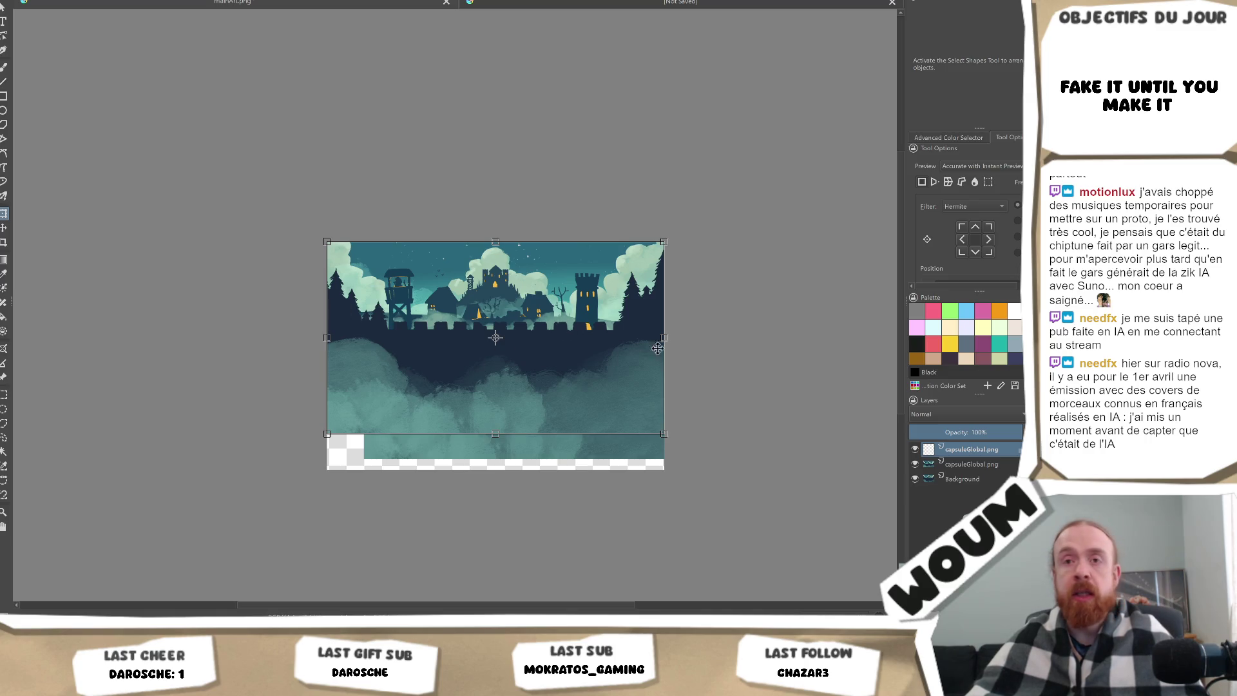
pyautogui.scroll(2, 661, 367)
# Commit the transform so the copied capsuleGlobal.png layer sits across the canvas top.
pyautogui.scroll(1, 522, 345)
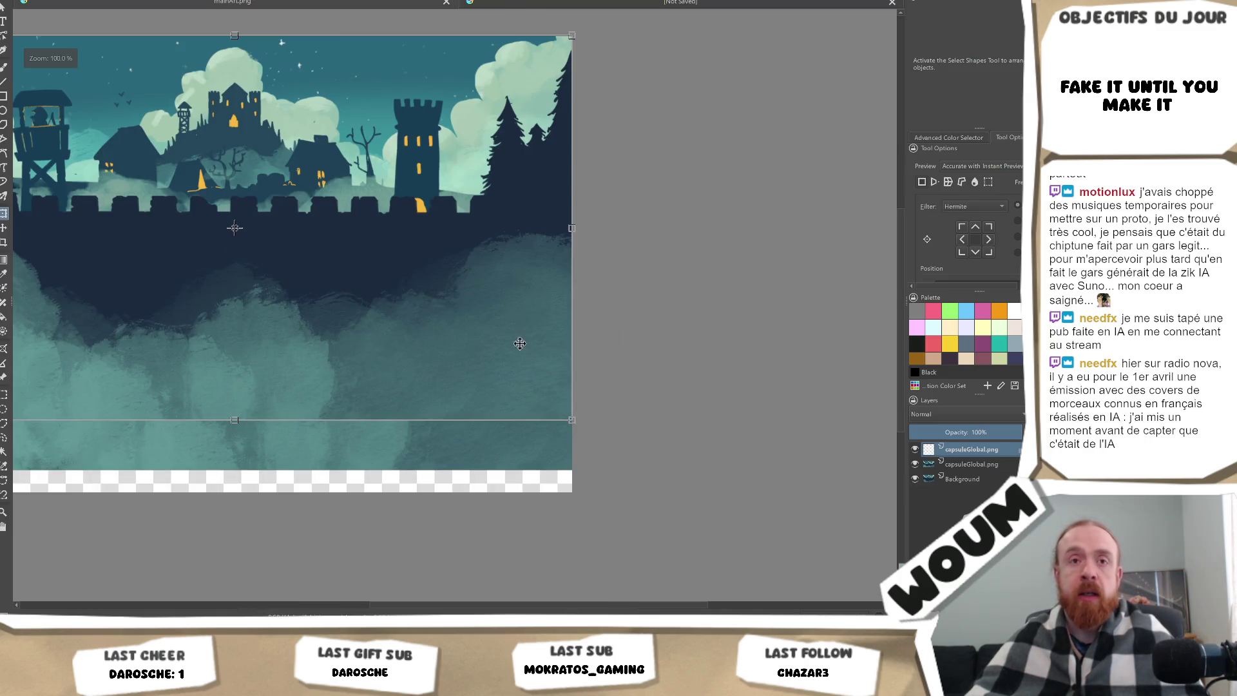
pyautogui.scroll(-2, 439, 345)
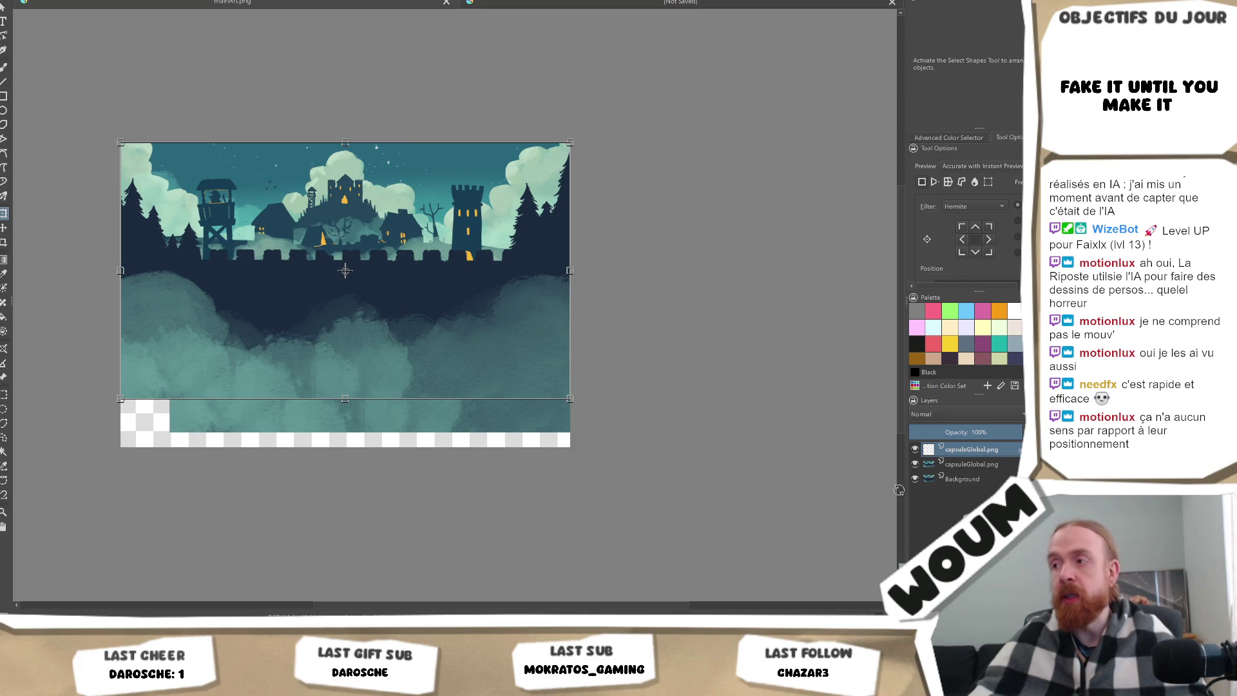
pyautogui.click(959, 451)
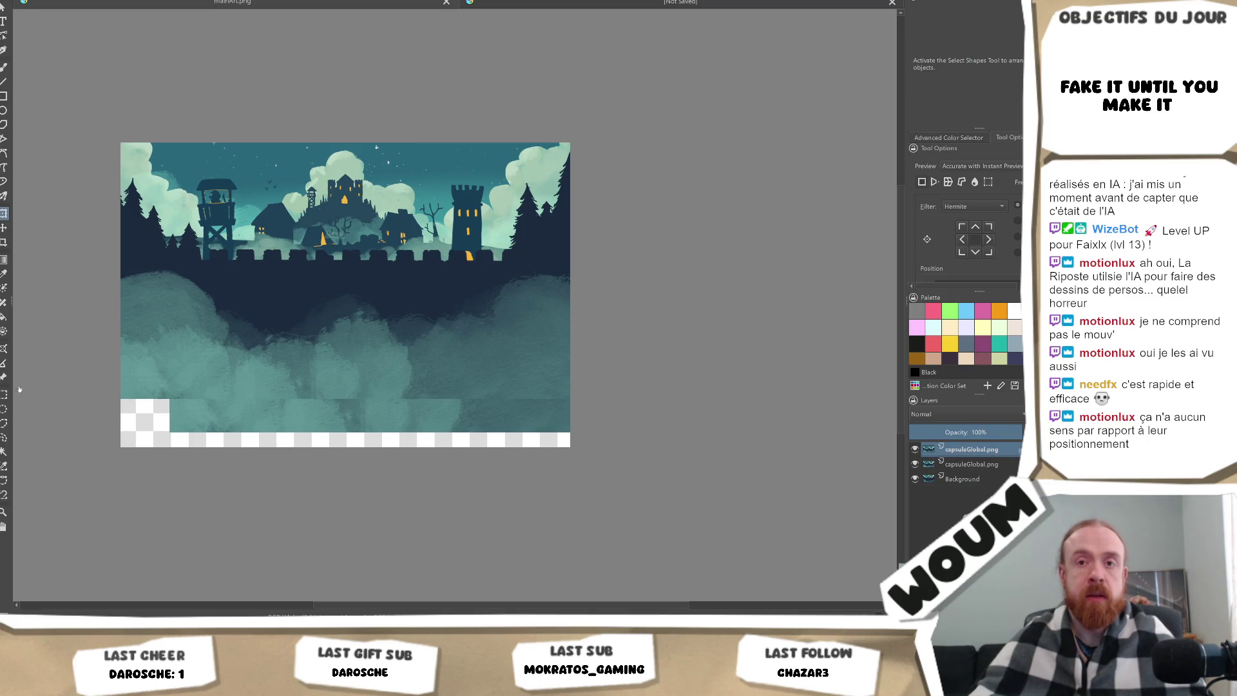
# Outline the lower wall and fog area below the battlements with a polygonal selection.
pyautogui.scroll(3, 103, 295)
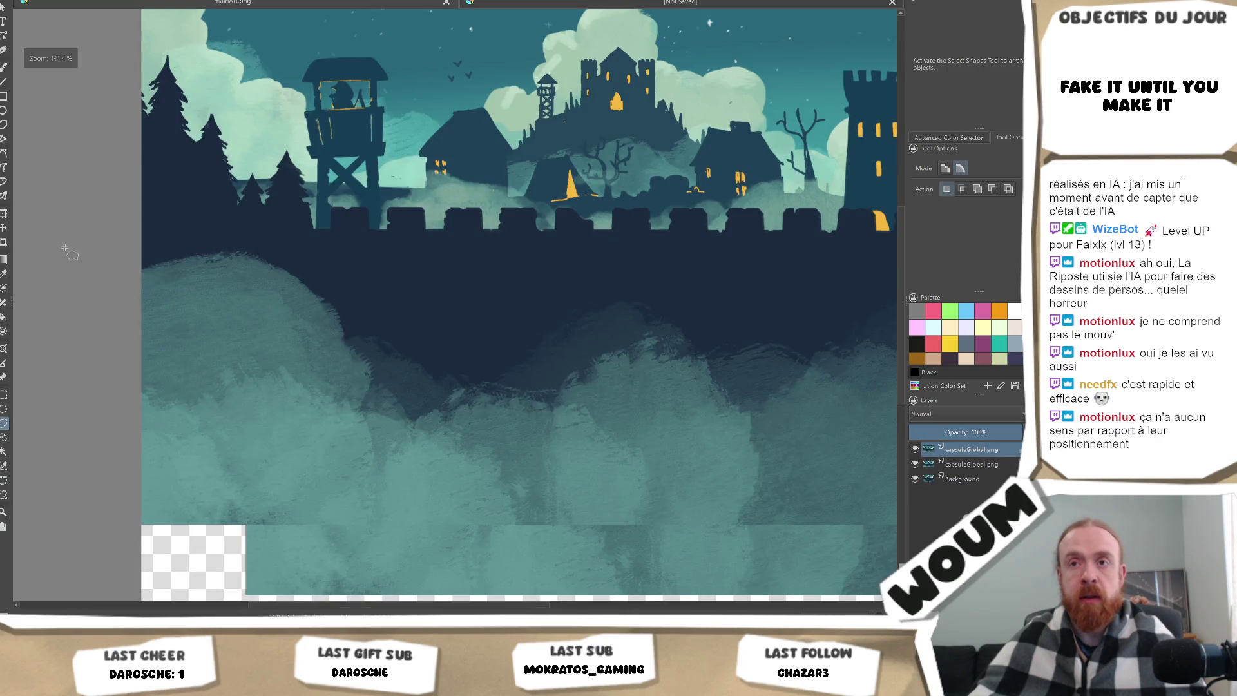
pyautogui.click(129, 259)
pyautogui.click(219, 228)
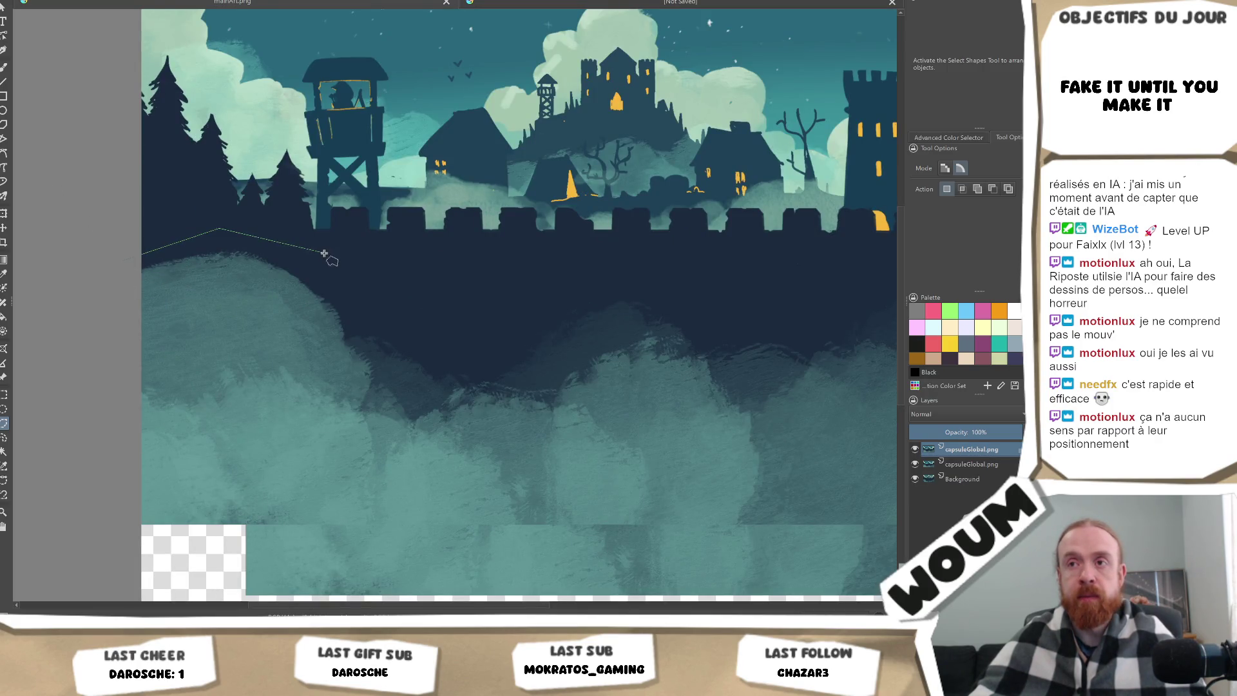
pyautogui.click(488, 301)
pyautogui.scroll(-3, 567, 287)
pyautogui.click(570, 278)
pyautogui.click(693, 275)
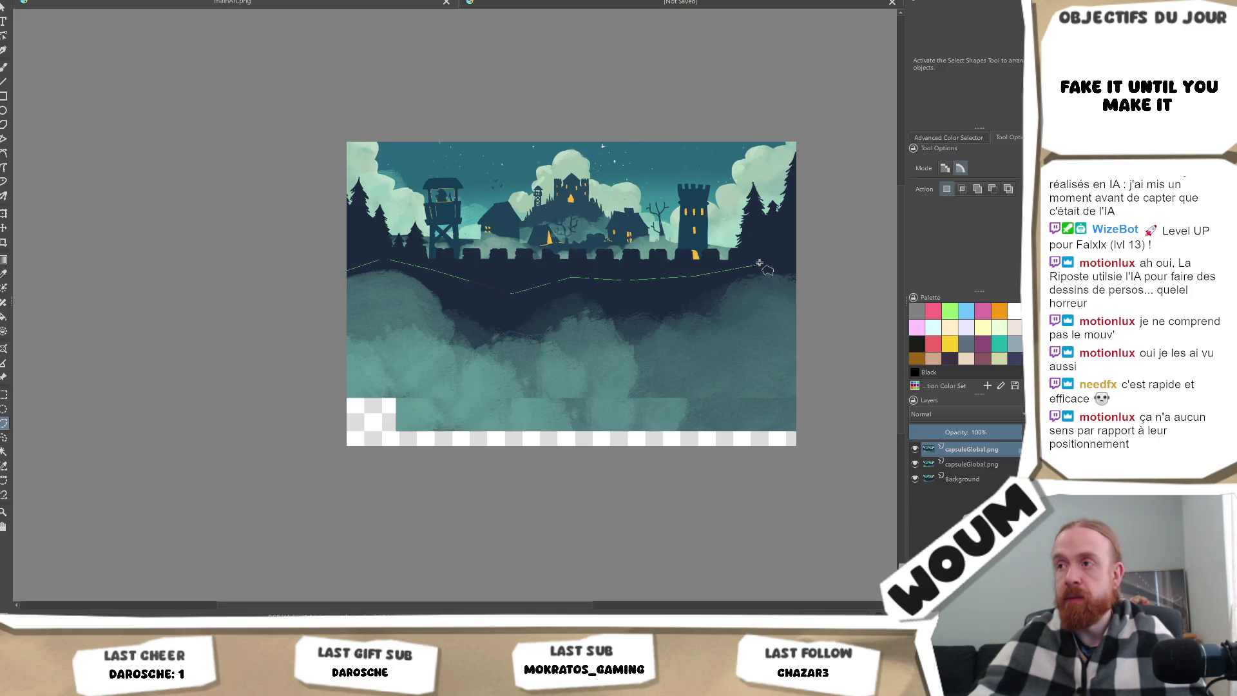
pyautogui.click(815, 256)
pyautogui.click(854, 502)
pyautogui.click(134, 523)
pyautogui.click(177, 335)
pyautogui.click(349, 270)
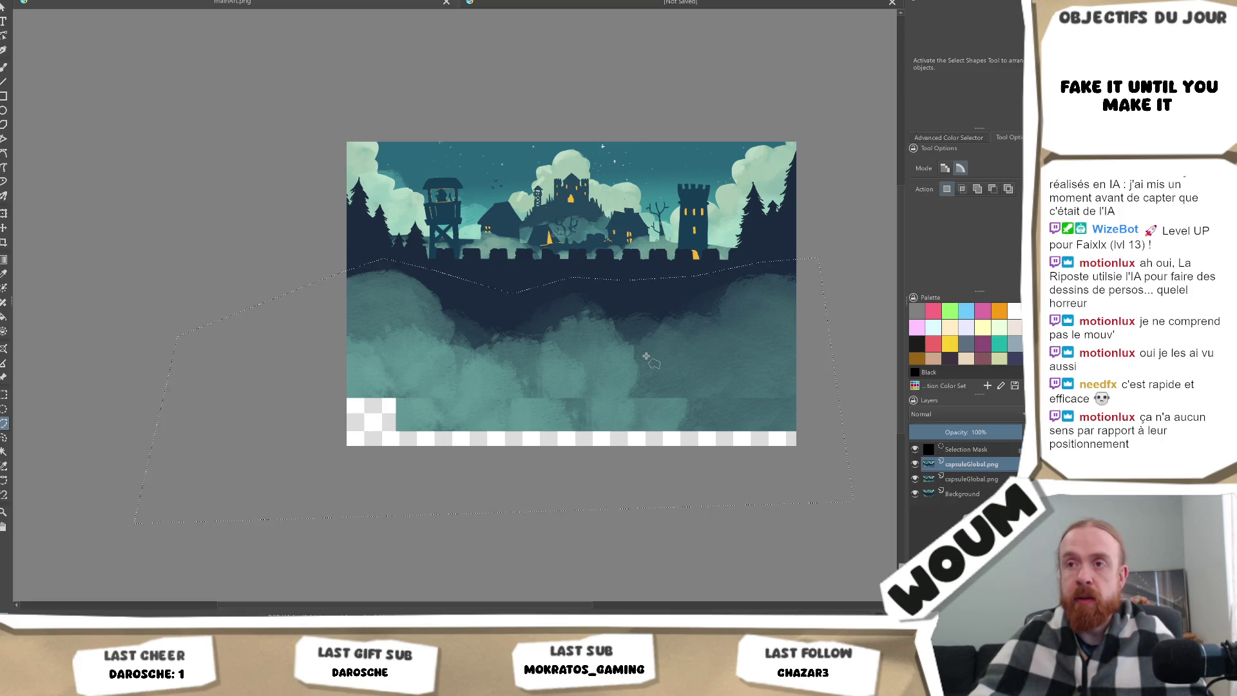
# Put the selected wall section on its own new layer and begin transforming it.
pyautogui.hotkey('ctrl', 'x')
pyautogui.hotkey('ctrl', 'v')
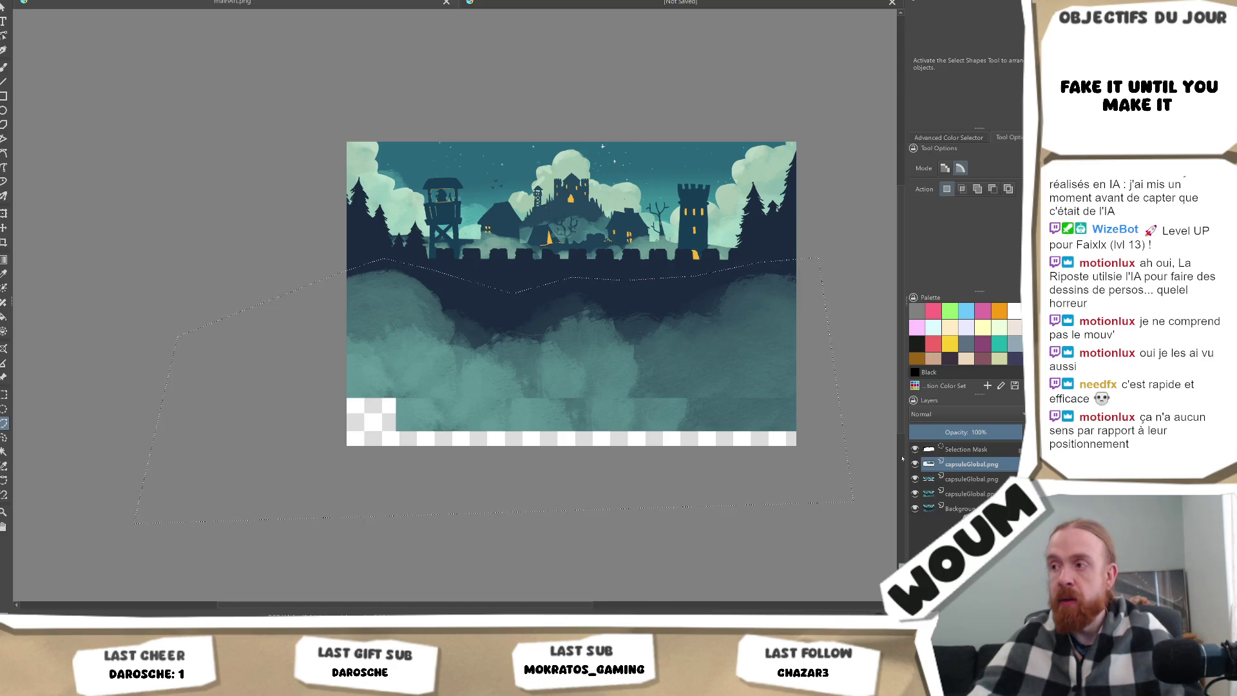
pyautogui.click(984, 451)
pyautogui.click(971, 467)
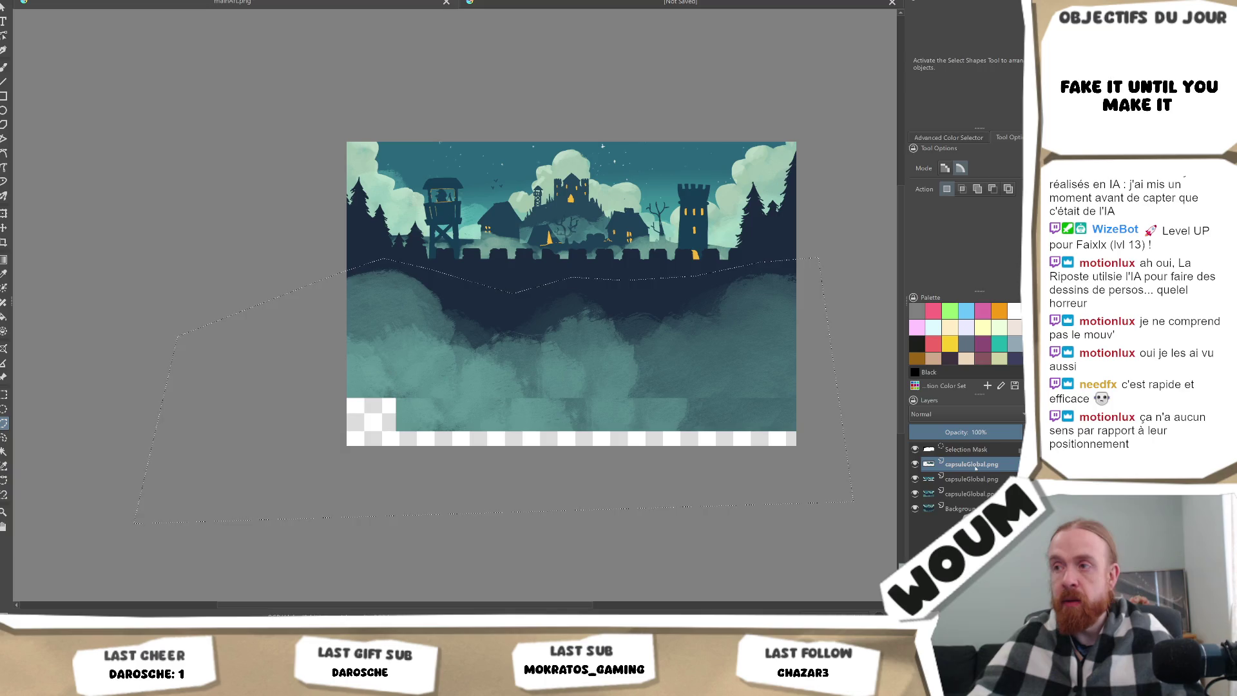
pyautogui.hotkey('ctrl', 't')
# Shift the copied wall section down, then paint navy over the gap on a new Paint Layer 1.
pyautogui.moveTo(518, 273); pyautogui.dragTo(518, 308)
pyautogui.press('b')
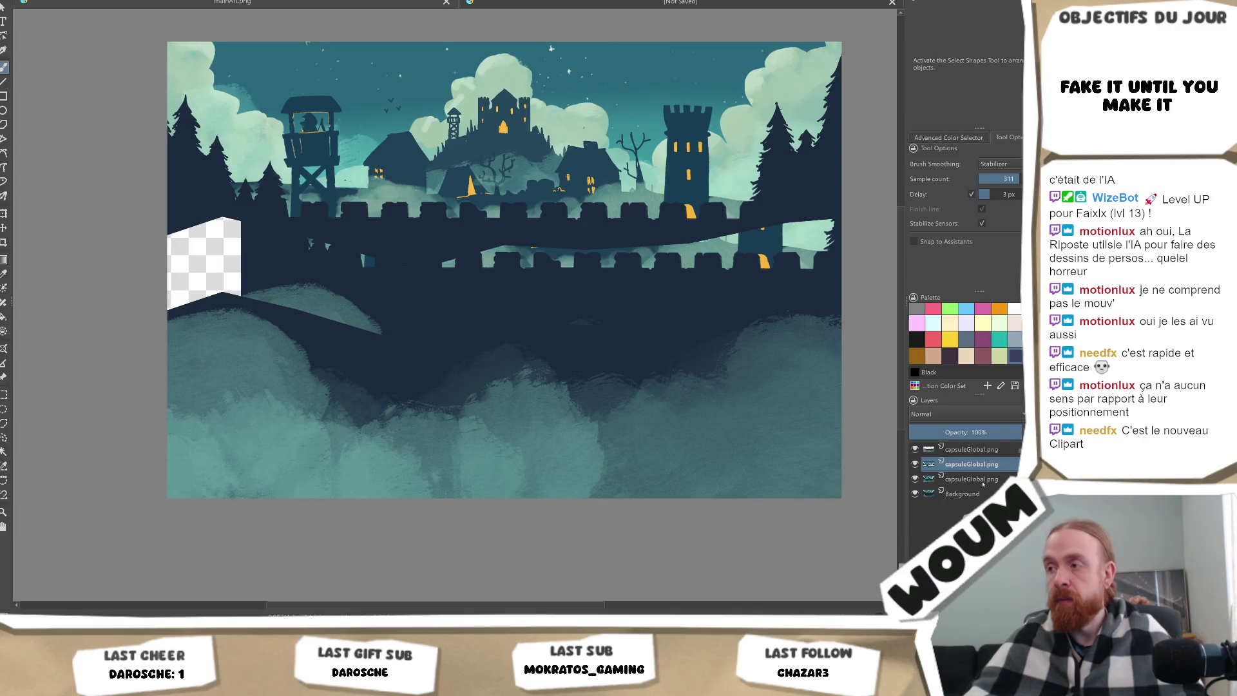
pyautogui.click(979, 485)
pyautogui.press('Insert')
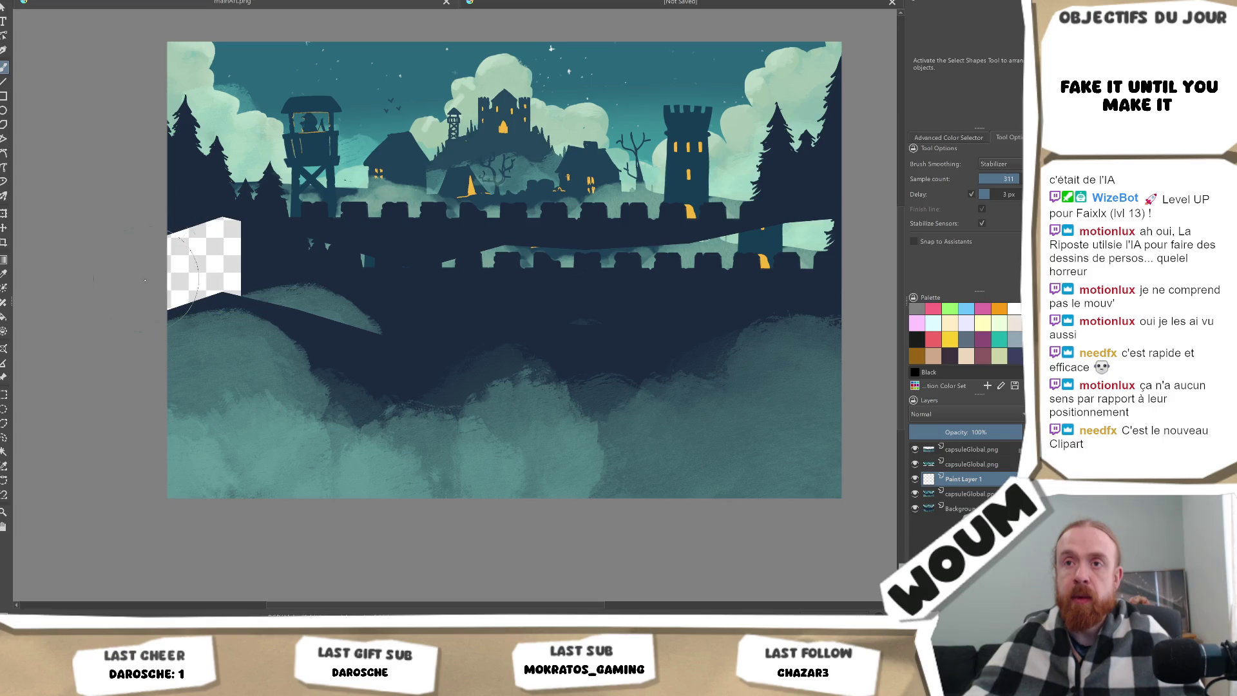
pyautogui.moveTo(193, 267)
pyautogui.mouseDown()
pyautogui.moveTo(249, 248)
pyautogui.moveTo(326, 255)
pyautogui.moveTo(303, 277)
pyautogui.moveTo(786, 271)
pyautogui.moveTo(789, 221)
pyautogui.mouseUp()
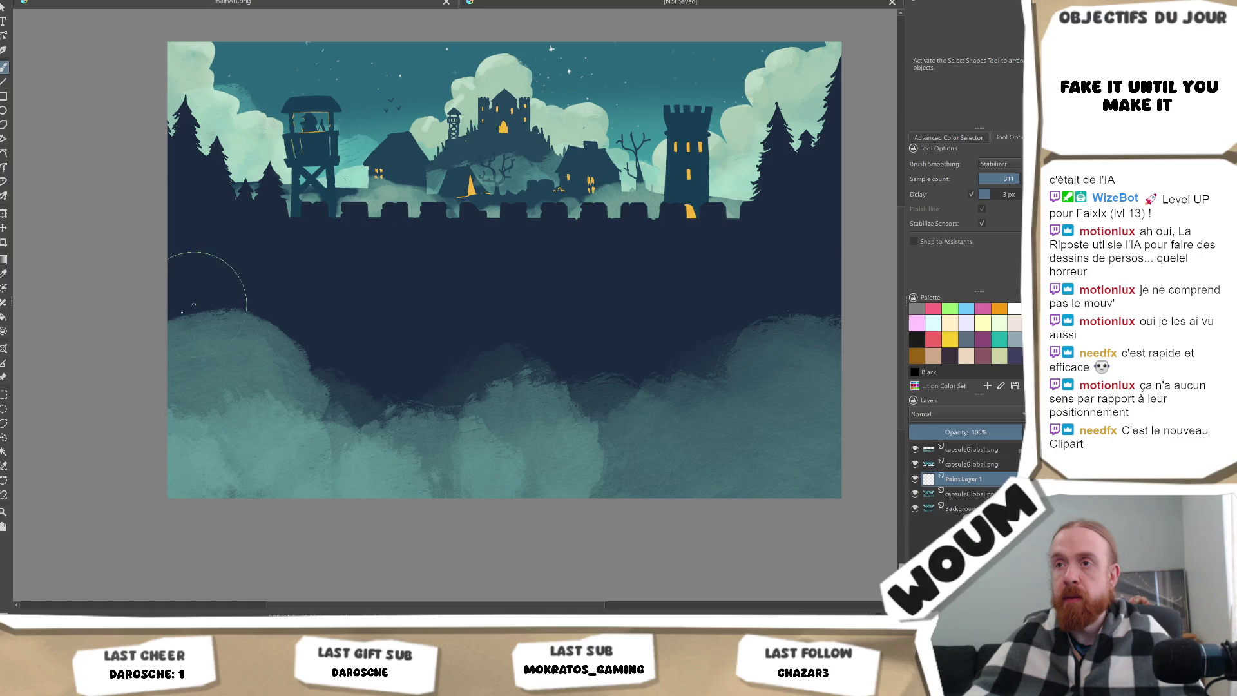
pyautogui.scroll(-3, 631, 321)
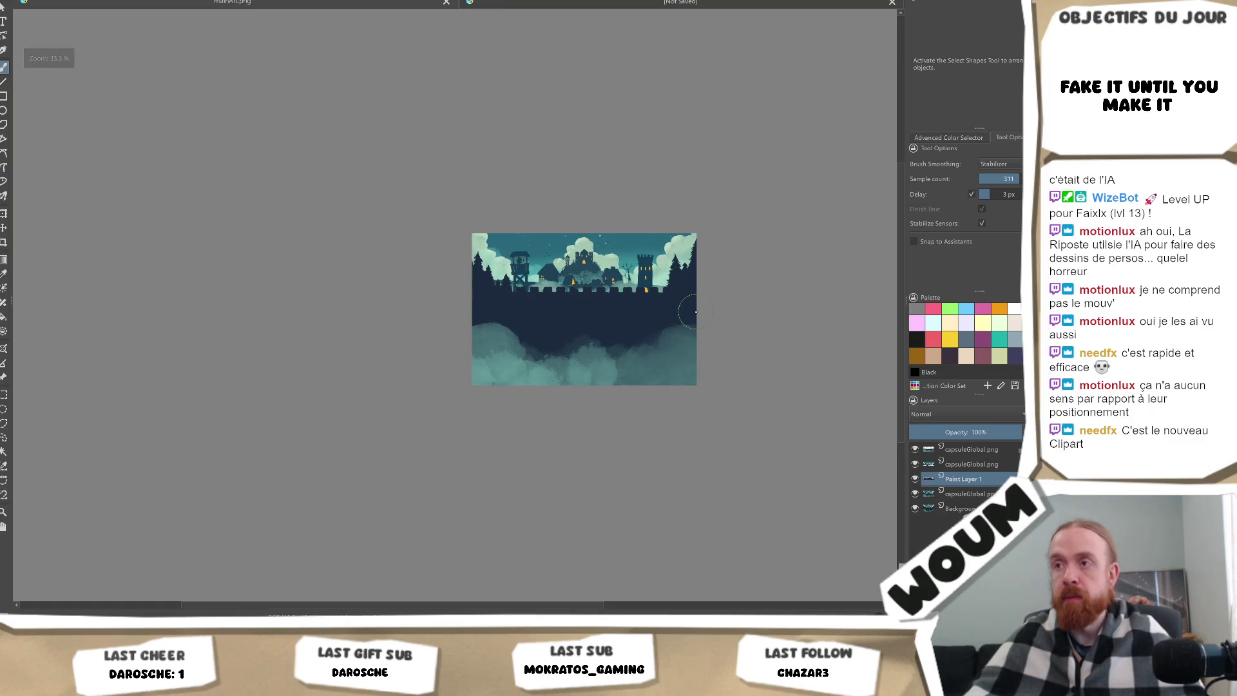
# Zoom in and out over the capsule art to inspect the continuous navy wall band.
pyautogui.scroll(2, 671, 315)
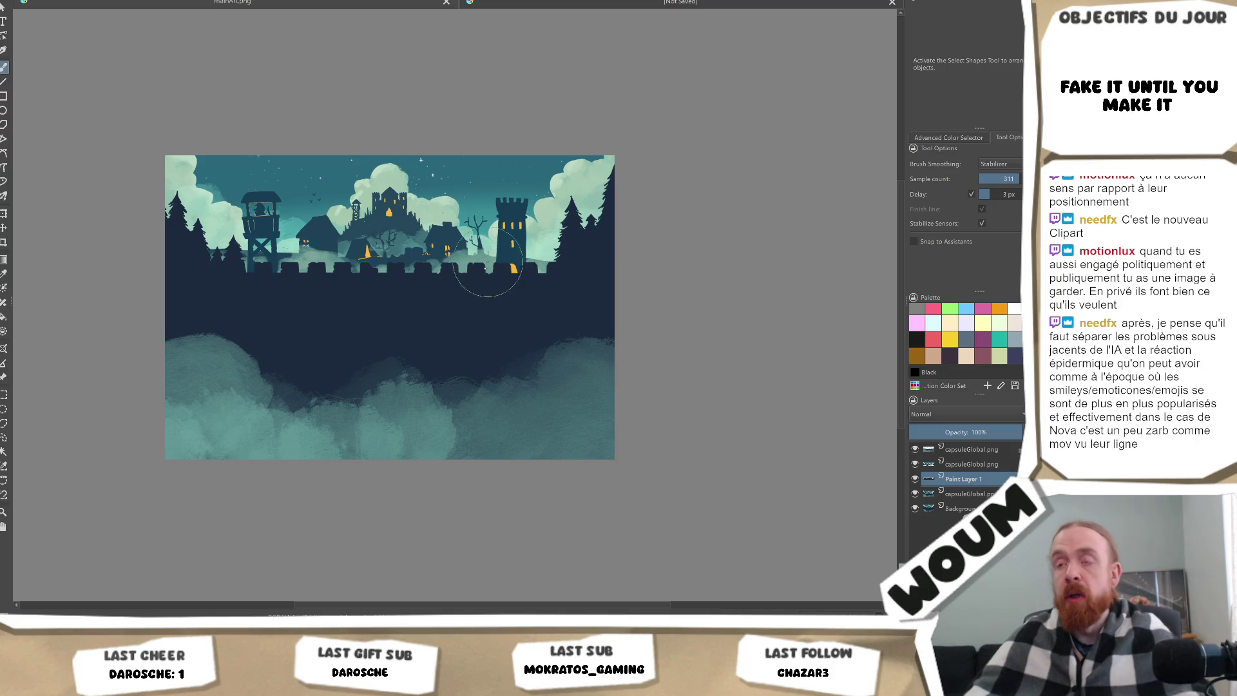
pyautogui.scroll(2, 491, 278)
pyautogui.scroll(-3, 492, 278)
pyautogui.scroll(-2, 533, 312)
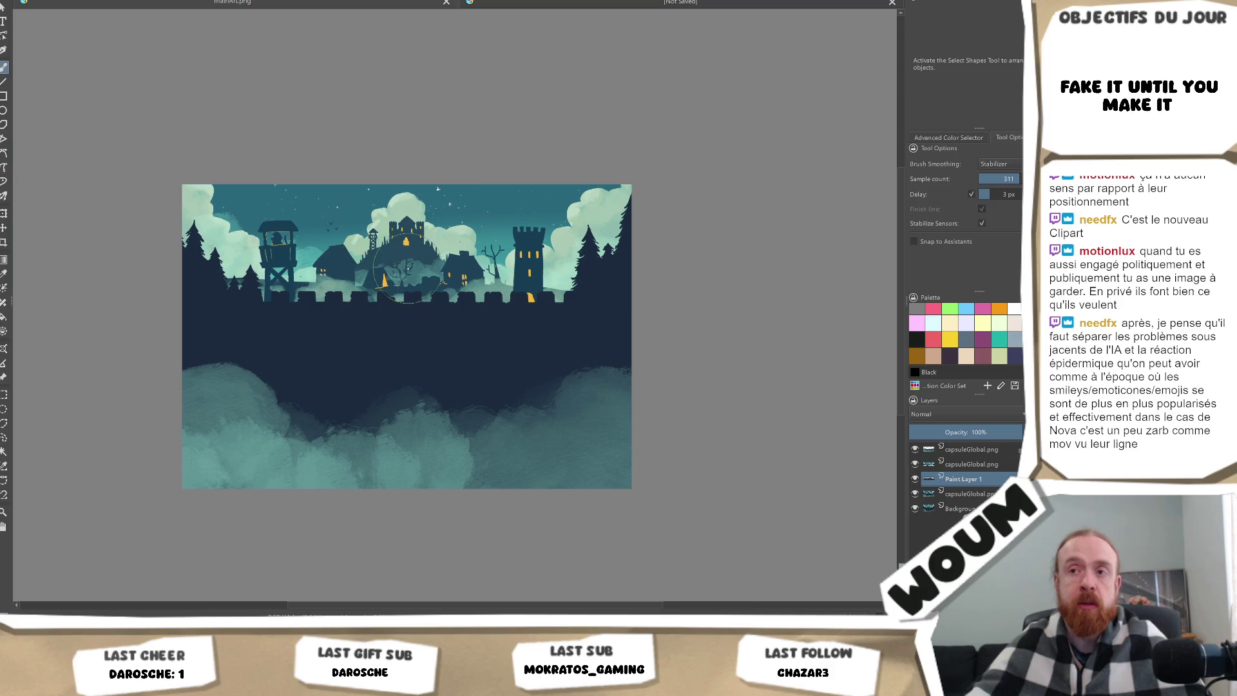
pyautogui.scroll(2, 393, 355)
pyautogui.scroll(-2, 399, 379)
pyautogui.scroll(3, 399, 379)
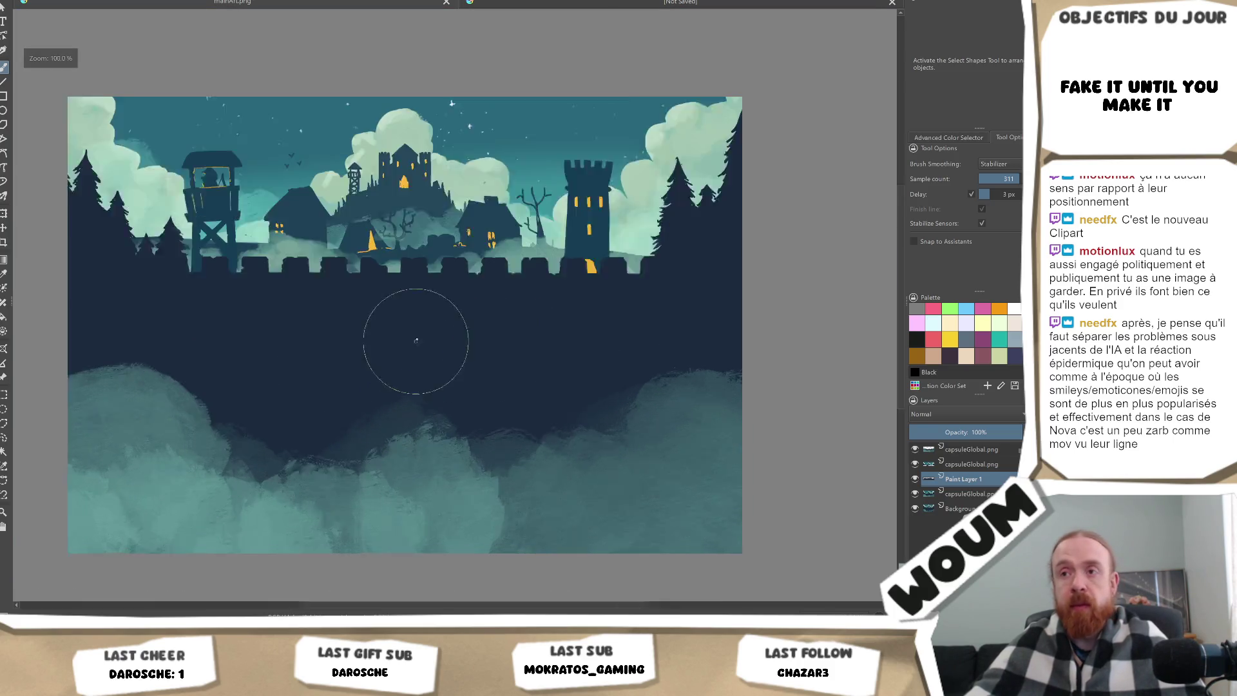
pyautogui.scroll(-1, 323, 356)
pyautogui.scroll(-2, 393, 362)
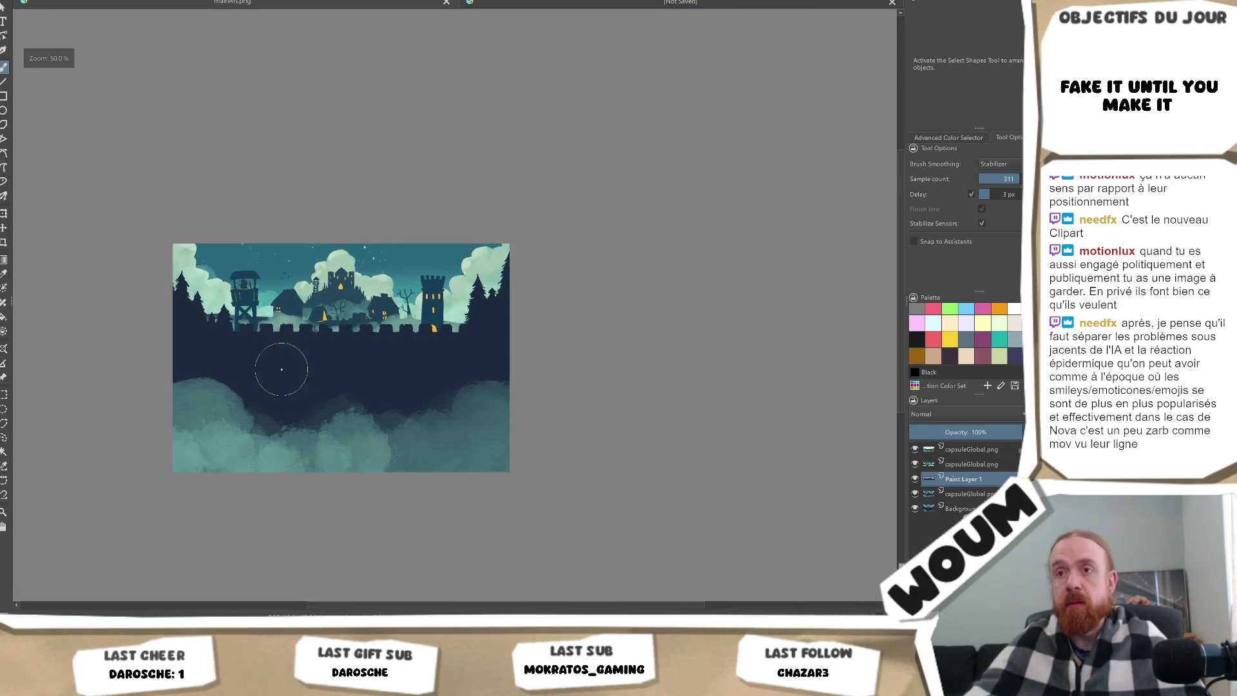
pyautogui.scroll(1, 389, 391)
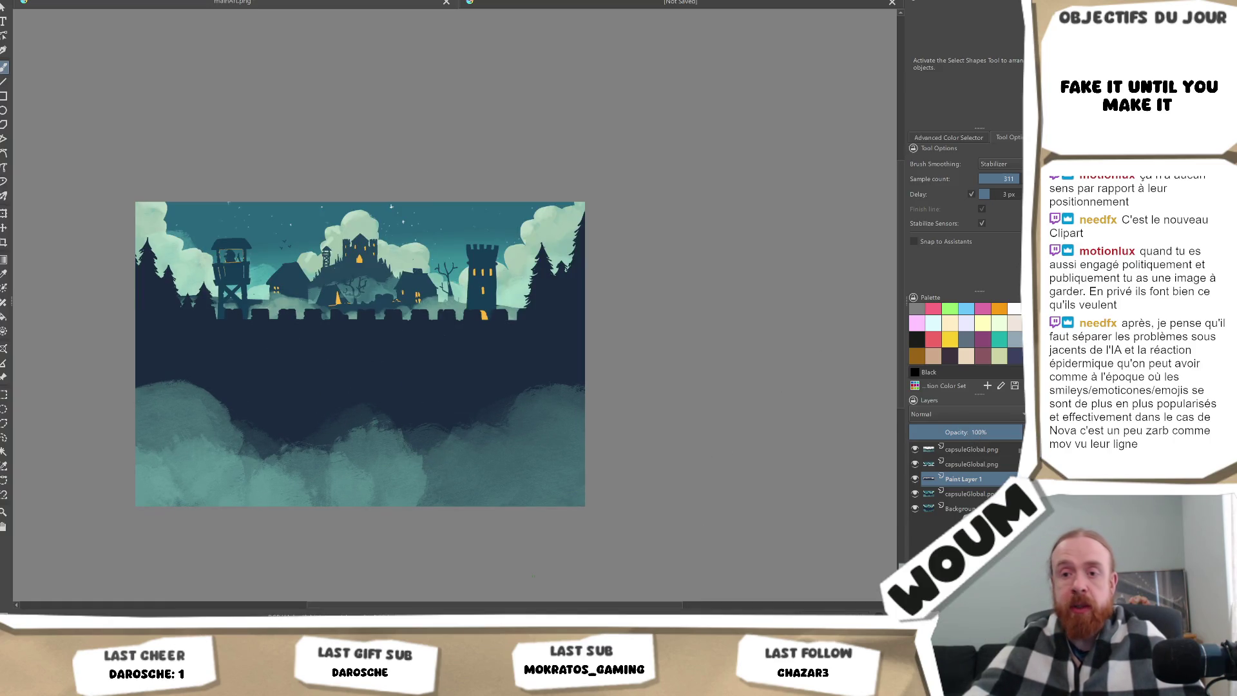
# Bring up and dismiss the pop-up palette, then switch to the Unity editor.
pyautogui.moveTo(85, 685)
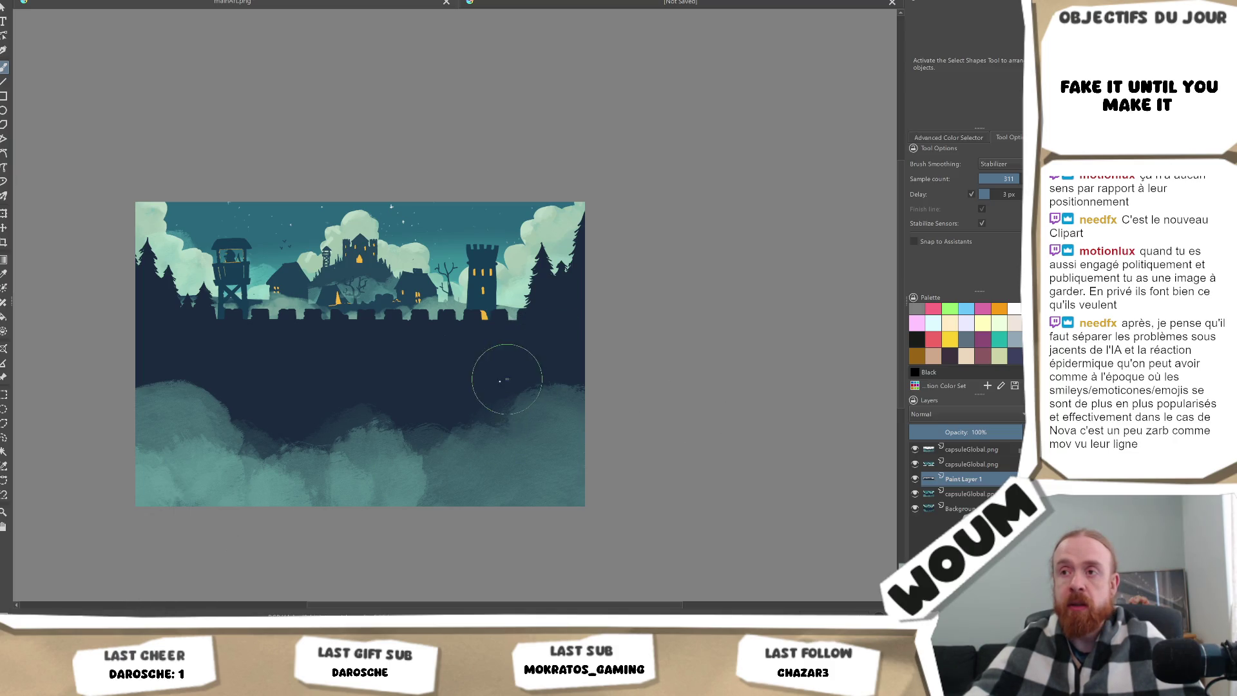
pyautogui.rightClick(315, 399)
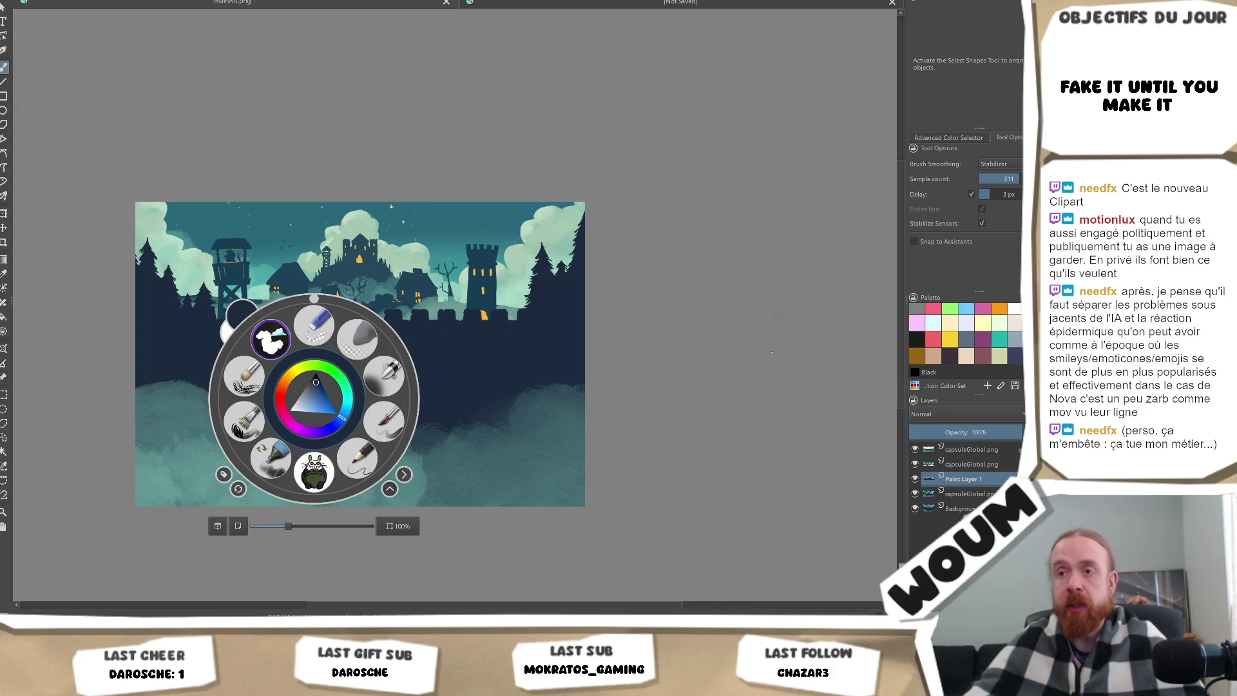
pyautogui.click(427, 359)
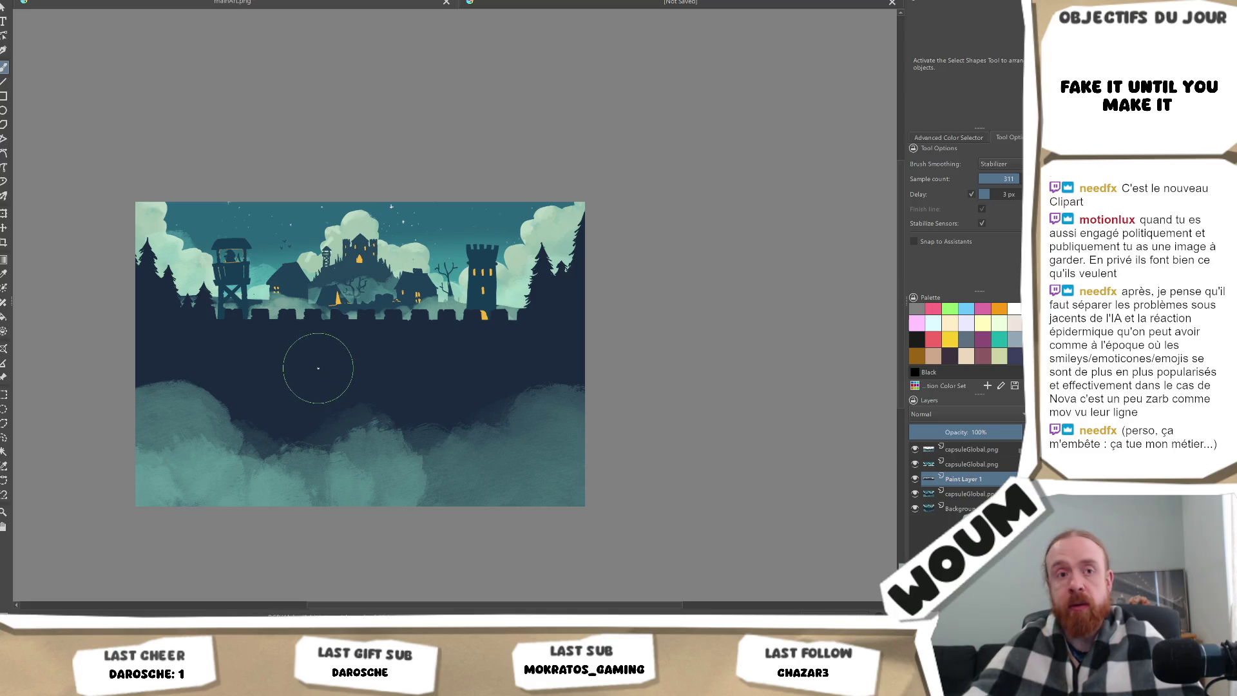
pyautogui.scroll(1, 316, 364)
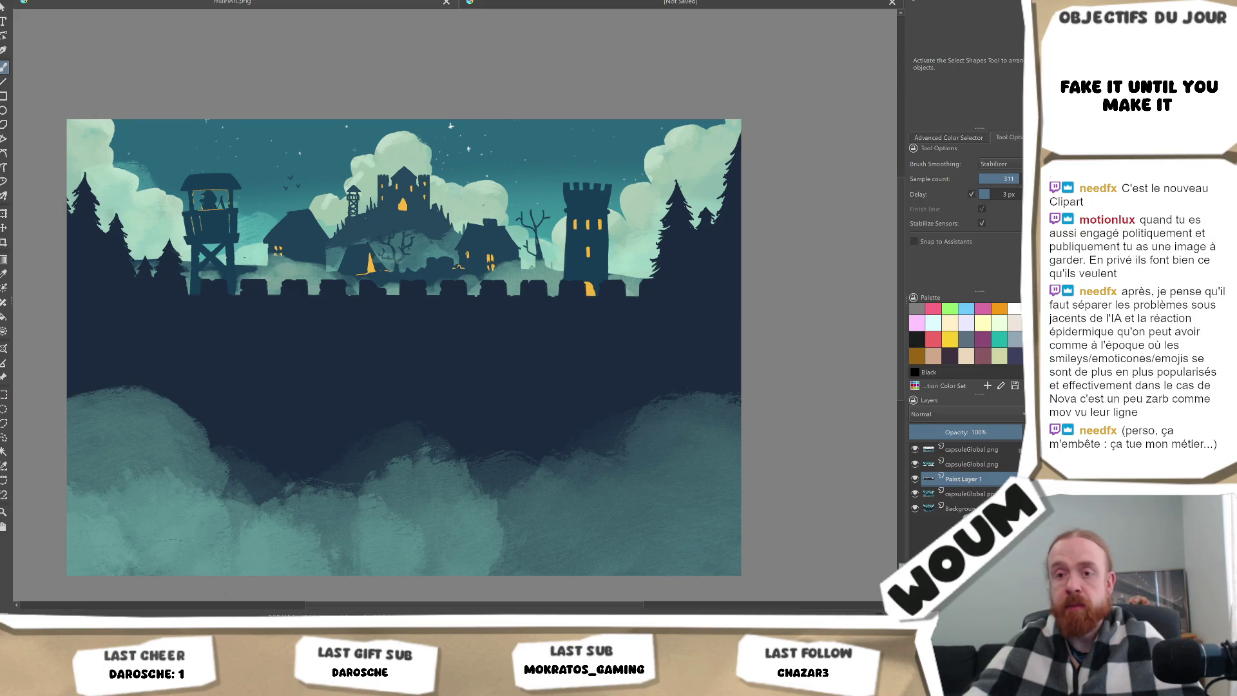
pyautogui.hotkey('alt', 'Tab')
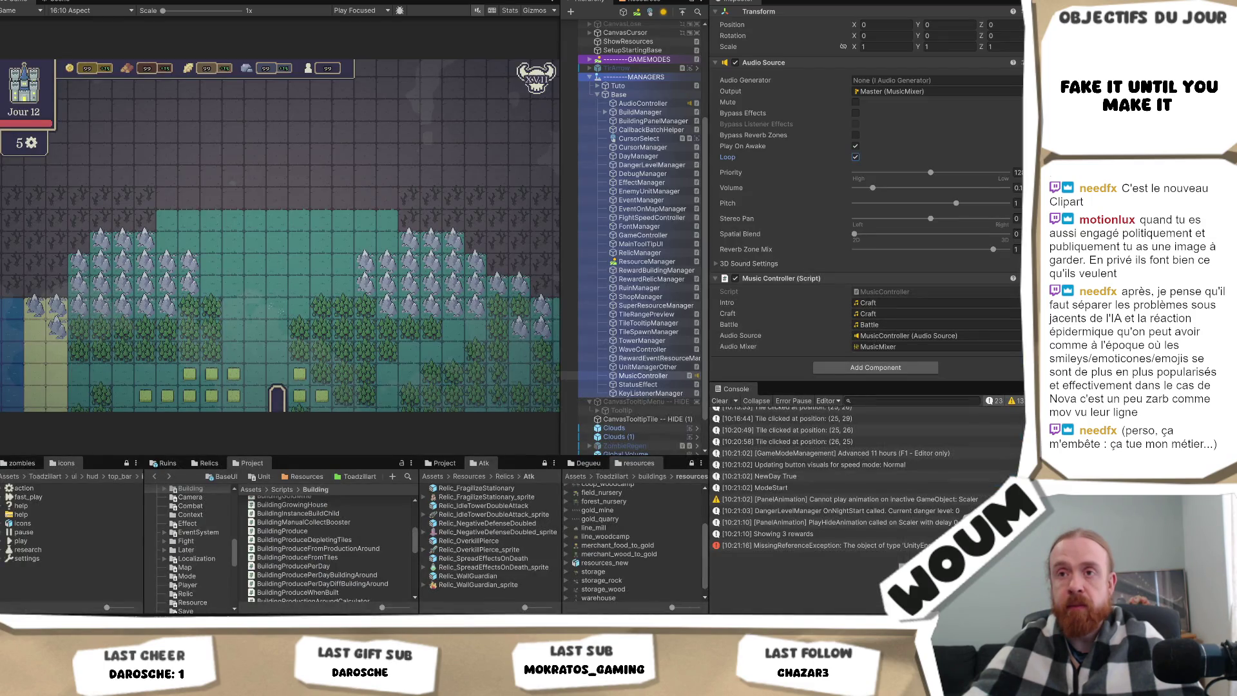
# Open StartScene from Unity's recent scenes, saving the modified test scene, then return to Krita.
pyautogui.hotkey('alt', 'Tab')
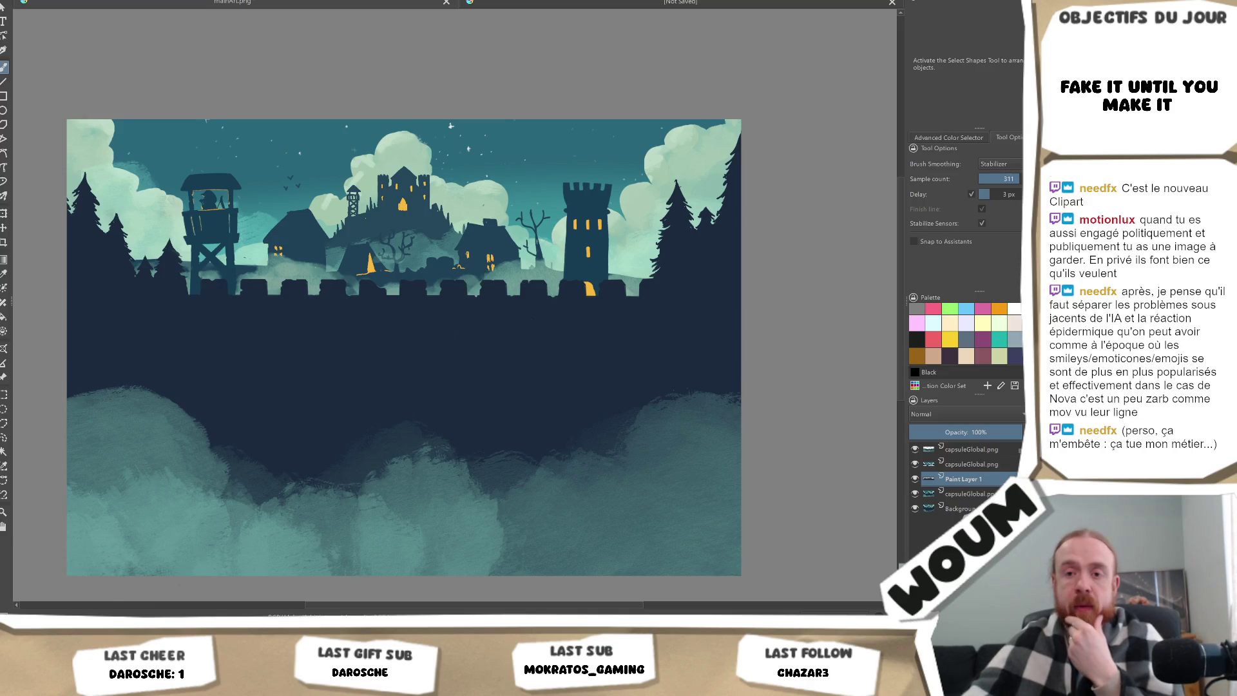
pyautogui.hotkey('alt', 'Tab')
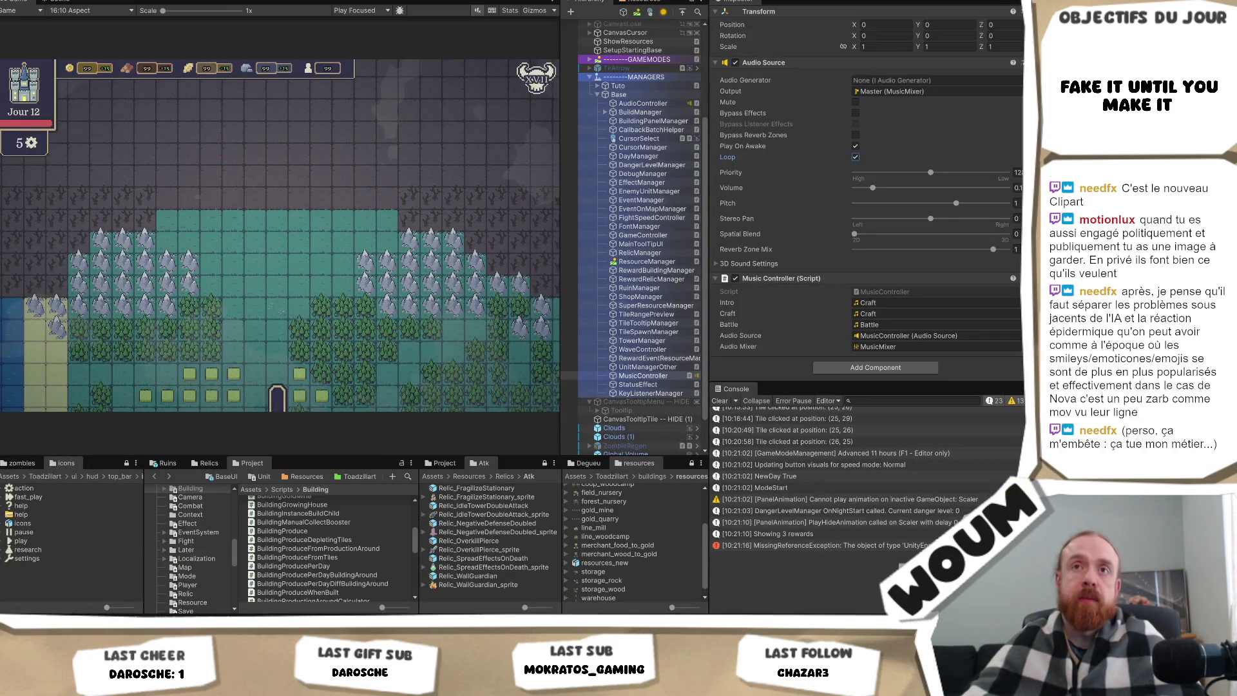
pyautogui.click(19, 0)
pyautogui.moveTo(62, 7)
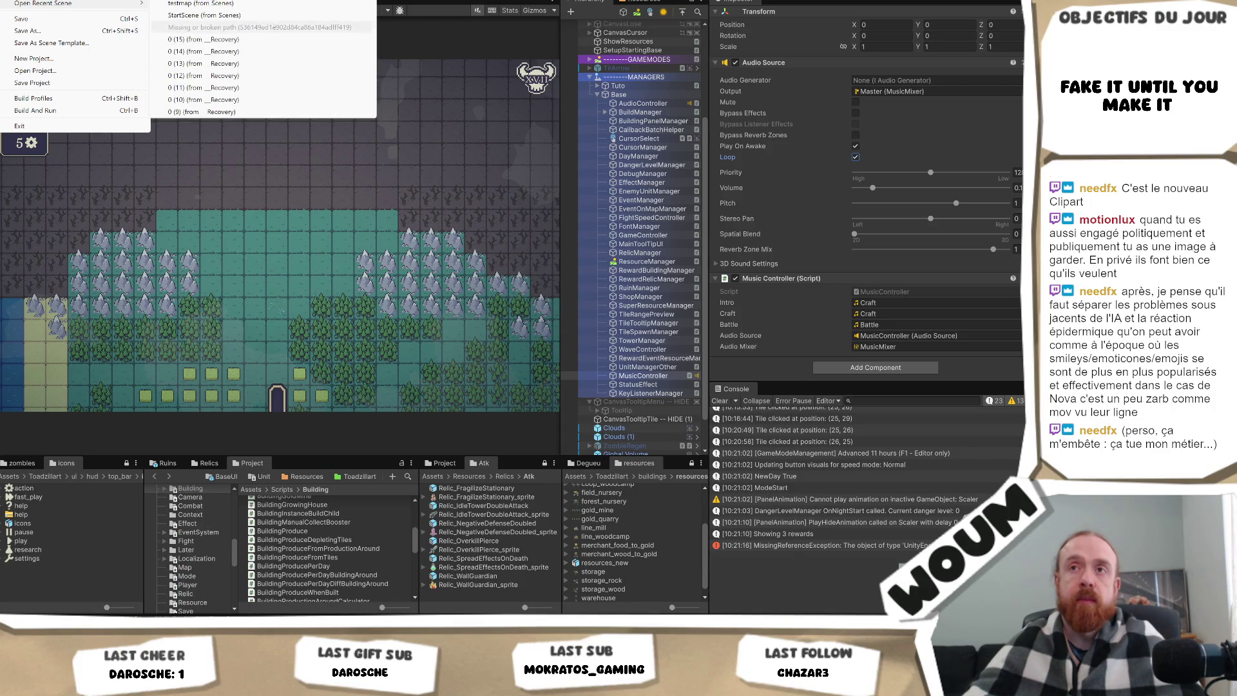
pyautogui.click(258, 15)
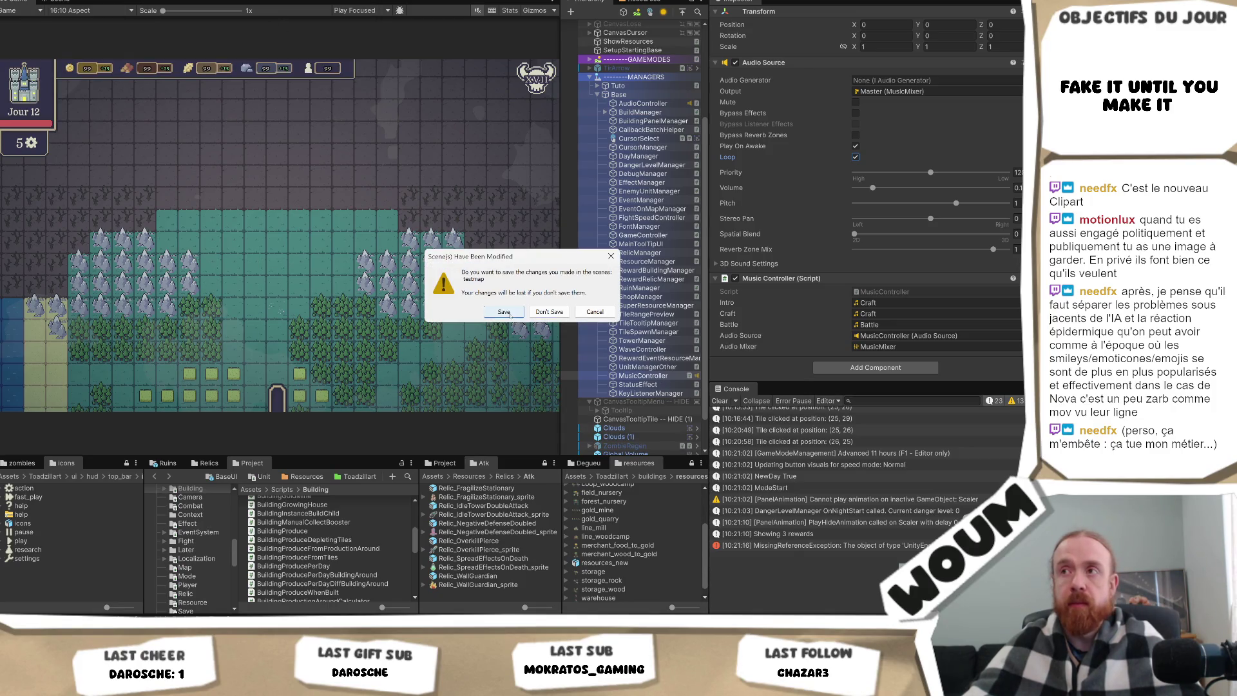
pyautogui.click(509, 313)
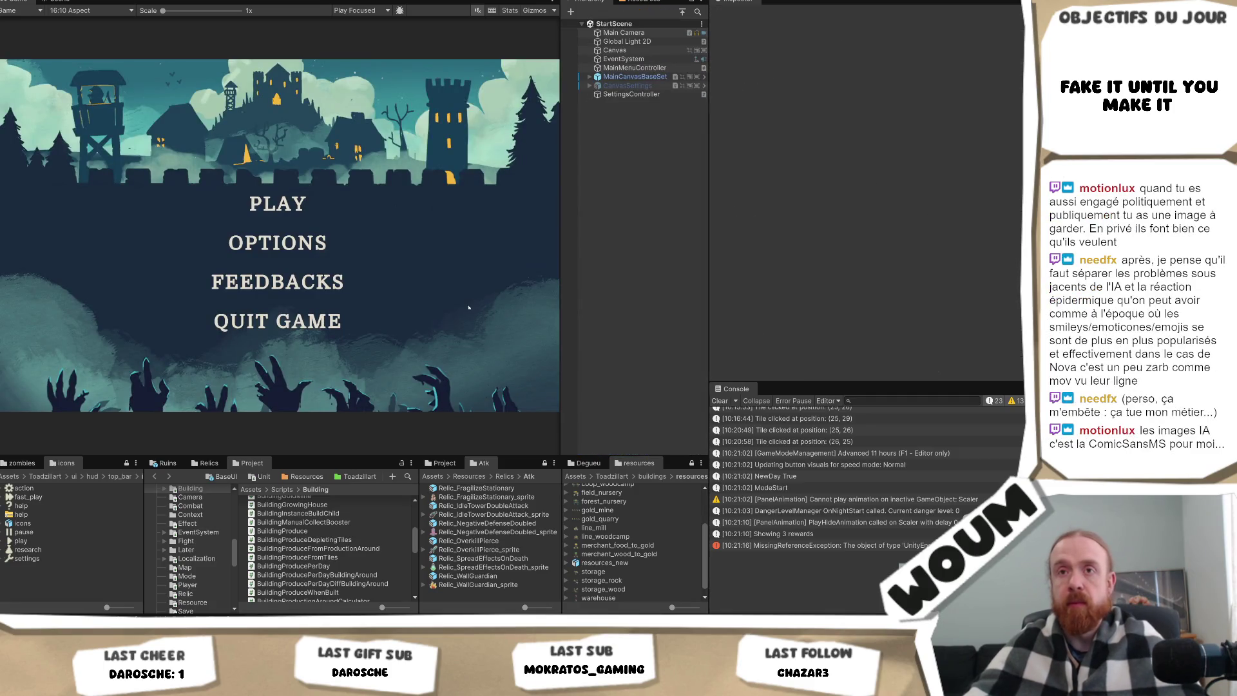
pyautogui.hotkey('alt', 'Tab')
pyautogui.scroll(-2, 503, 348)
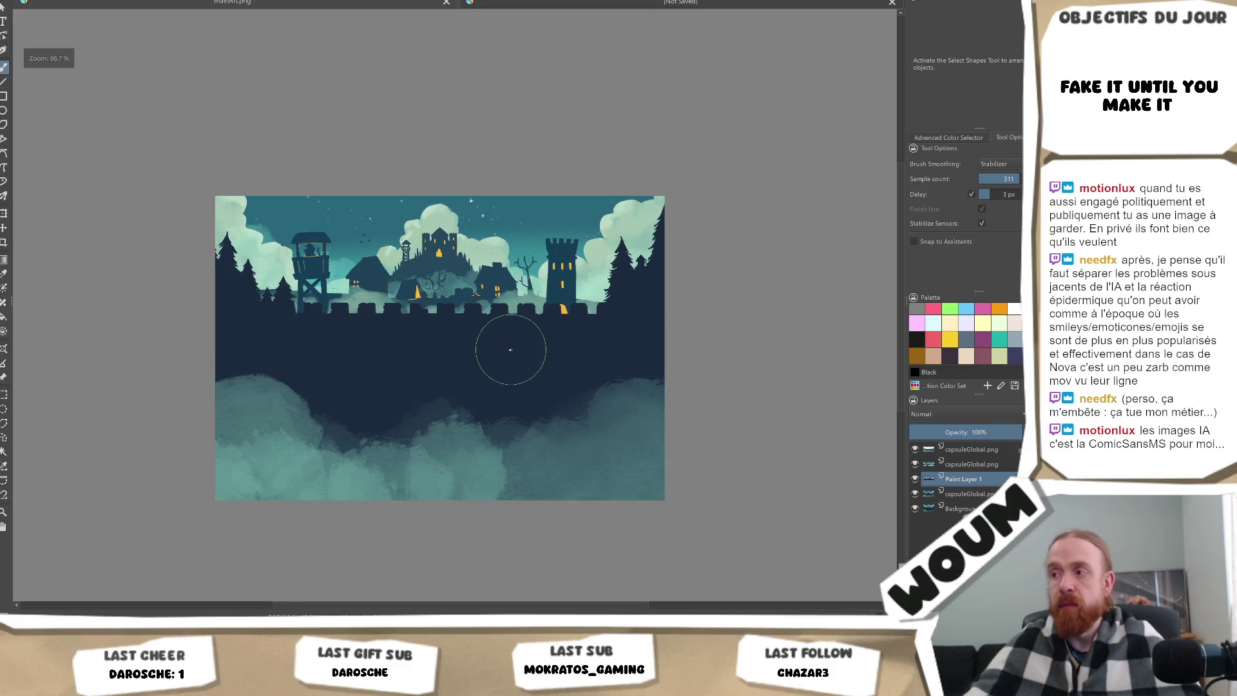
pyautogui.hotkey('alt', 'Tab')
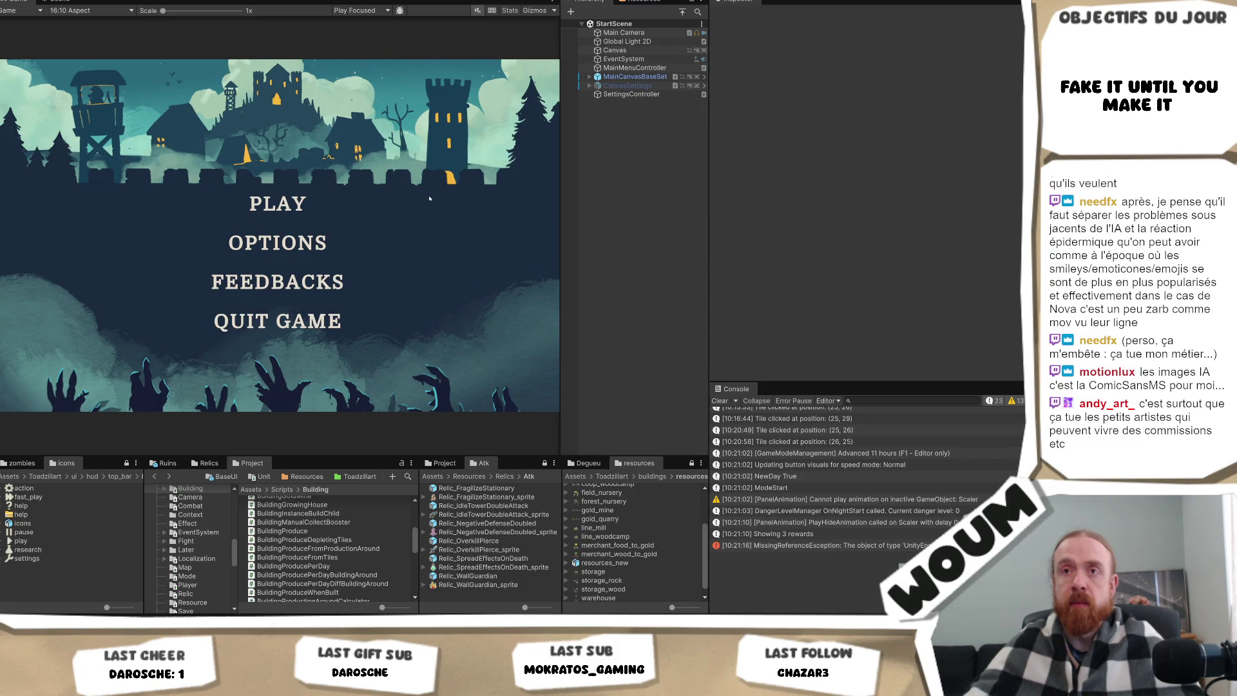
pyautogui.hotkey('alt', 'Tab')
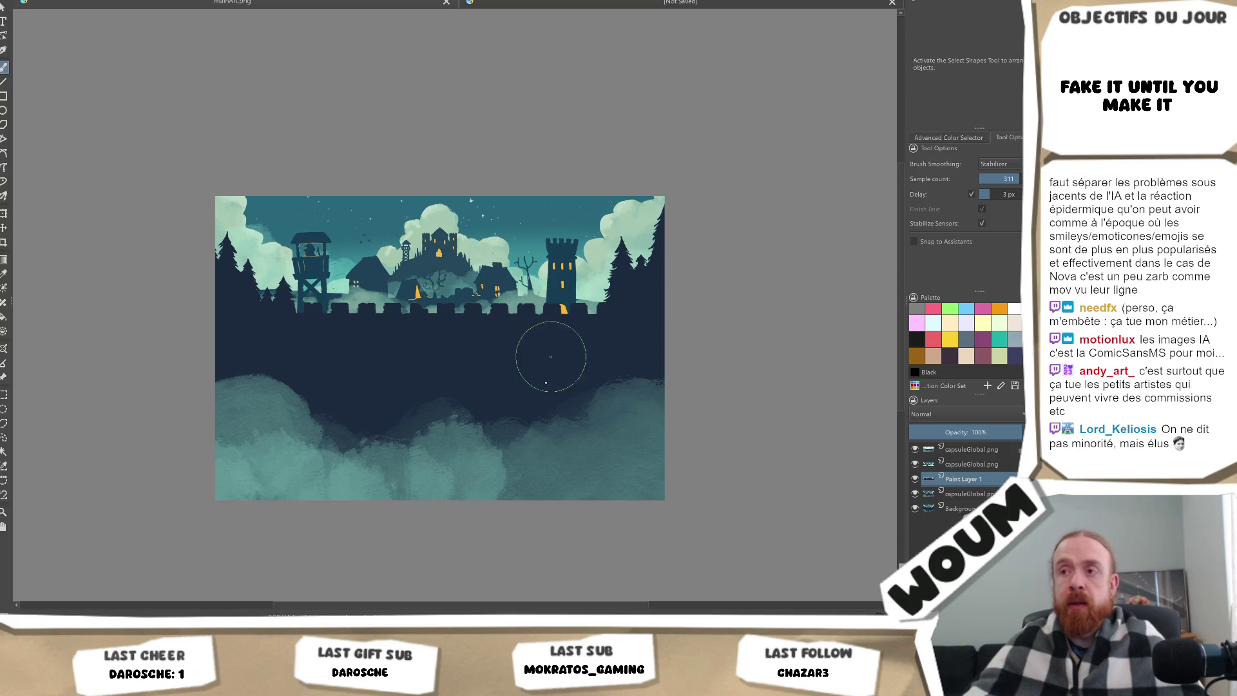
pyautogui.rightClick(392, 371)
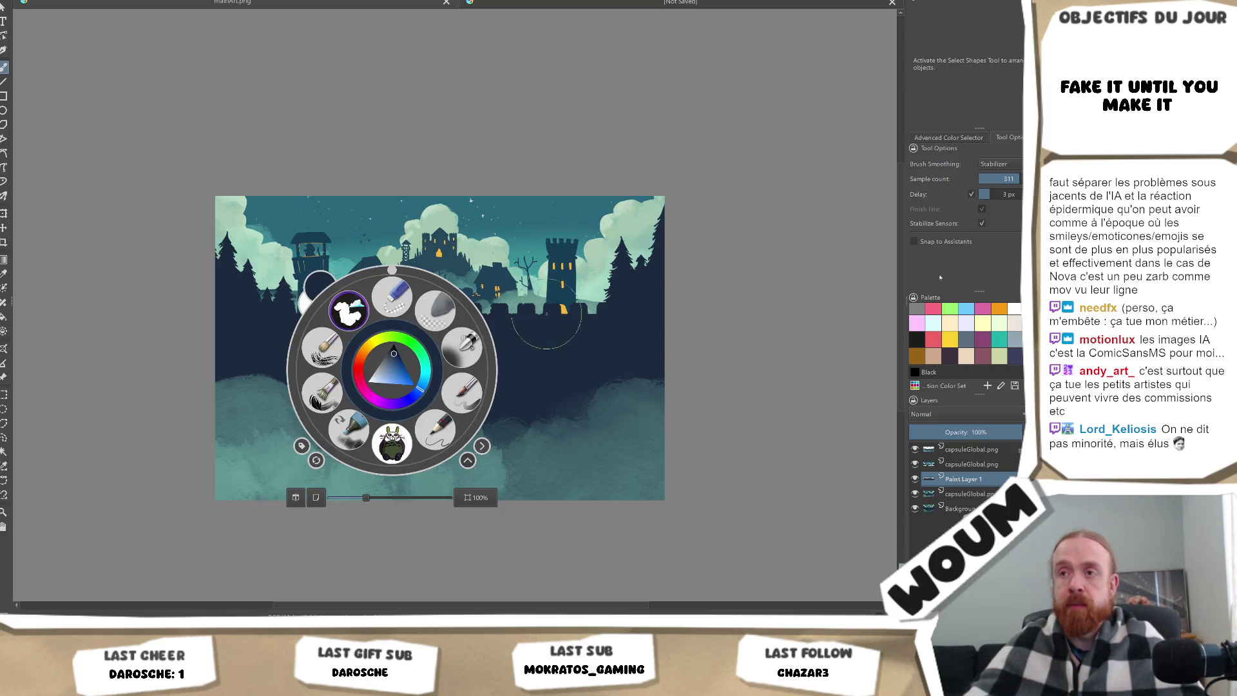
pyautogui.click(760, 329)
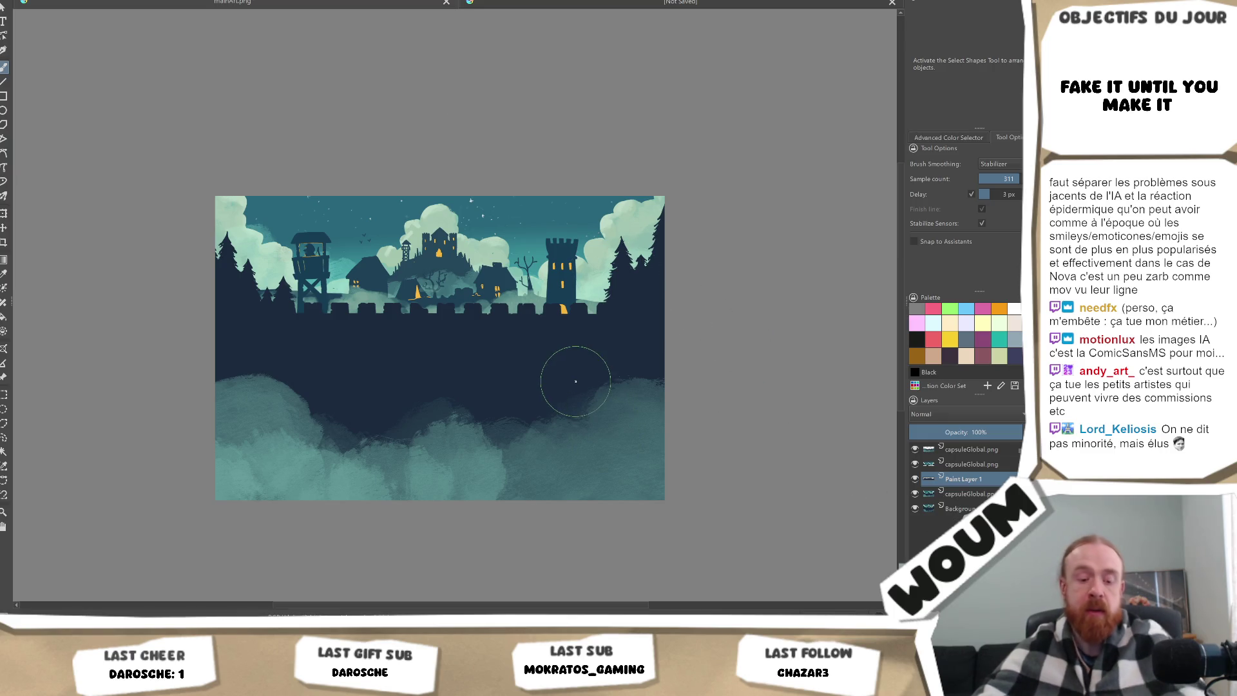
# Export the artwork as PNG, check Unity's menu, then drop the shadow and hand files onto the canvas.
pyautogui.hotkey('ctrl', 's')
pyautogui.press('Return')
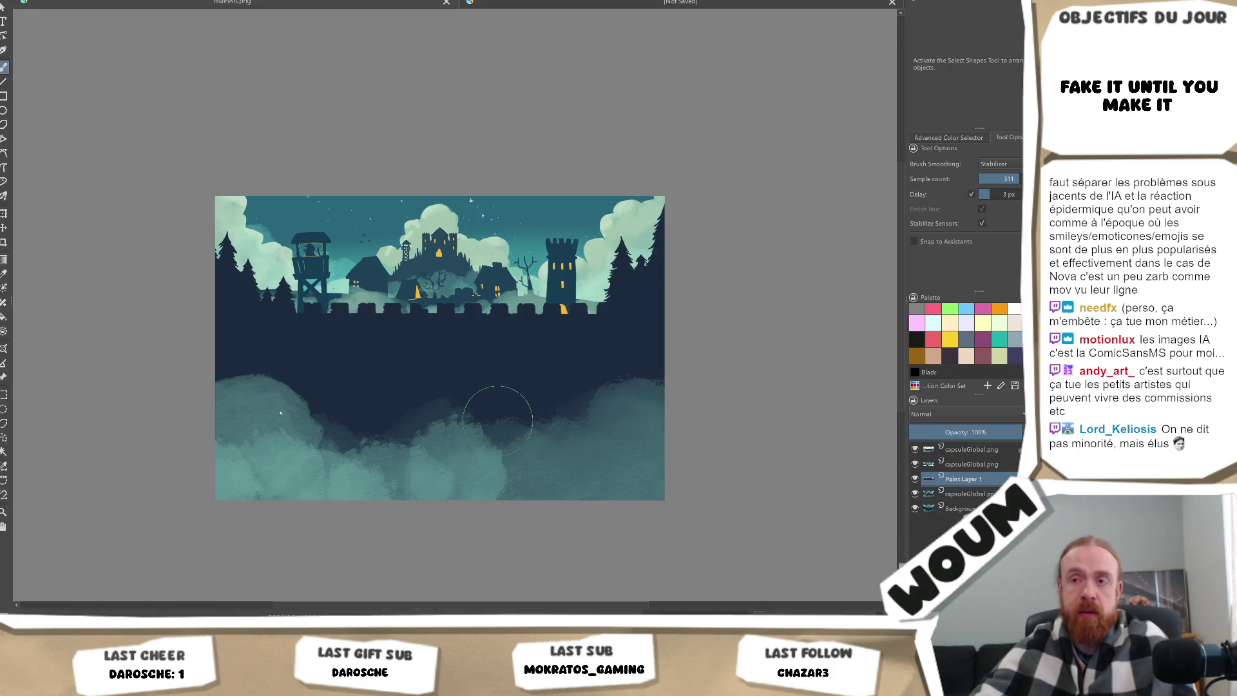
pyautogui.hotkey('alt', 'Tab')
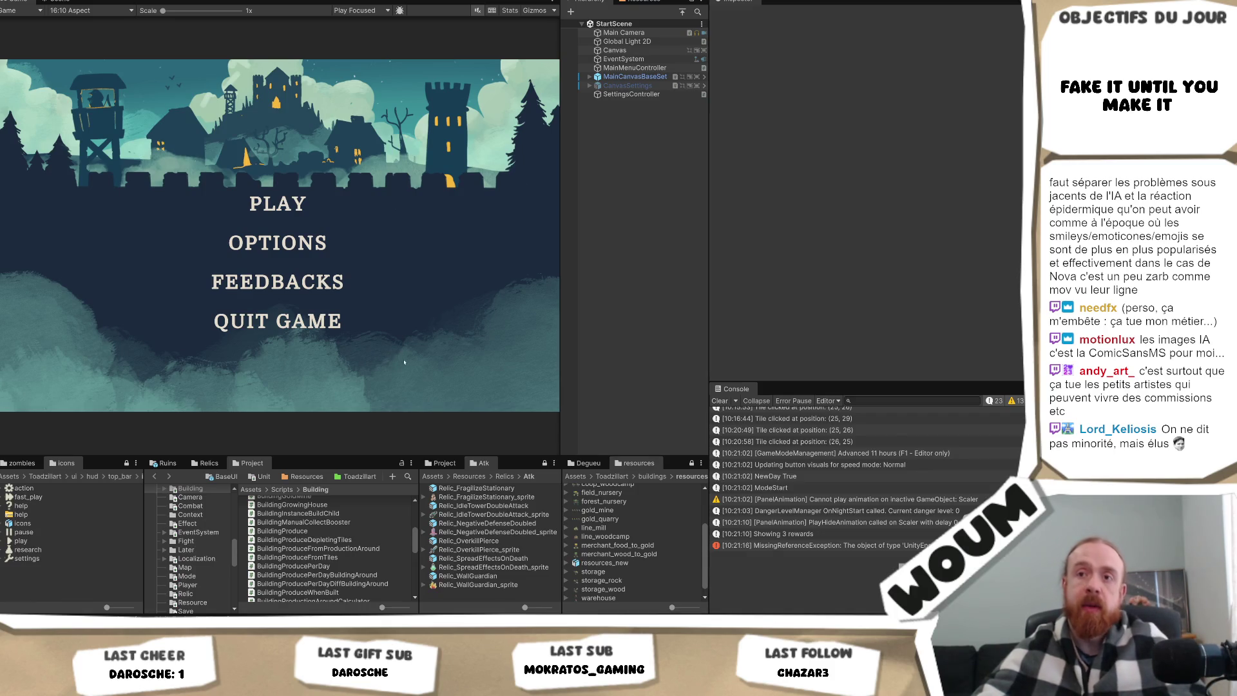
pyautogui.hotkey('alt', 'Tab')
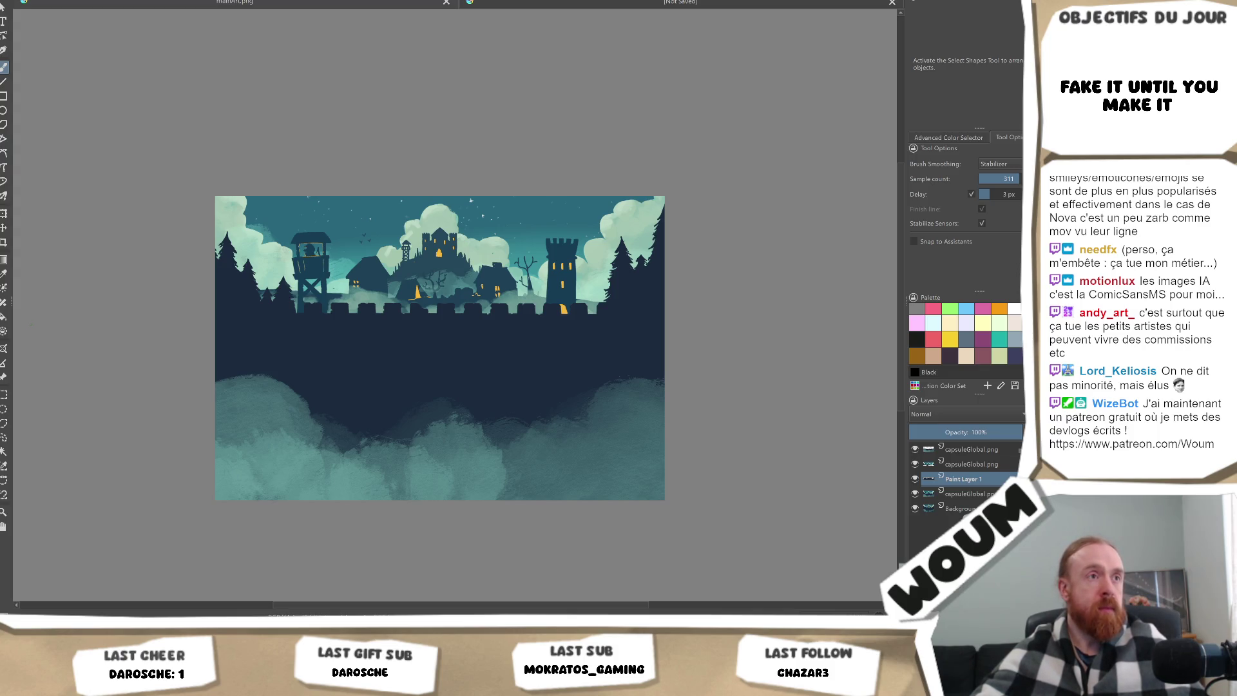
pyautogui.moveTo(337, 266)
pyautogui.mouseDown()
pyautogui.moveTo(377, 261)
pyautogui.moveTo(433, 352)
pyautogui.mouseUp()
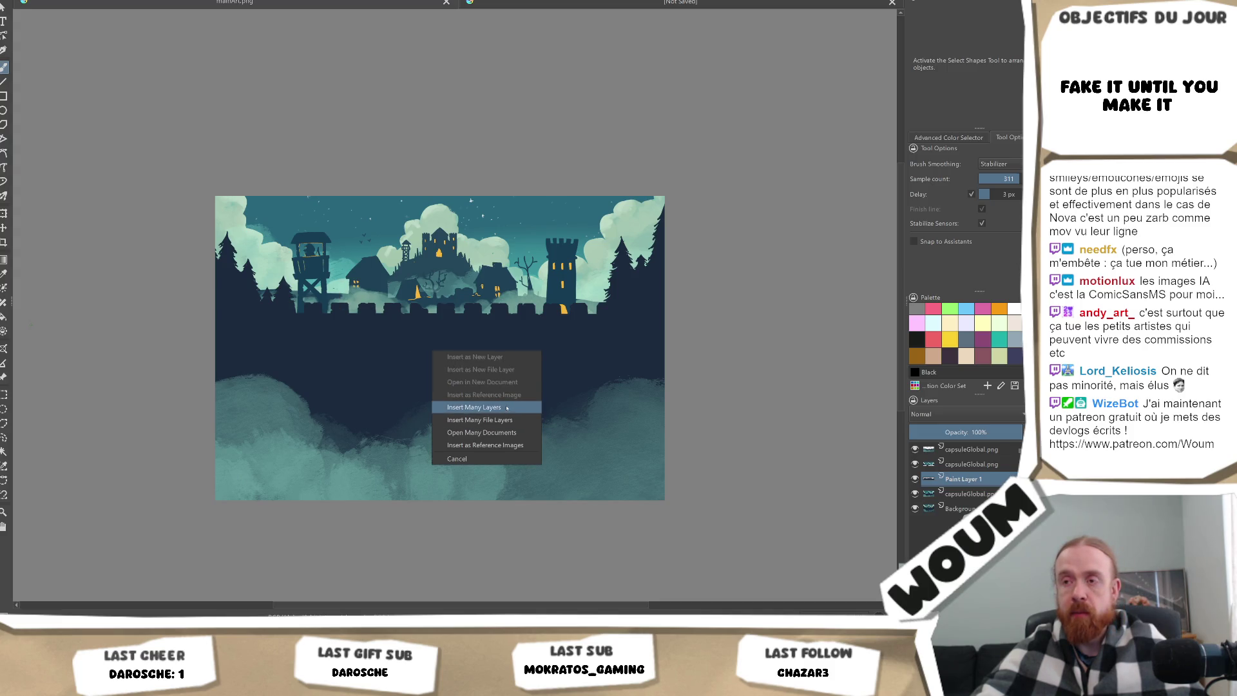
# Insert the shadow and hand PNGs as separate layers and move them up the layer stack.
pyautogui.click(514, 419)
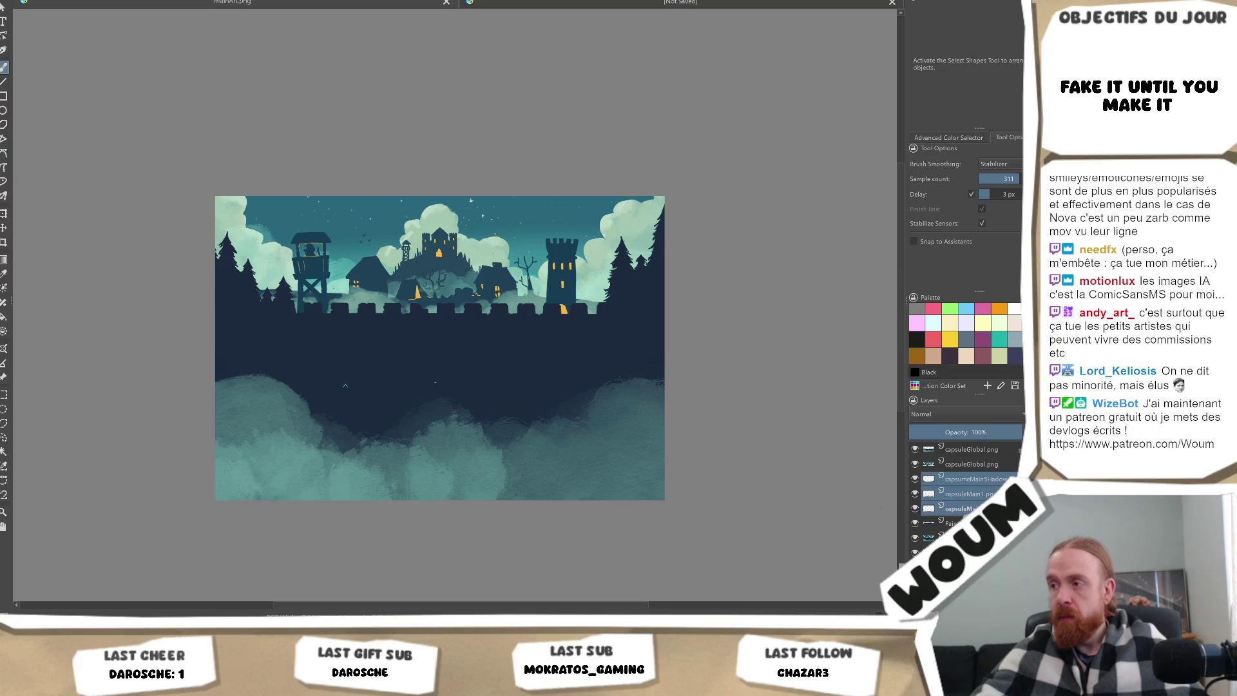
pyautogui.moveTo(975, 494); pyautogui.dragTo(992, 450)
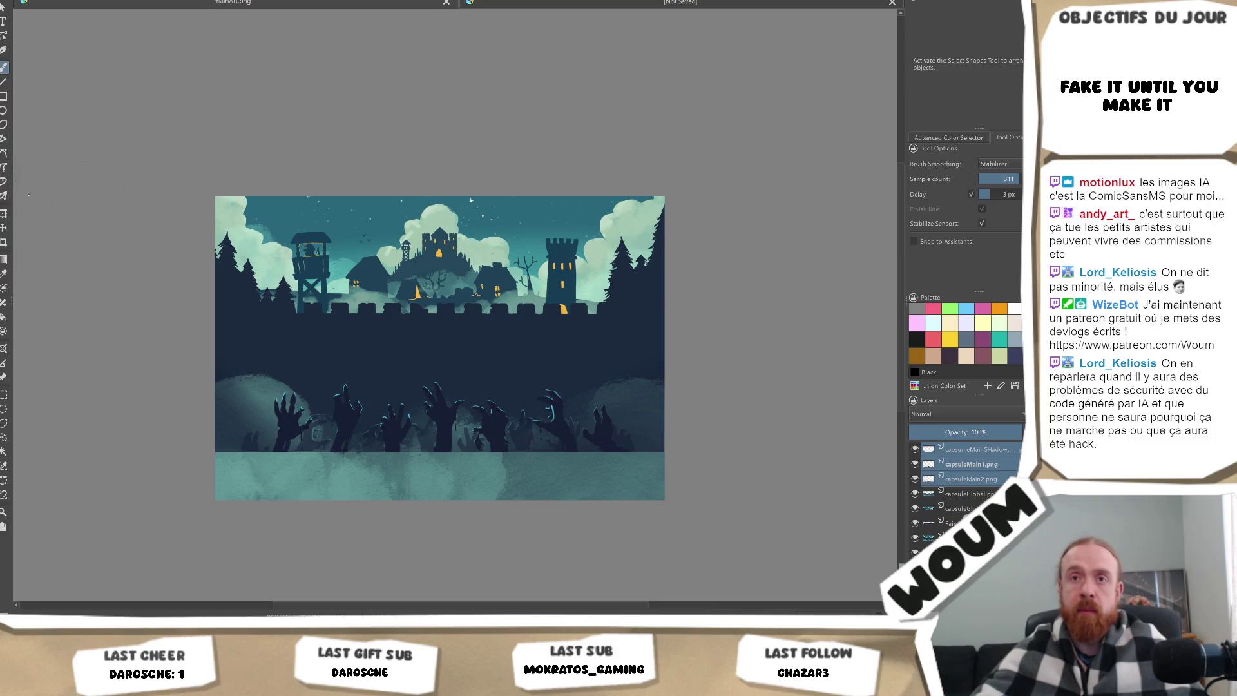
# Group the shadow and hand layers and move the group lower on the canvas.
pyautogui.press('t')
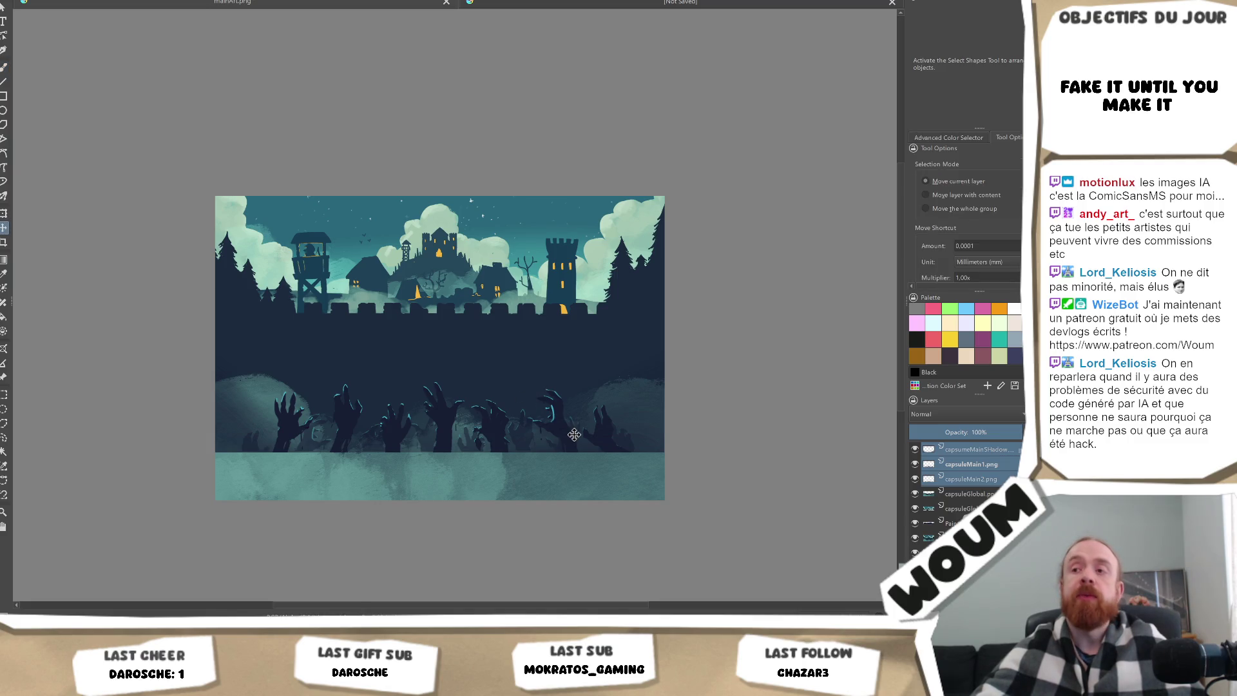
pyautogui.scroll(2, 570, 435)
pyautogui.scroll(-1, 570, 435)
pyautogui.moveTo(543, 423); pyautogui.dragTo(747, 462)
pyautogui.hotkey('ctrl', 'z')
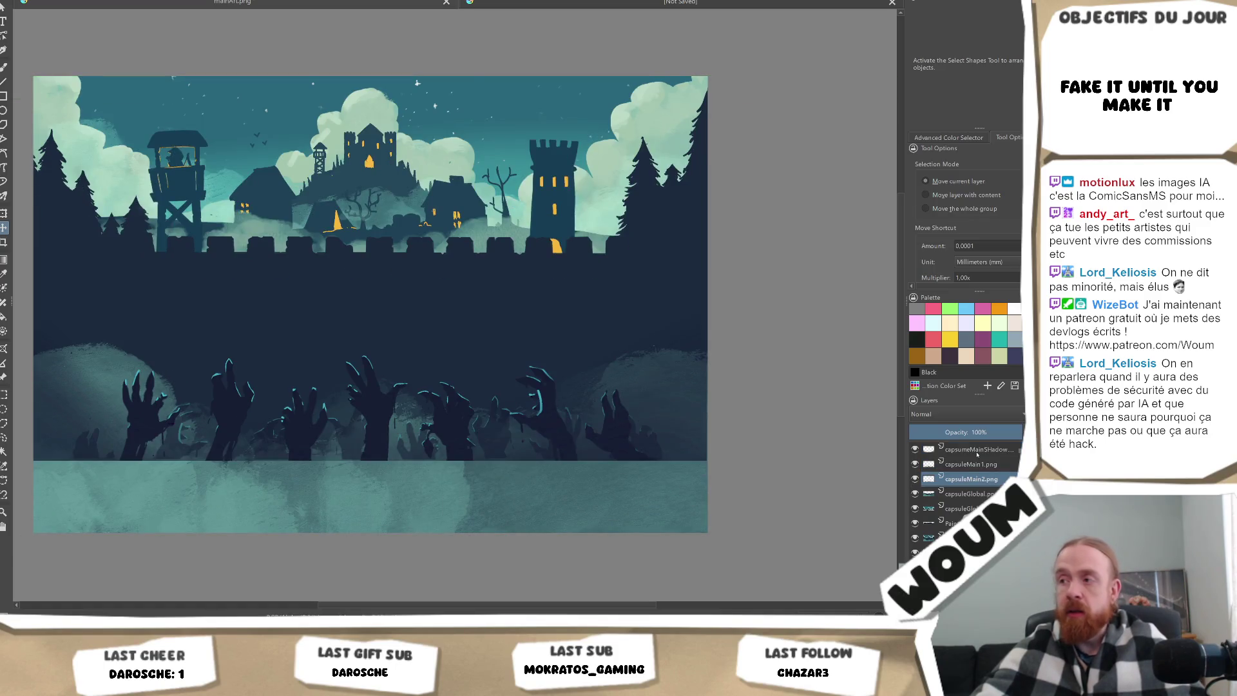
pyautogui.keyDown('shift'); pyautogui.click(977, 455); pyautogui.keyUp('shift')
pyautogui.hotkey('ctrl', 'g')
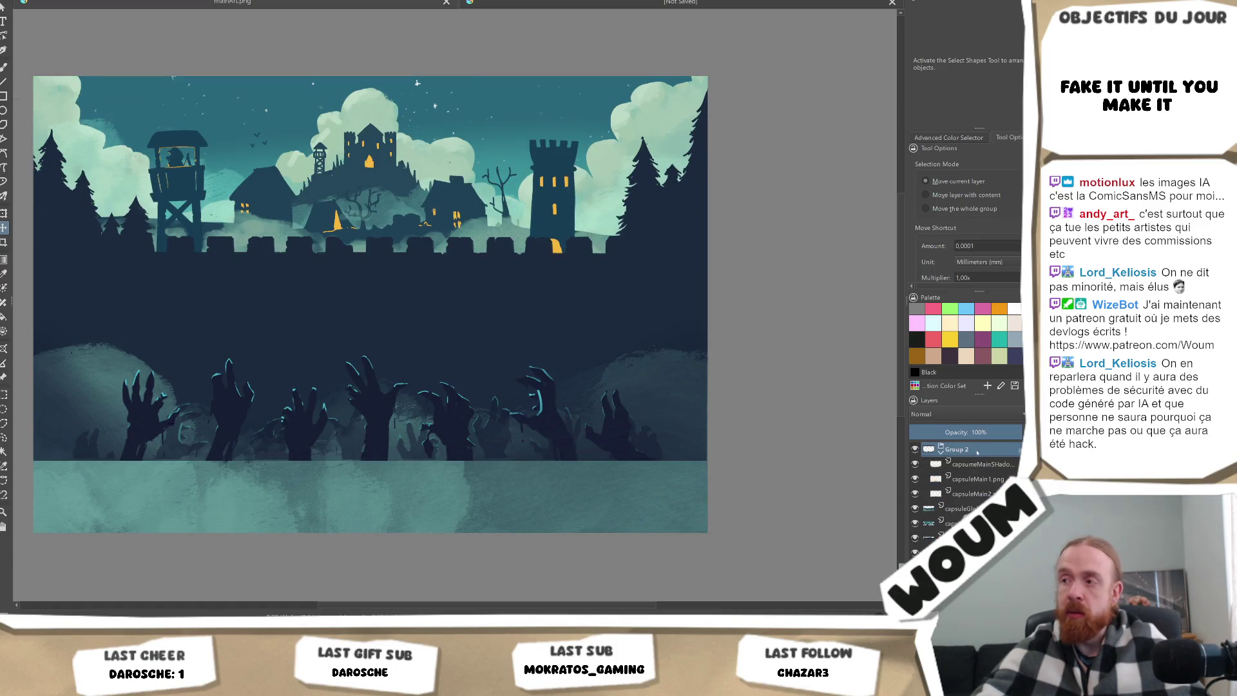
pyautogui.moveTo(530, 348); pyautogui.dragTo(526, 423)
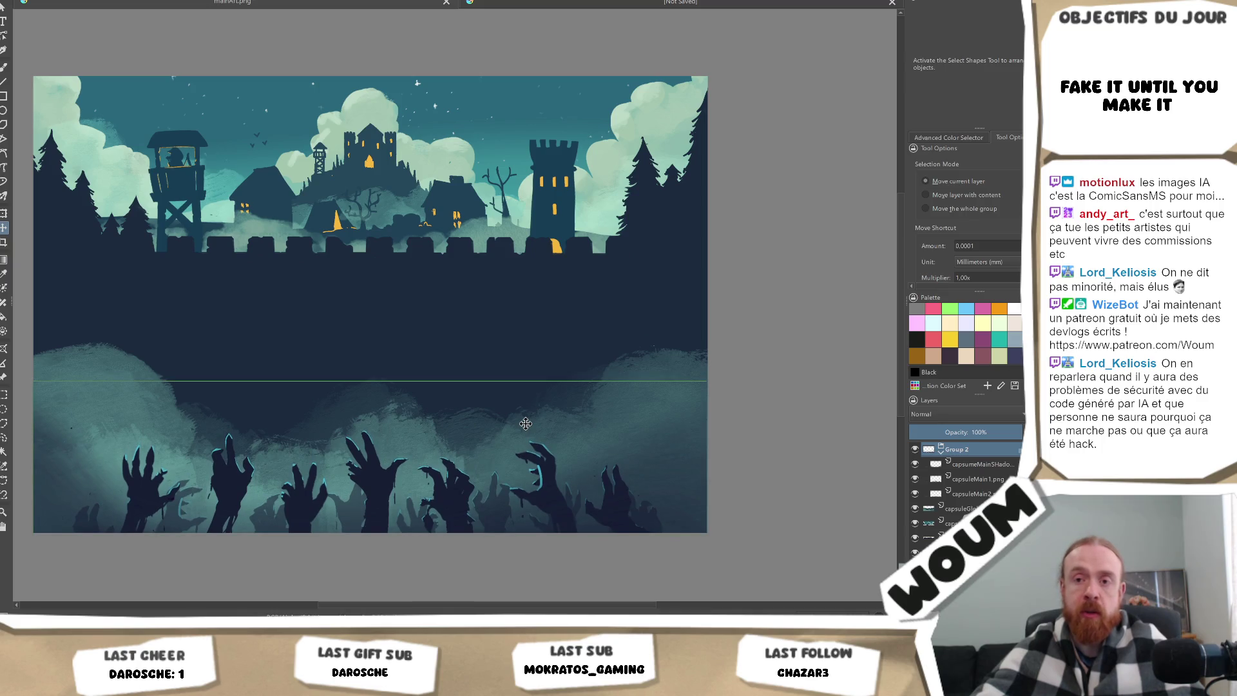
# Toggle the shadow gradient layer off and on to check its effect.
pyautogui.scroll(4, 526, 424)
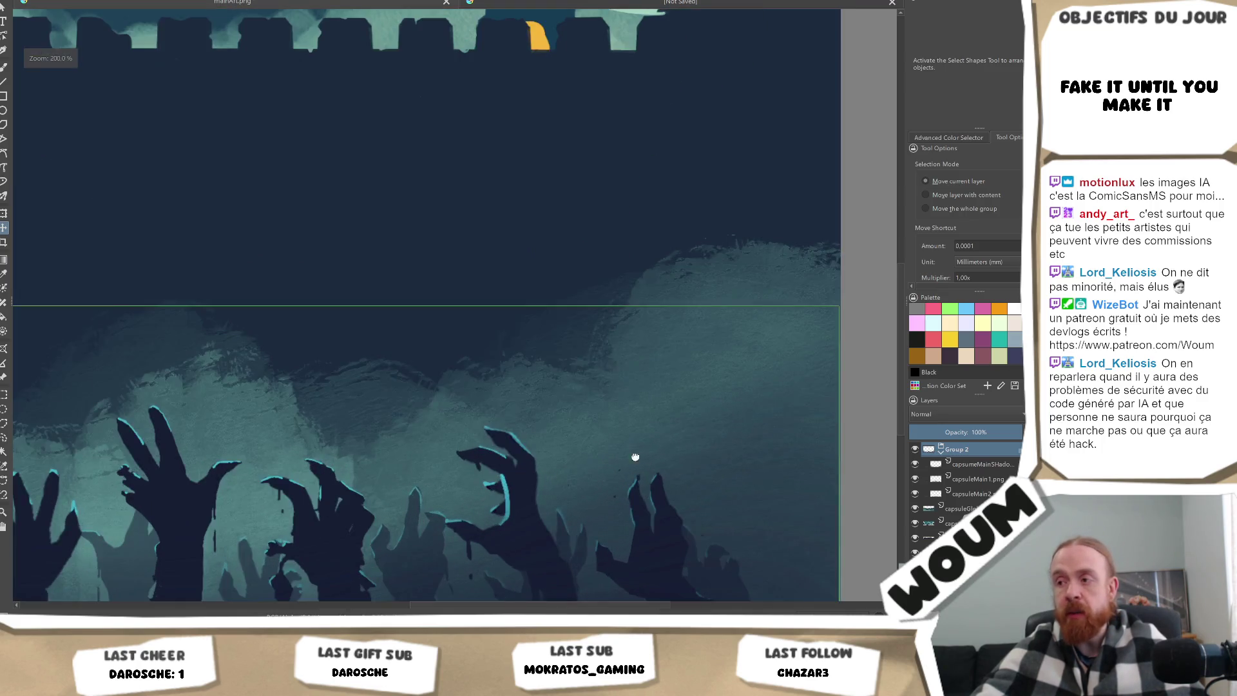
pyautogui.scroll(2, 638, 438)
pyautogui.scroll(-1, 645, 437)
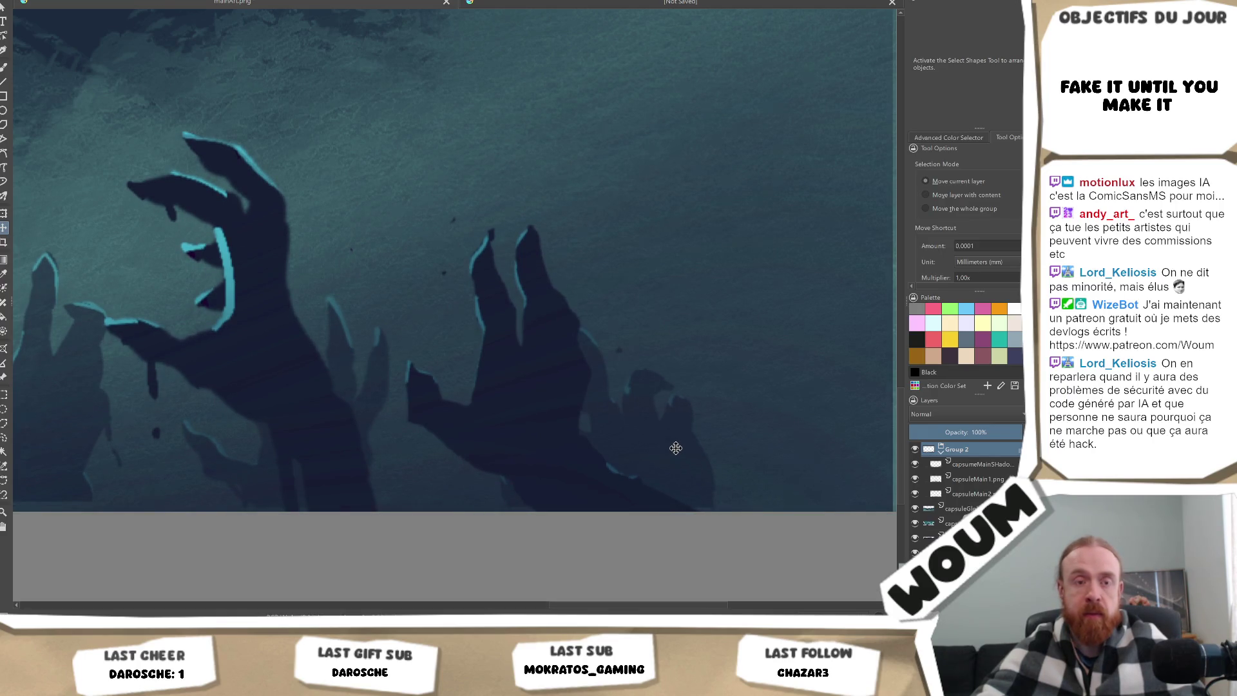
pyautogui.scroll(-5, 676, 448)
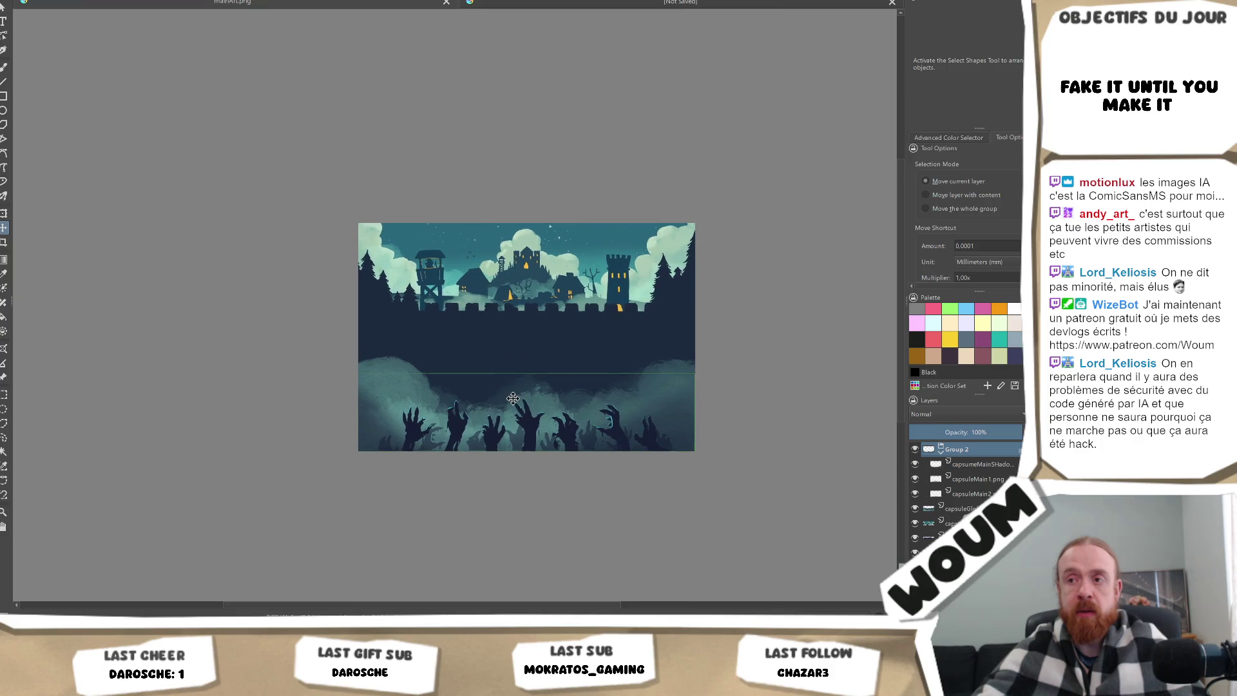
pyautogui.scroll(5, 513, 398)
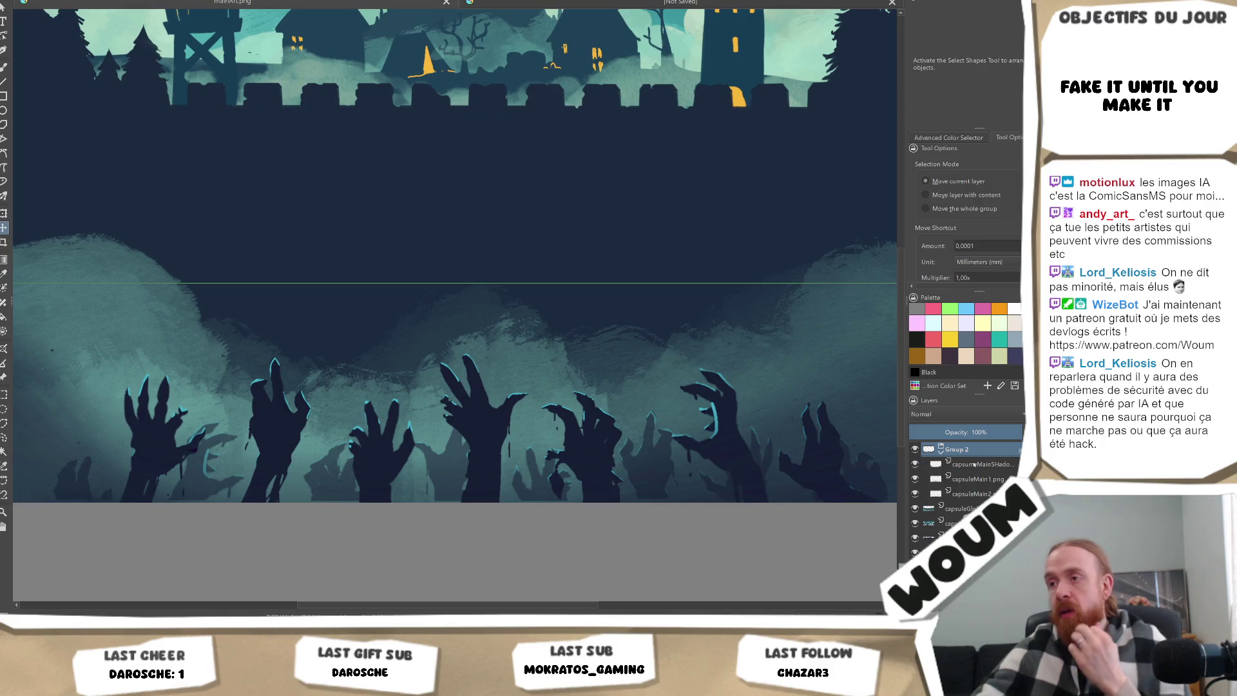
pyautogui.click(975, 464)
pyautogui.scroll(-5, 597, 422)
pyautogui.scroll(5, 597, 422)
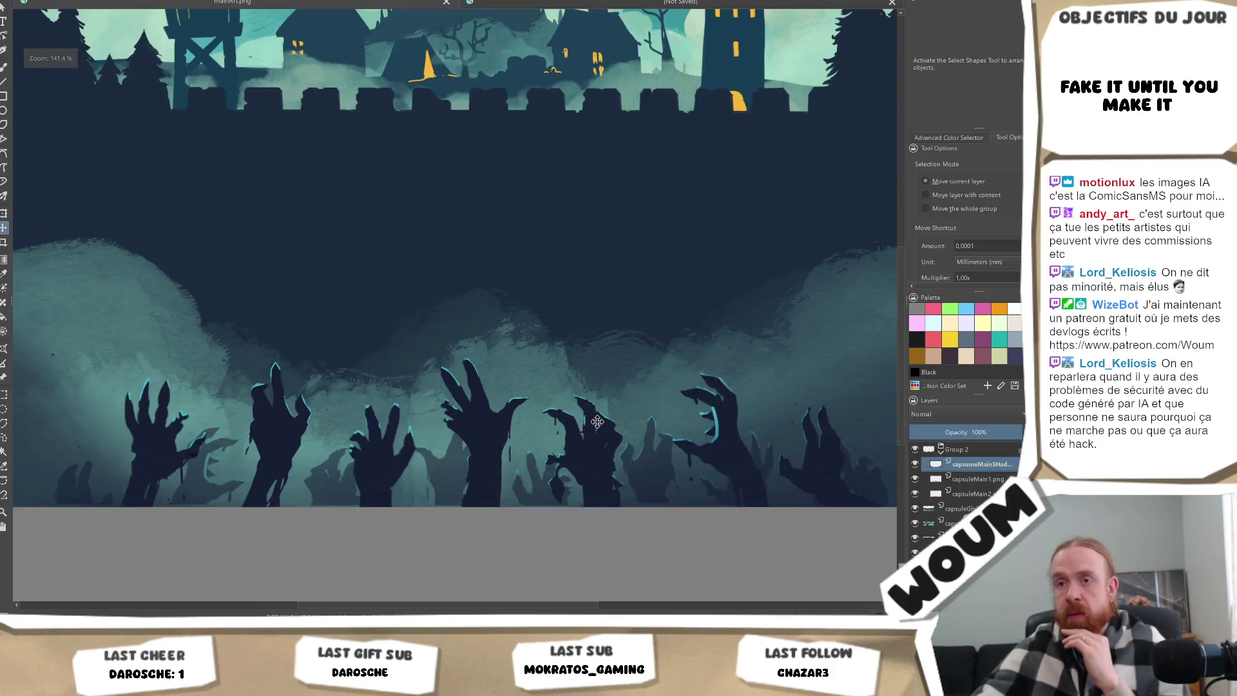
pyautogui.scroll(-5, 597, 422)
pyautogui.click(915, 464)
pyautogui.click(915, 464)
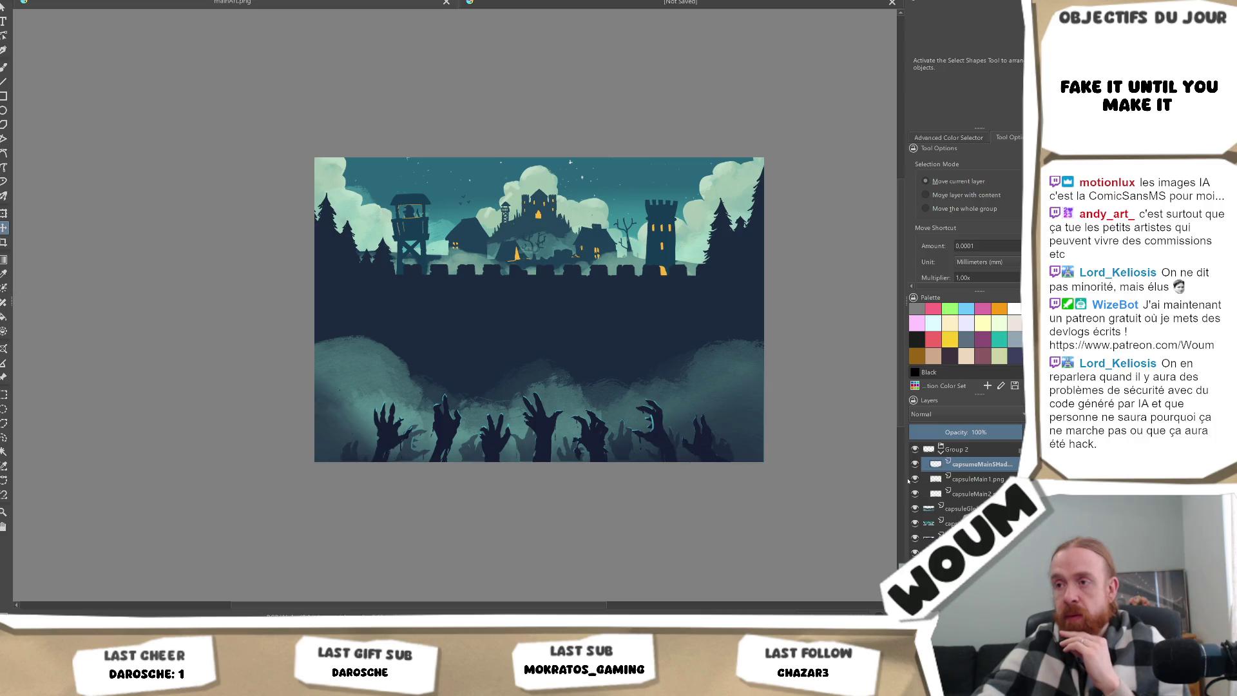
# Hide capsuleMain1.png and capsuleMain2.png, then select the capsuleGlobal background layers.
pyautogui.click(914, 479)
pyautogui.click(914, 494)
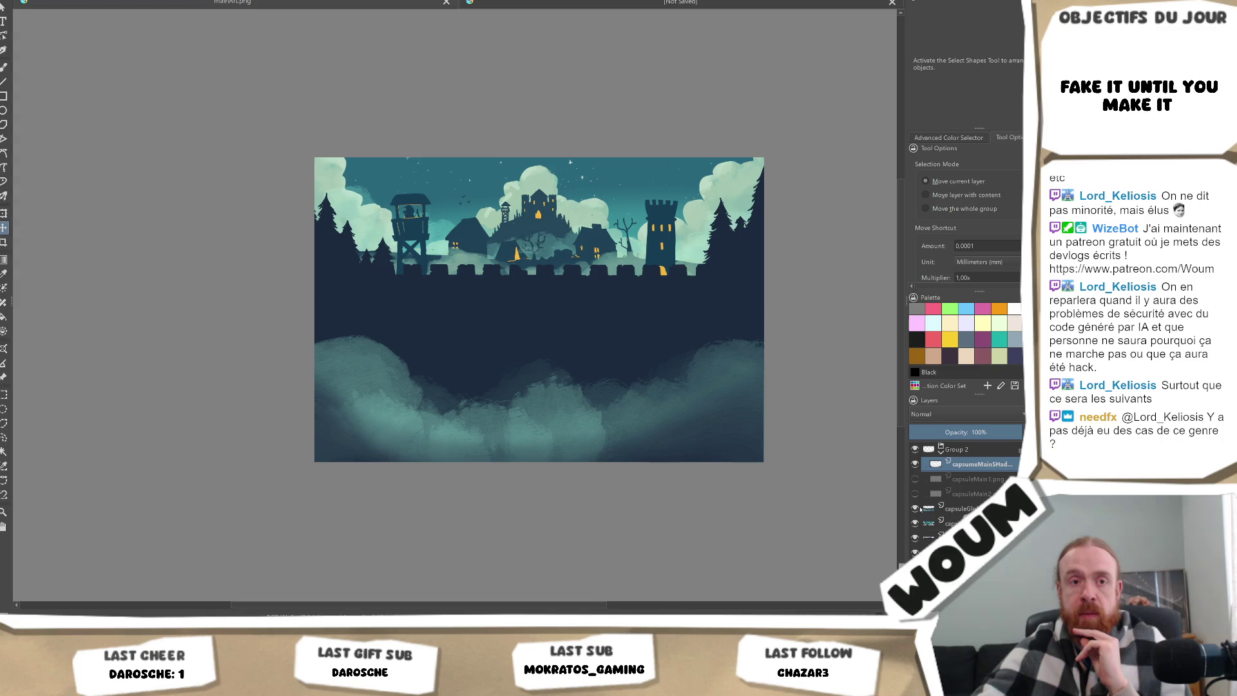
pyautogui.click(931, 509)
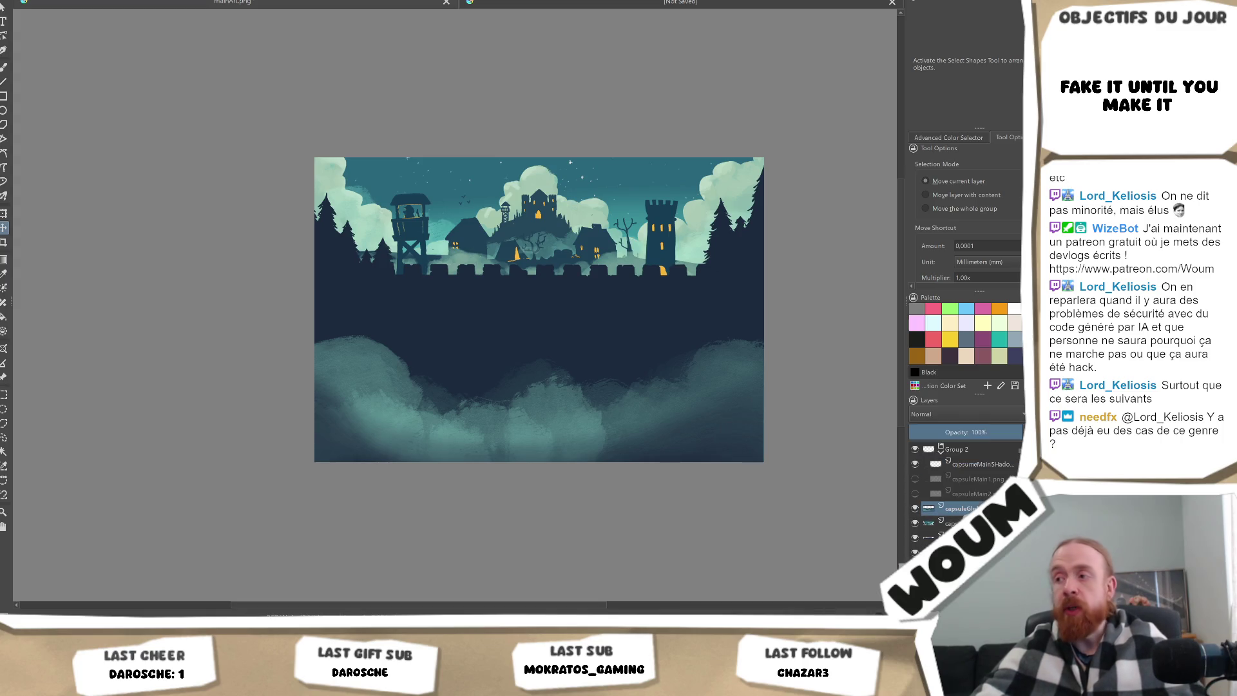
pyautogui.keyDown('shift'); pyautogui.click(932, 553); pyautogui.keyUp('shift')
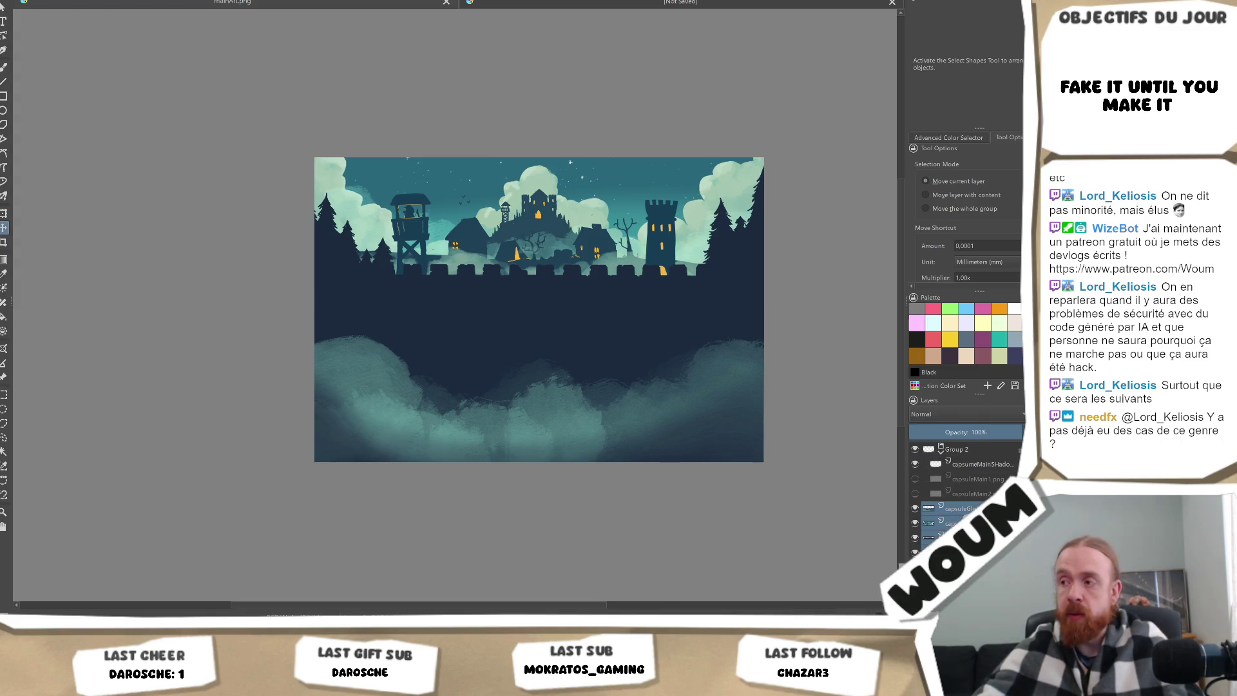
# Group the castle background layers into Group 3, hide it, and select the shadow layer for transforming.
pyautogui.hotkey('ctrl', 'g')
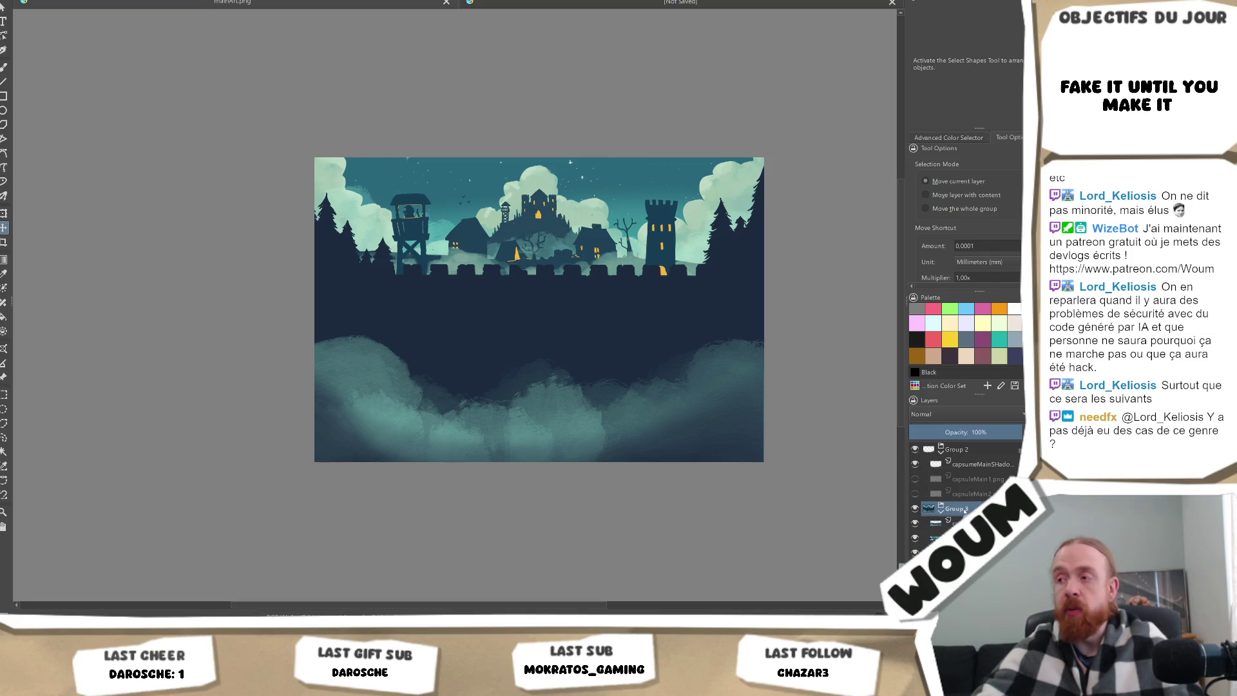
pyautogui.click(915, 508)
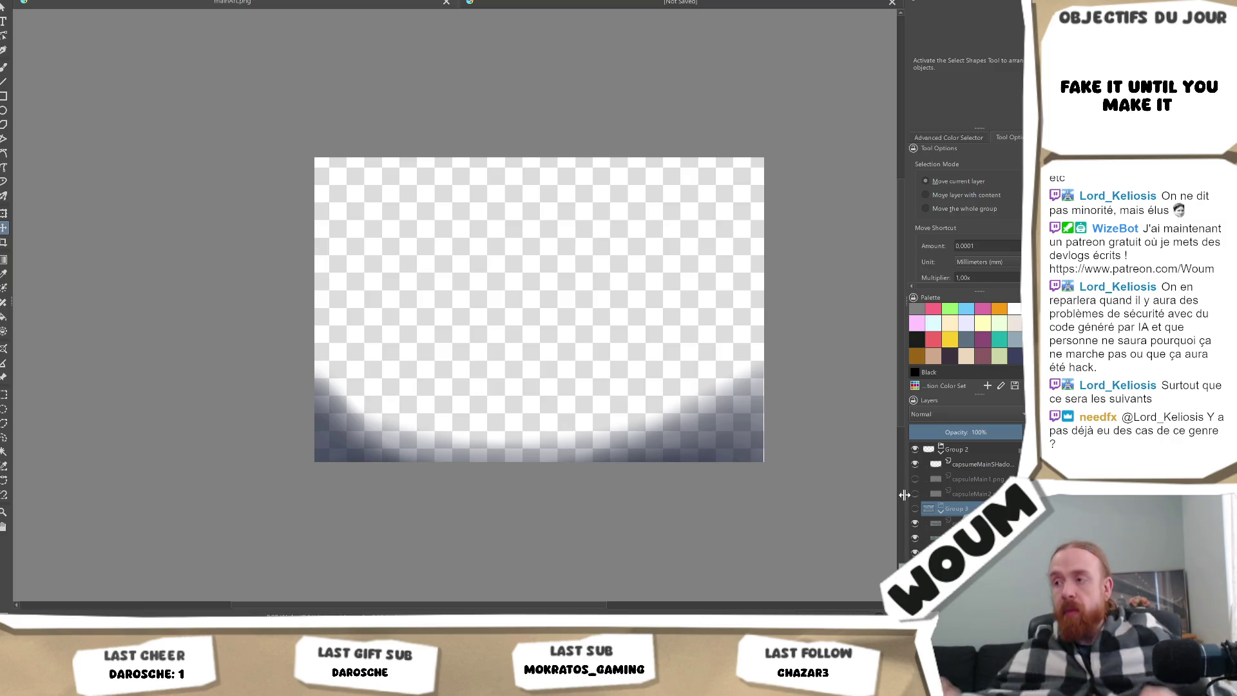
pyautogui.press('pageup')
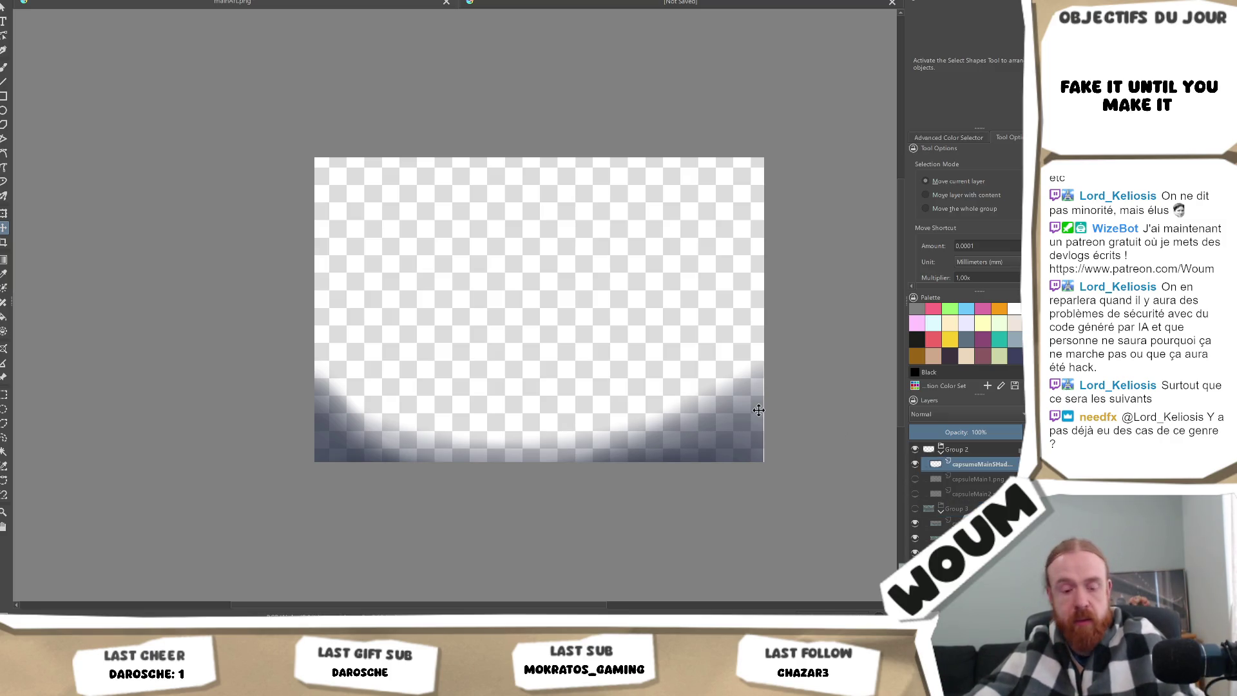
pyautogui.hotkey('ctrl', 't')
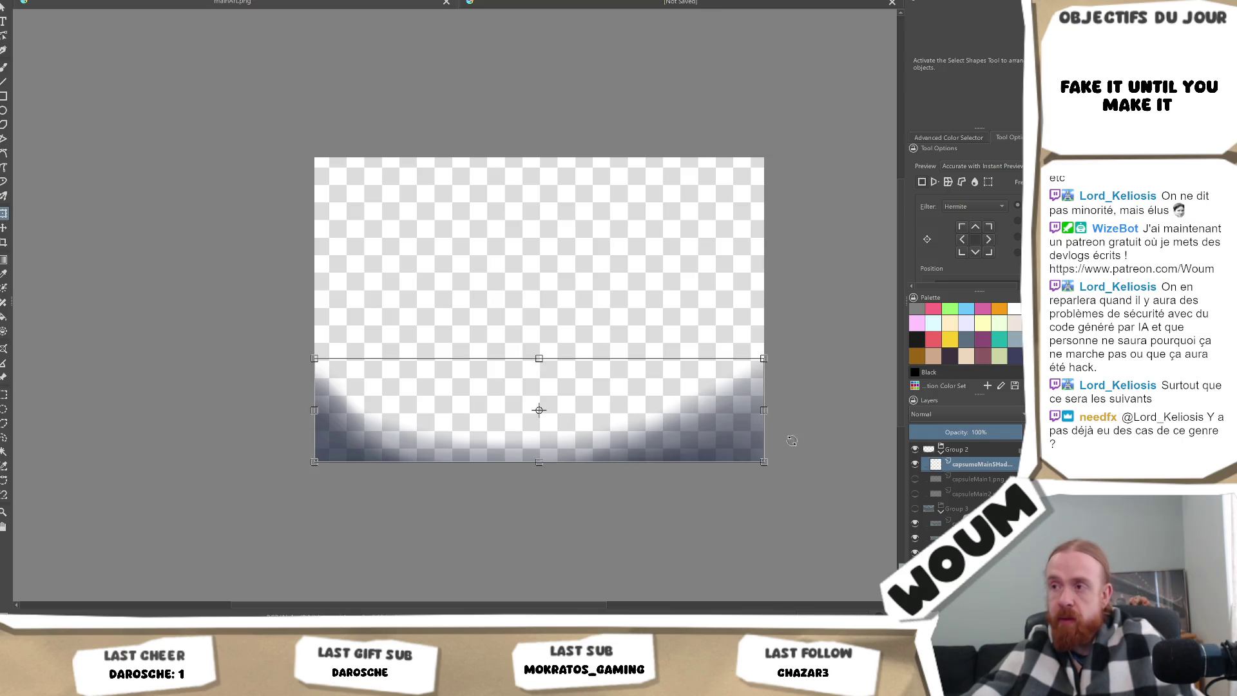
# Apply the shadow gradient's transform and recheck its bounds before saving.
pyautogui.press('Return')
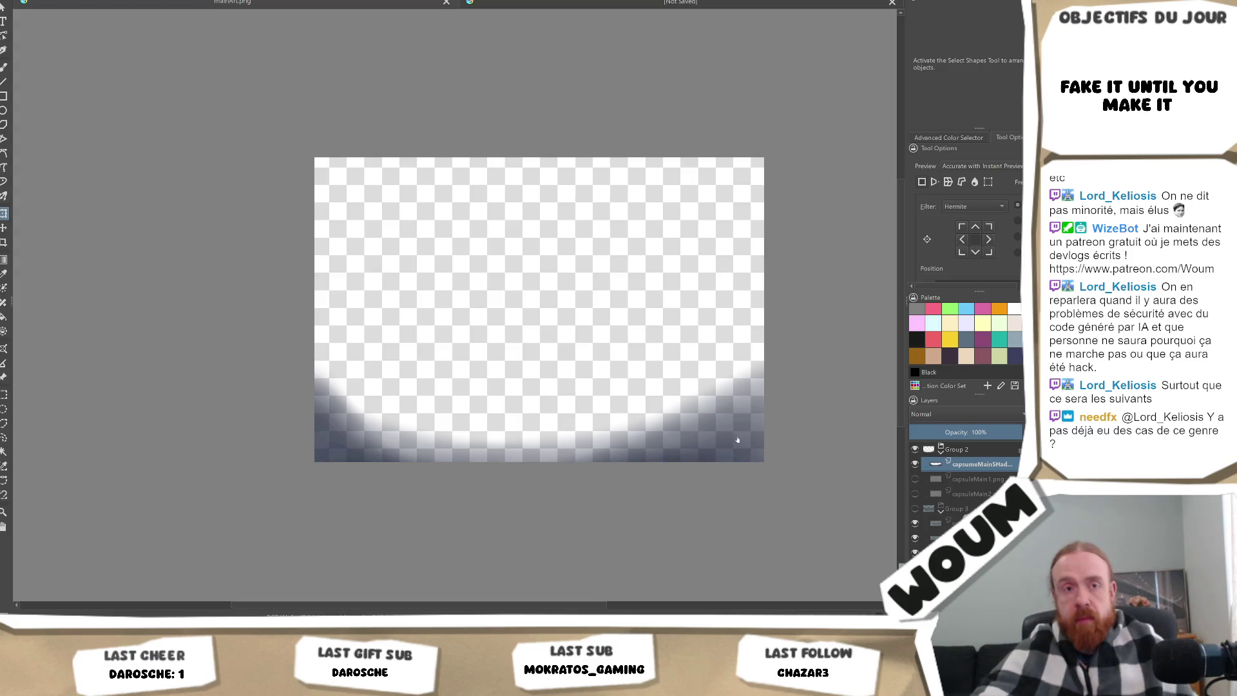
pyautogui.click(787, 404)
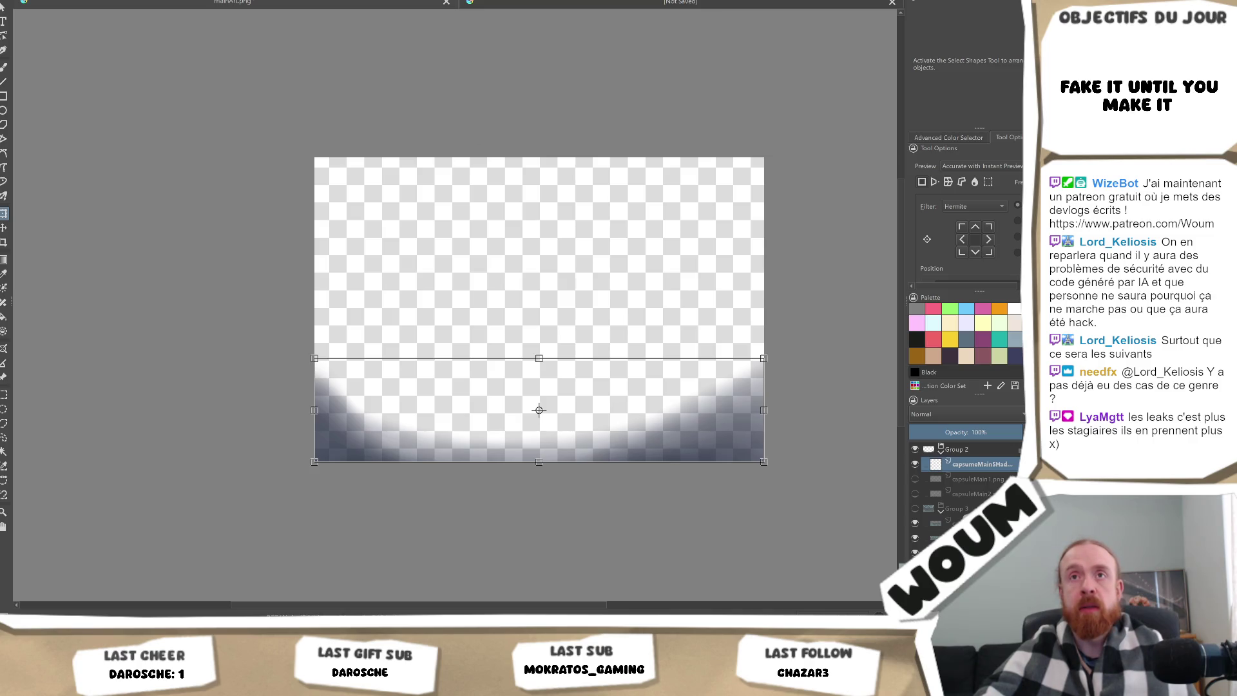
pyautogui.hotkey('alt', 'f')
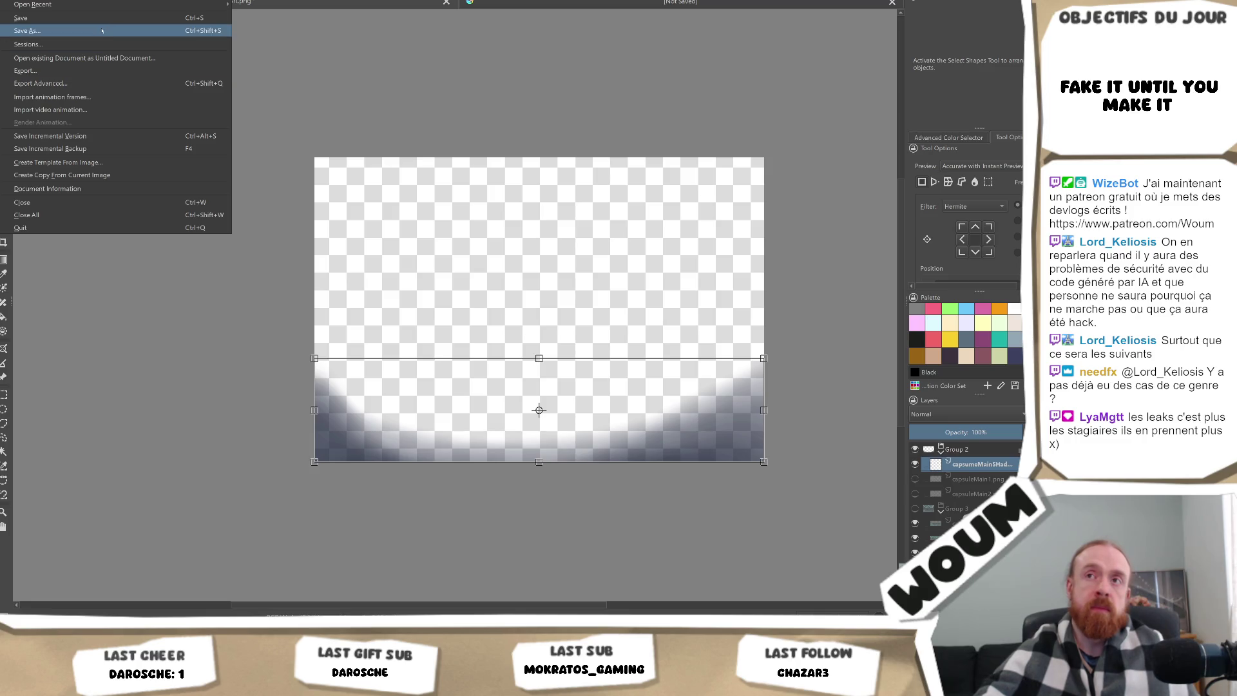
# Export the isolated shadow gradient as mainArtShadow.png in the assets folder.
pyautogui.press('Escape')
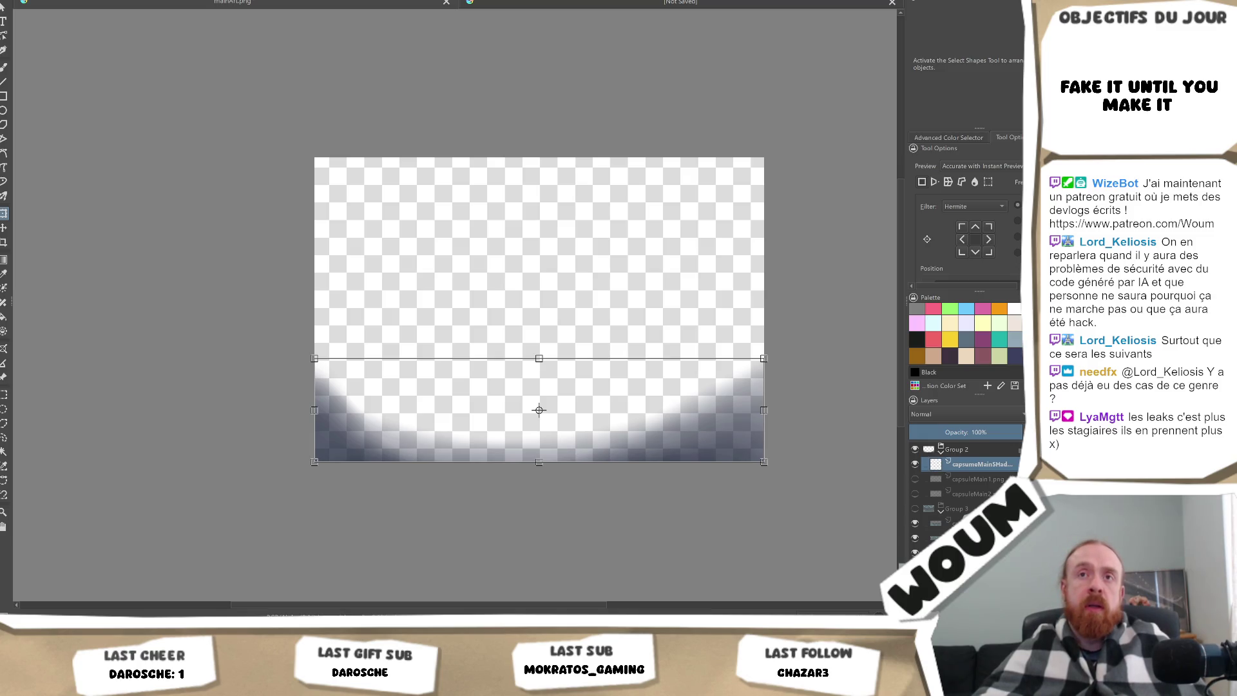
pyautogui.hotkey('alt', 'f')
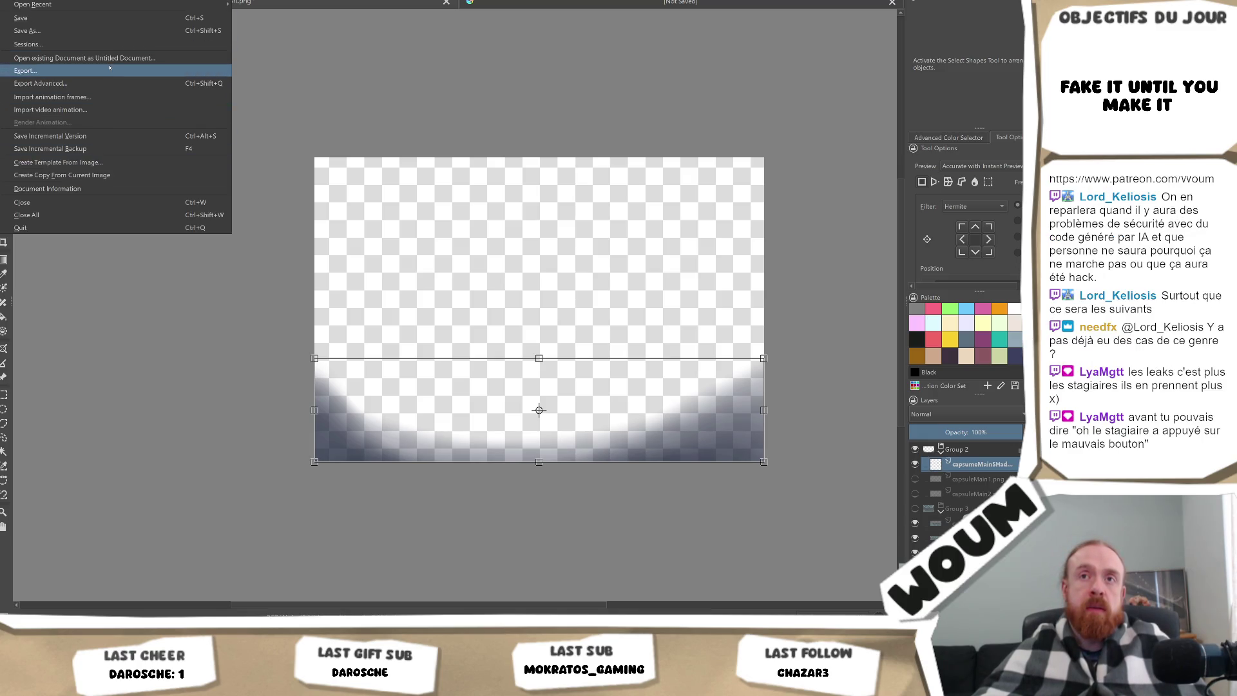
pyautogui.click(115, 32)
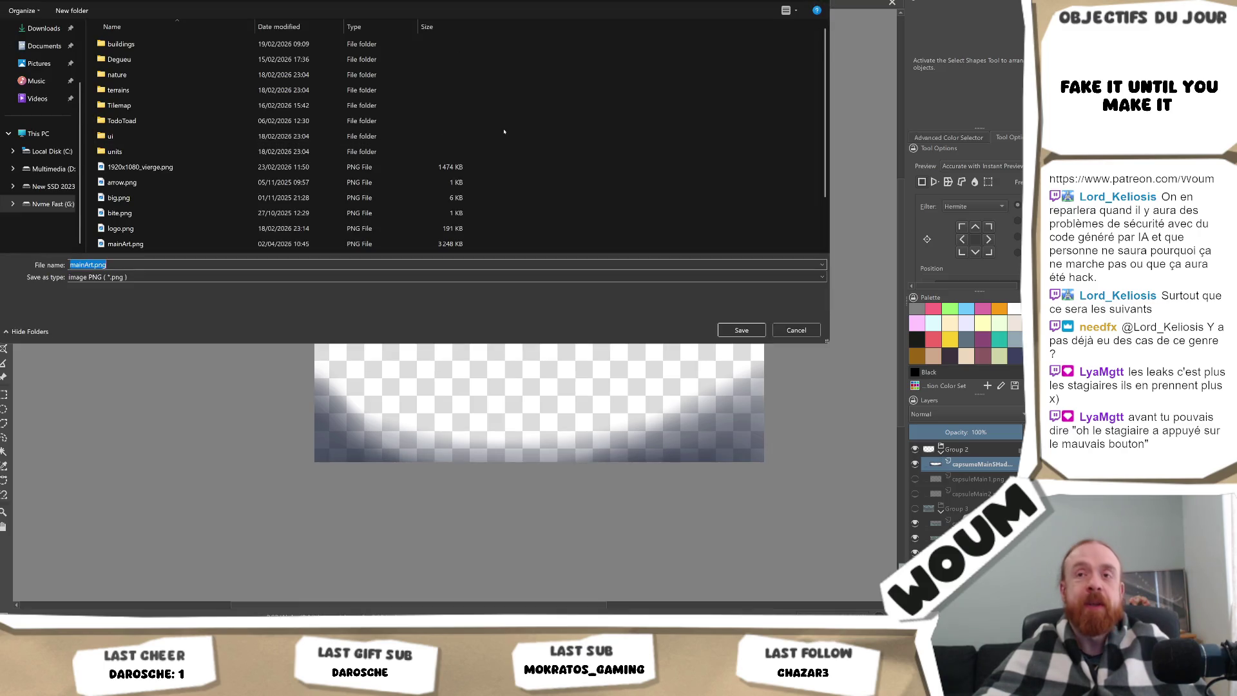
pyautogui.press('End')
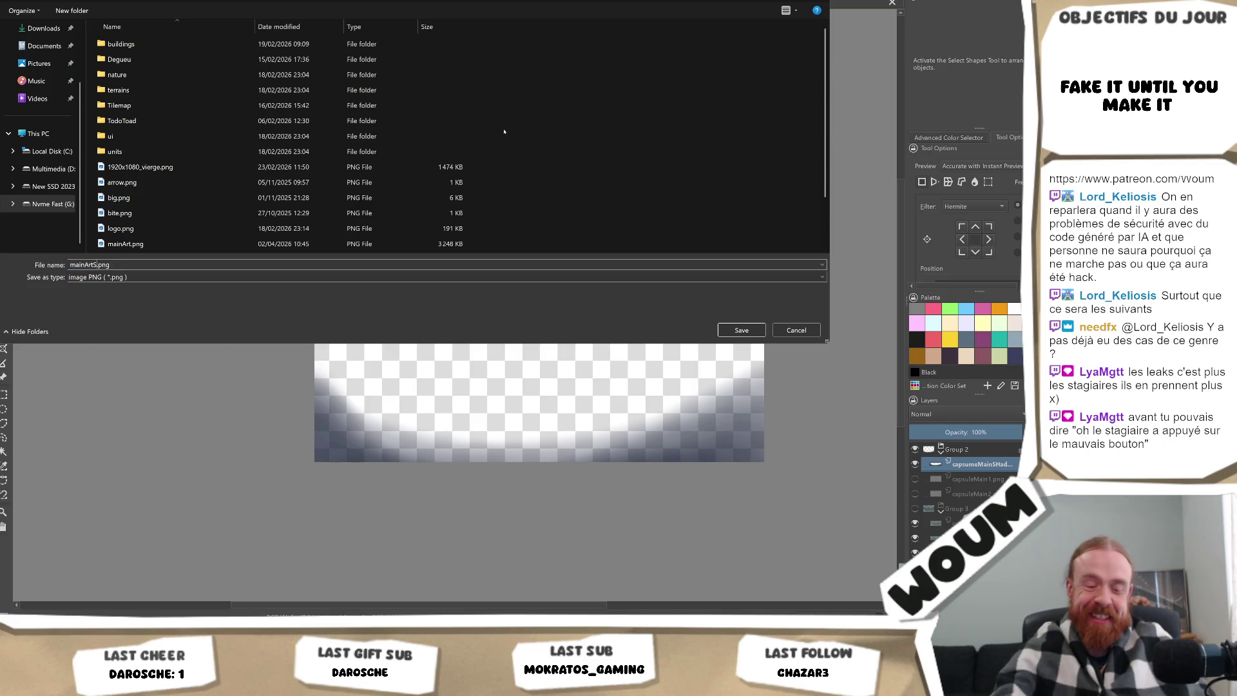
pyautogui.write('hadow')
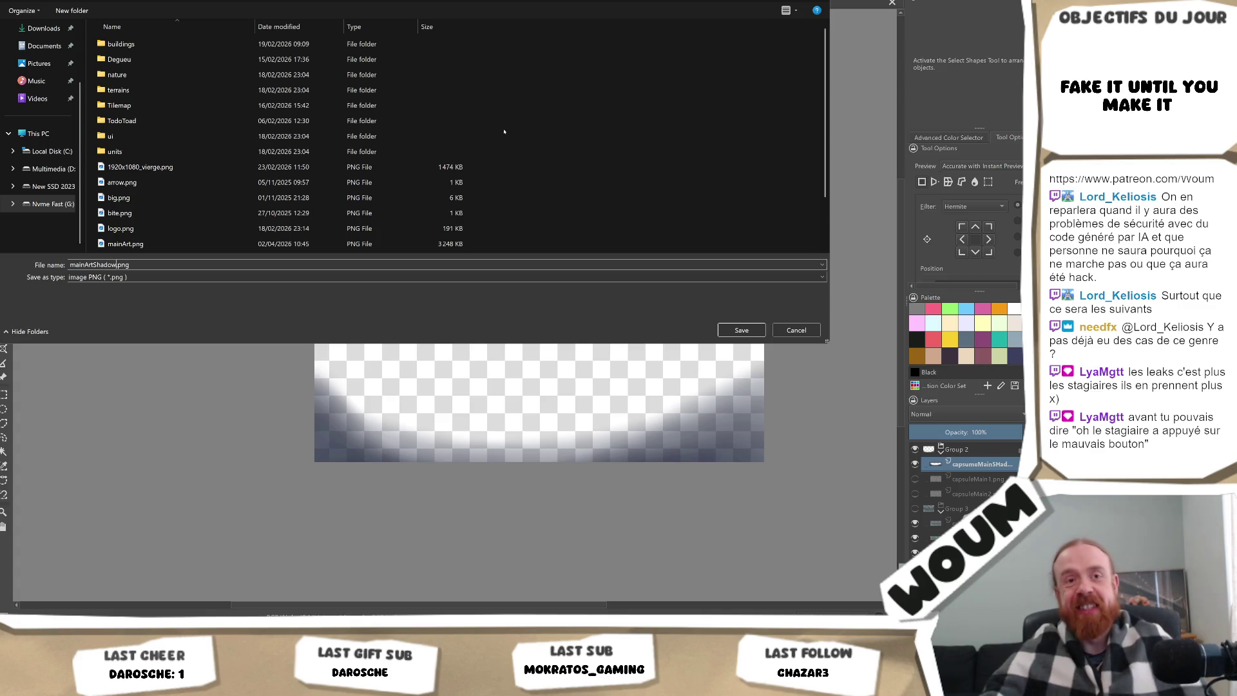
pyautogui.press('Return')
pyautogui.press('Return')
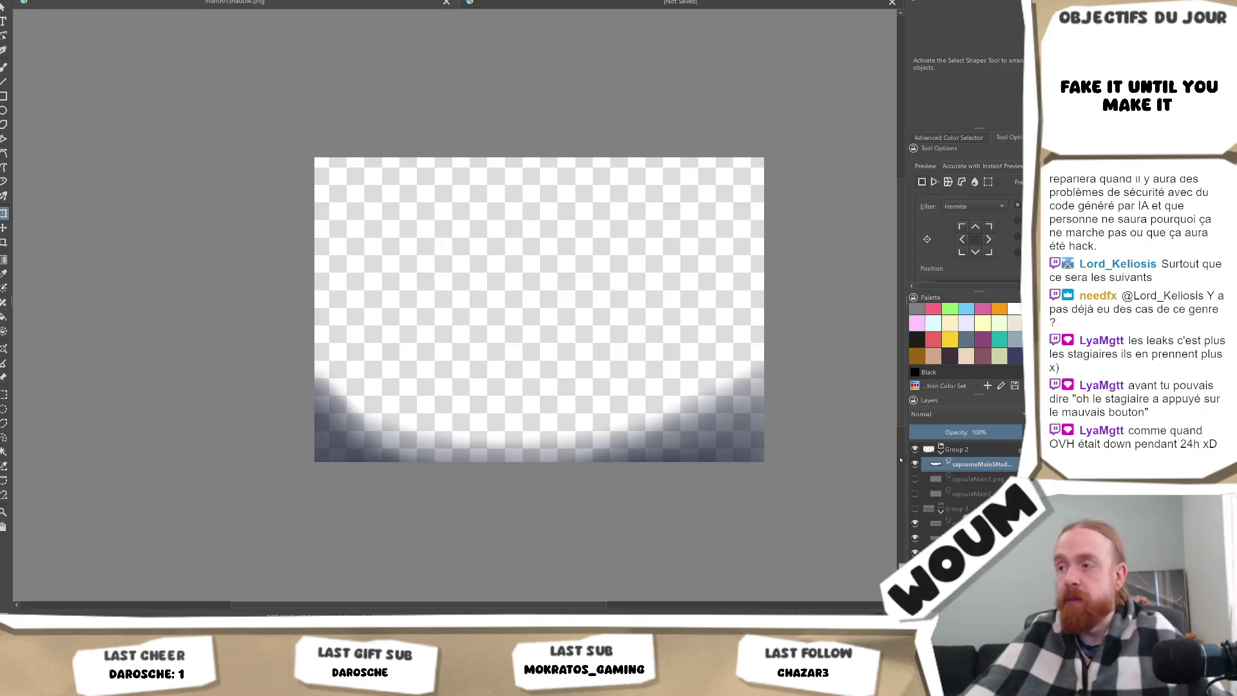
# Hide the shadow gradient layer and show the first zombie-hands layer, capsuleMain1.
pyautogui.click(916, 464)
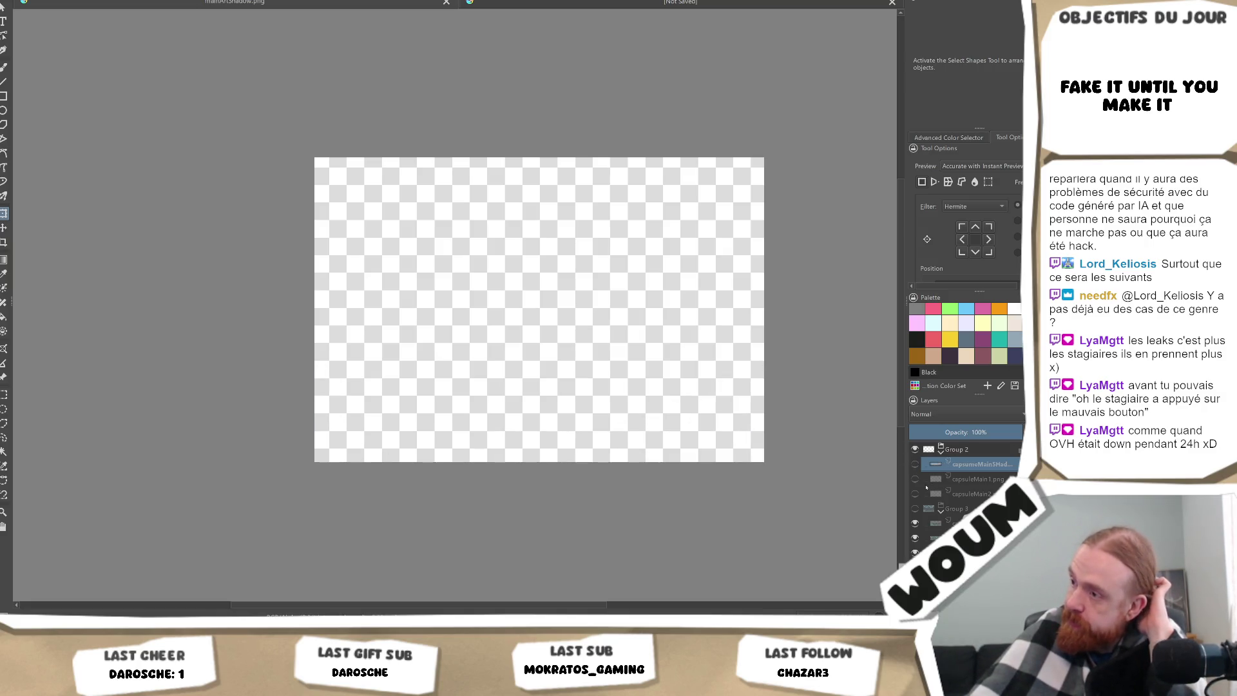
pyautogui.click(915, 478)
pyautogui.scroll(2, 553, 443)
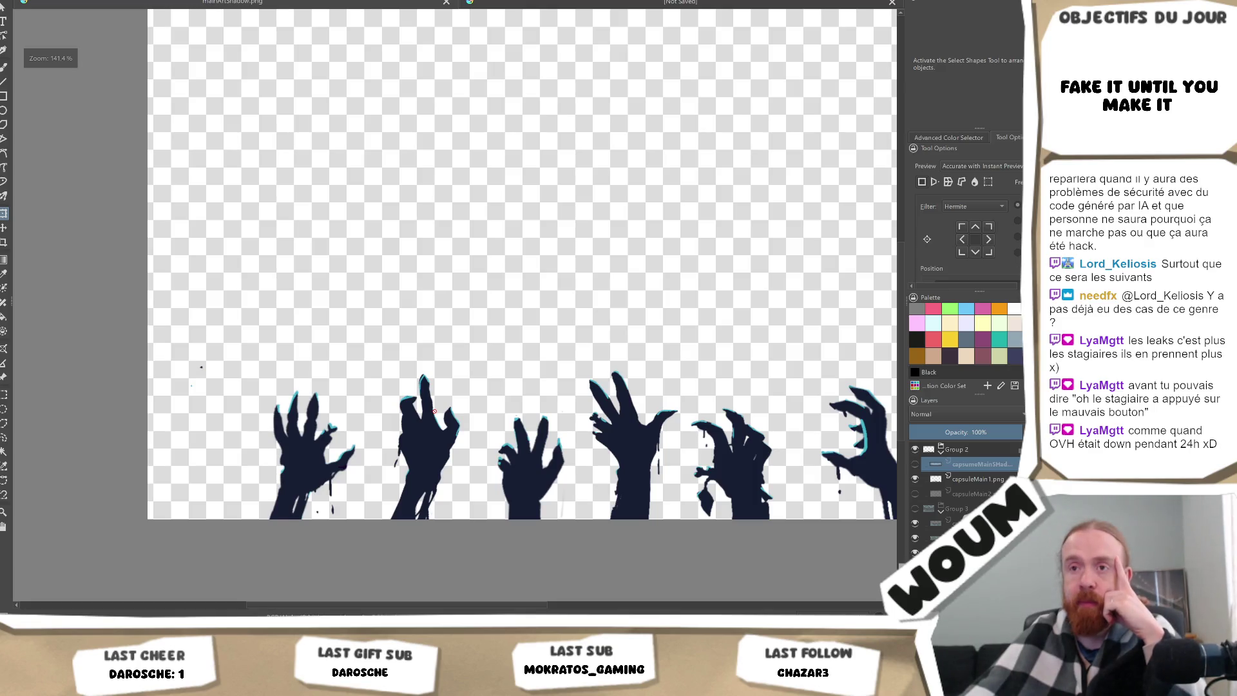
pyautogui.scroll(1, 325, 410)
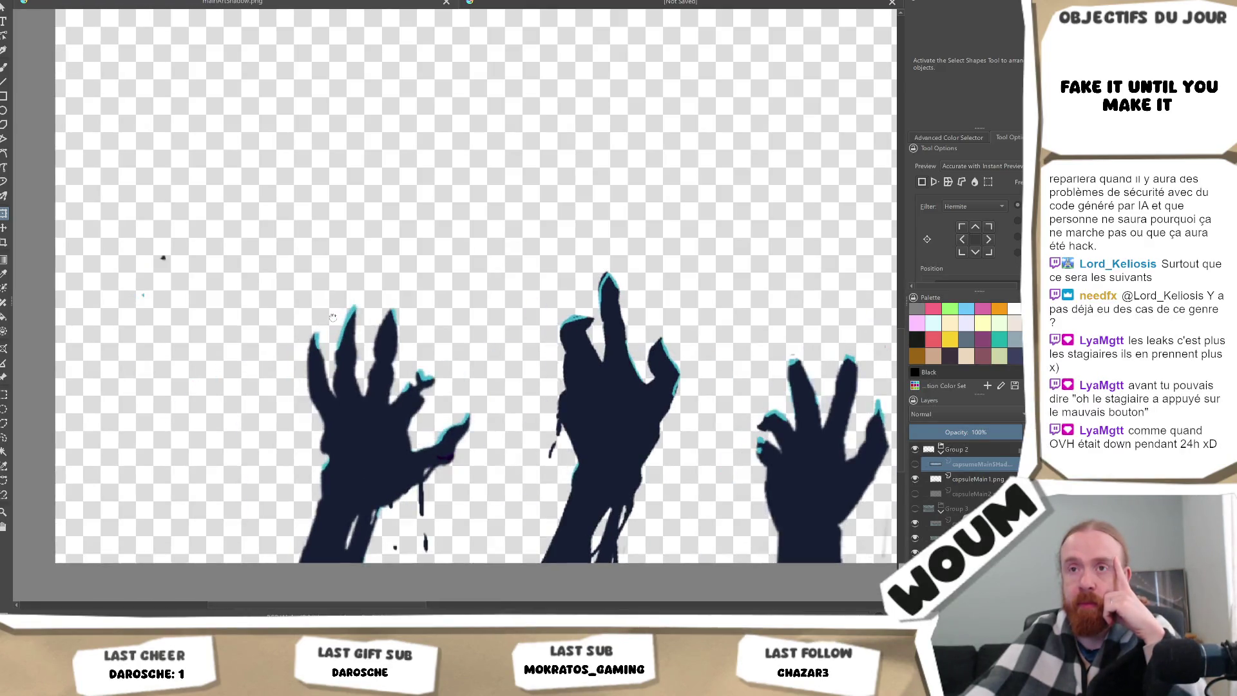
pyautogui.scroll(-1, 333, 316)
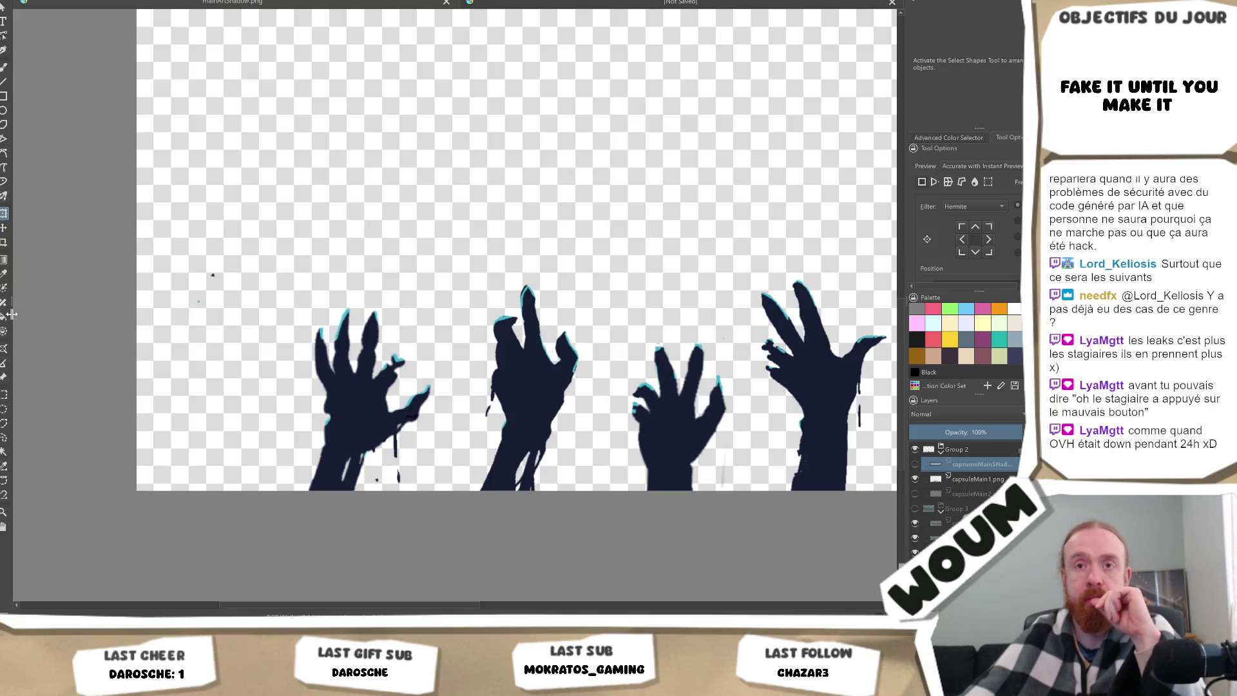
# Draw a rectangular selection around the leftmost zombie hand.
pyautogui.hotkey('ctrl', 'r')
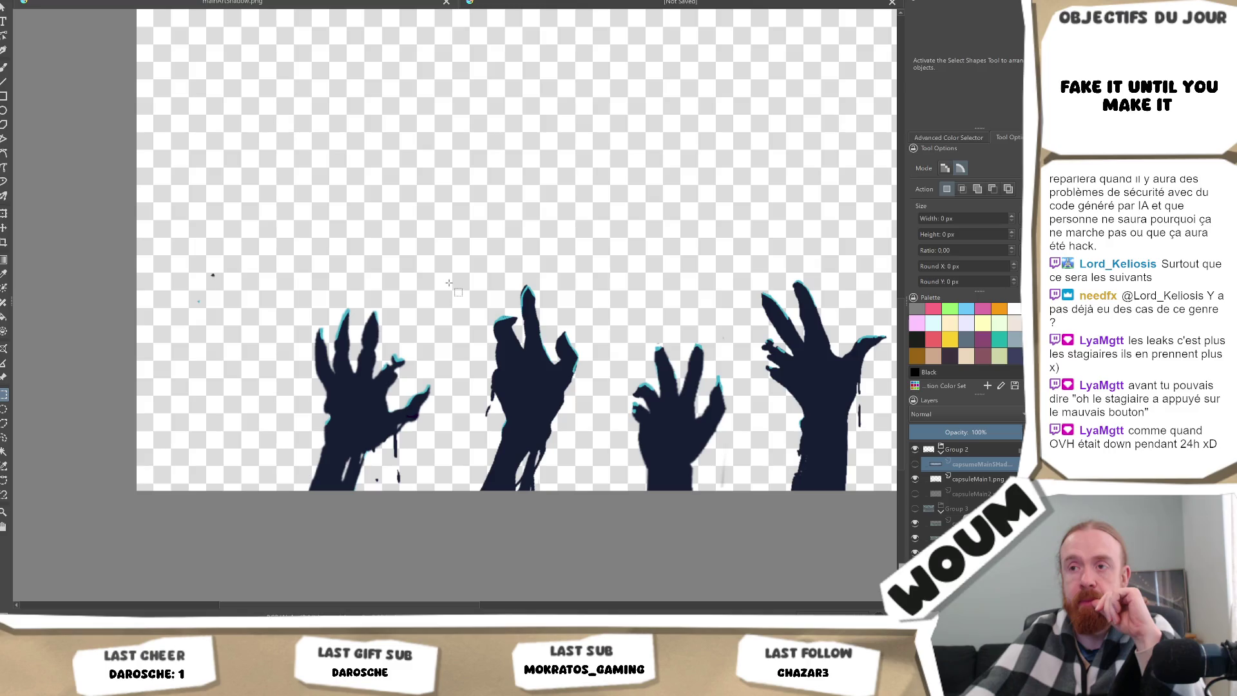
pyautogui.moveTo(451, 274)
pyautogui.mouseDown()
pyautogui.moveTo(379, 484)
pyautogui.moveTo(269, 508)
pyautogui.mouseUp()
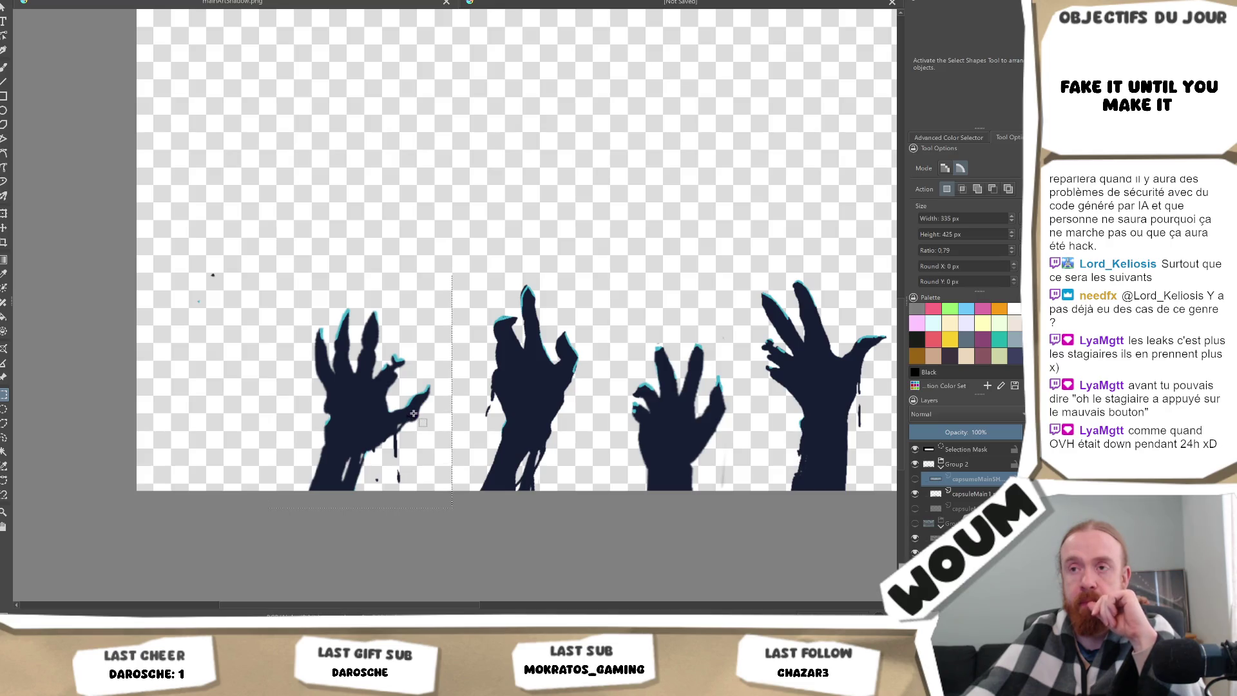
pyautogui.scroll(-4, 413, 414)
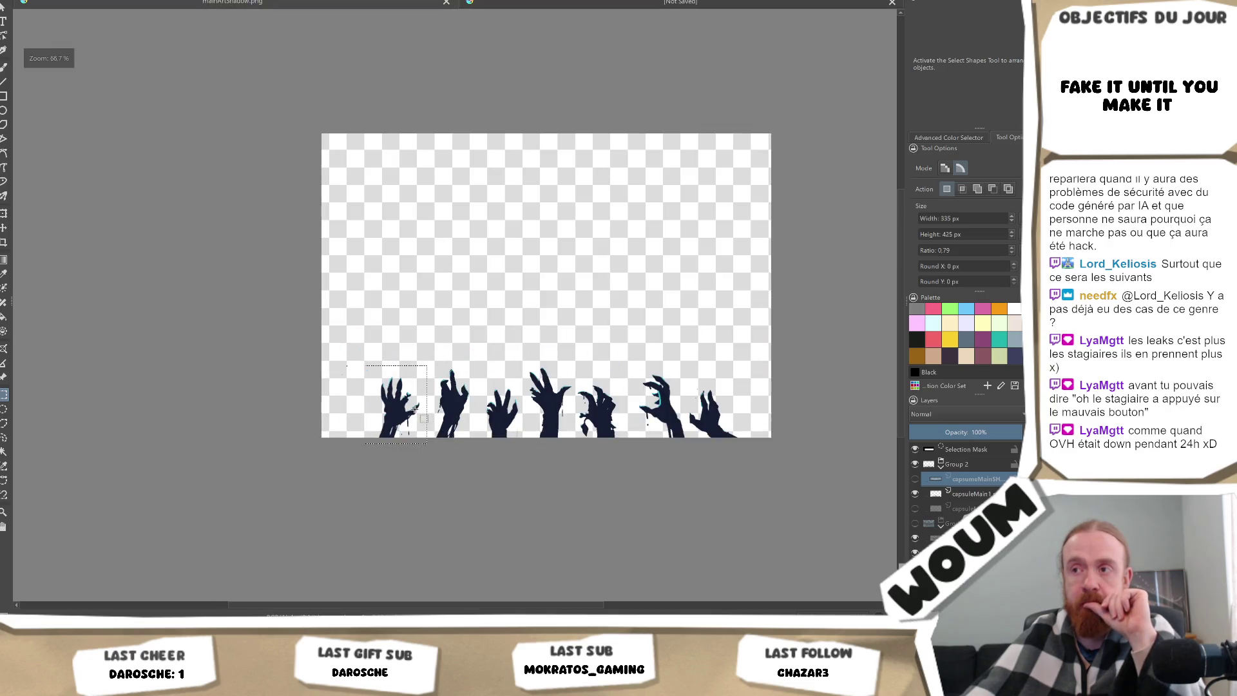
pyautogui.scroll(3, 587, 326)
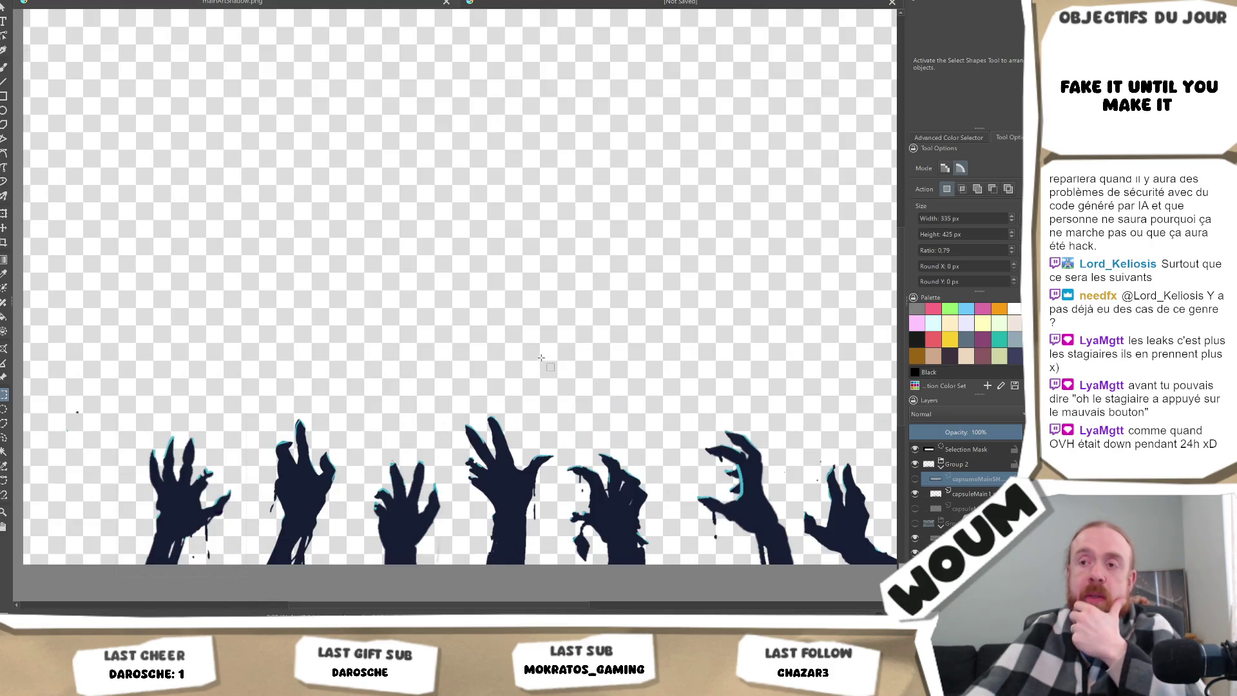
pyautogui.scroll(-4, 545, 362)
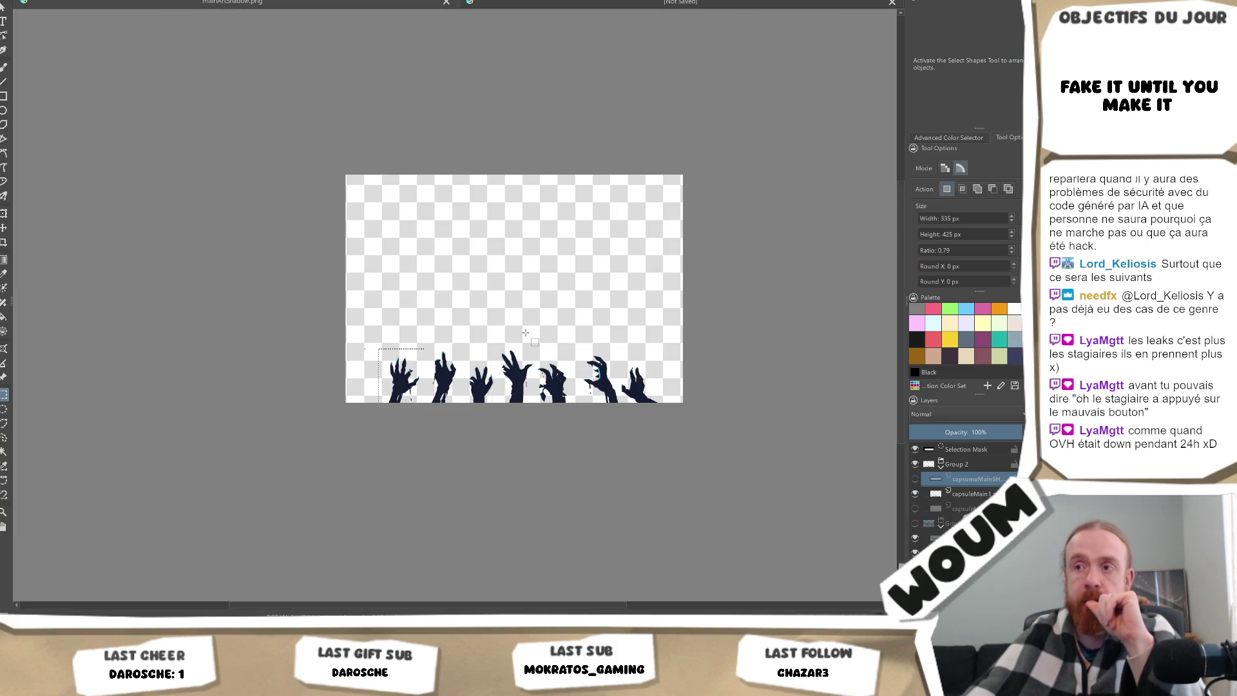
pyautogui.scroll(2, 523, 335)
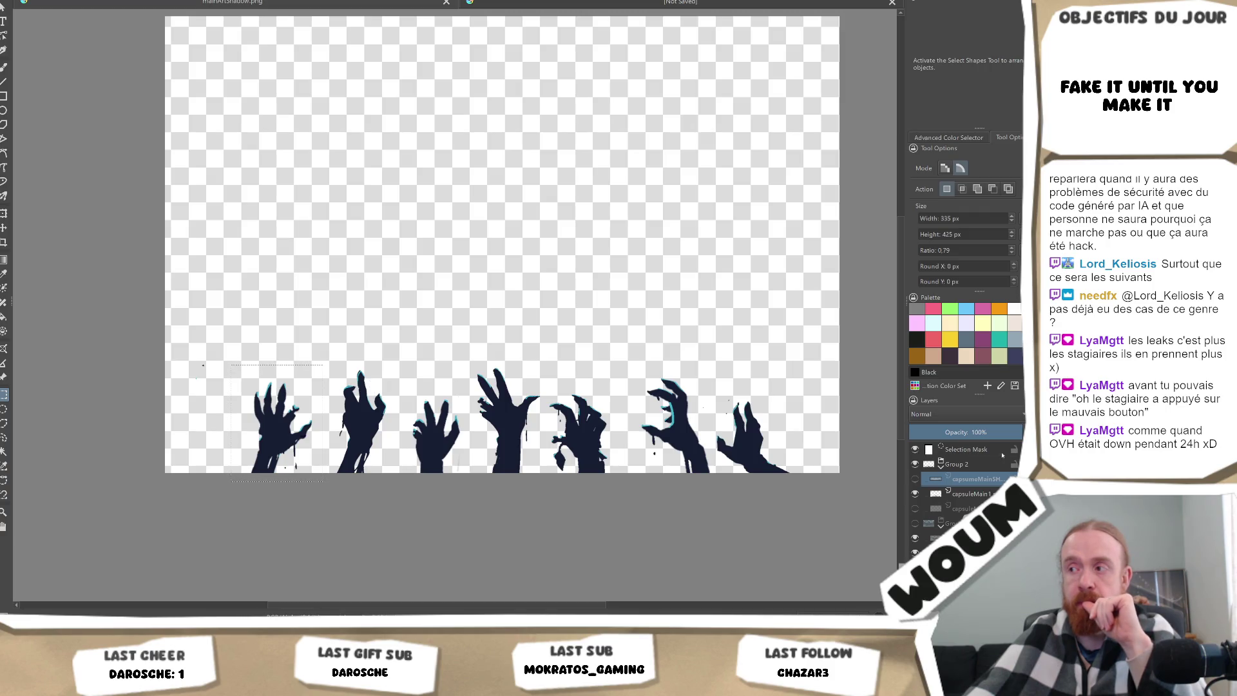
# Hide the row-of-hands layer so only the leftmost zombie hand remains visible.
pyautogui.click(962, 496)
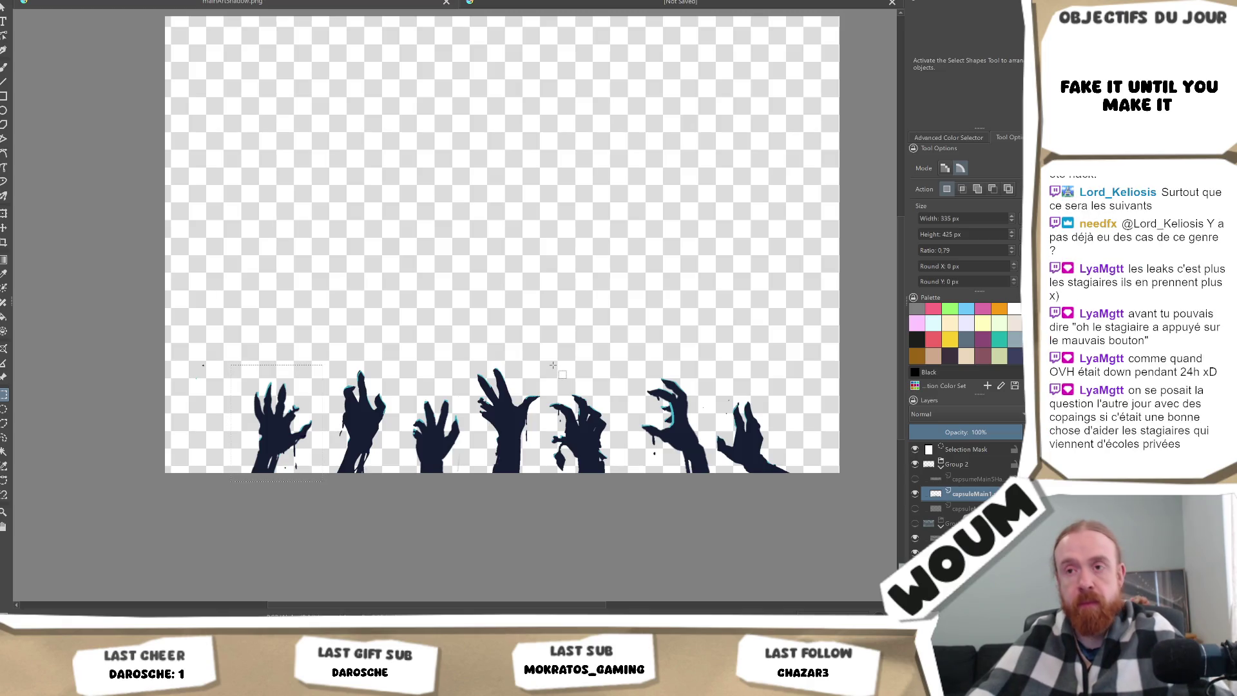
pyautogui.press('Delete')
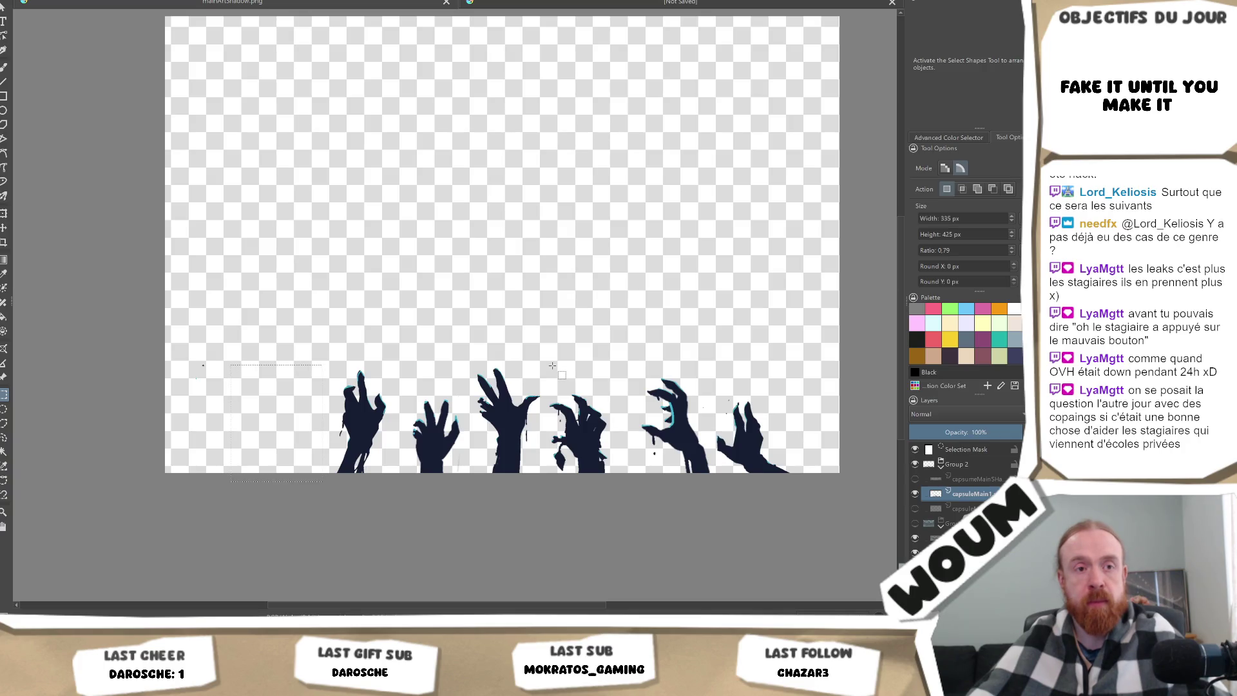
pyautogui.hotkey('ctrl', 'z')
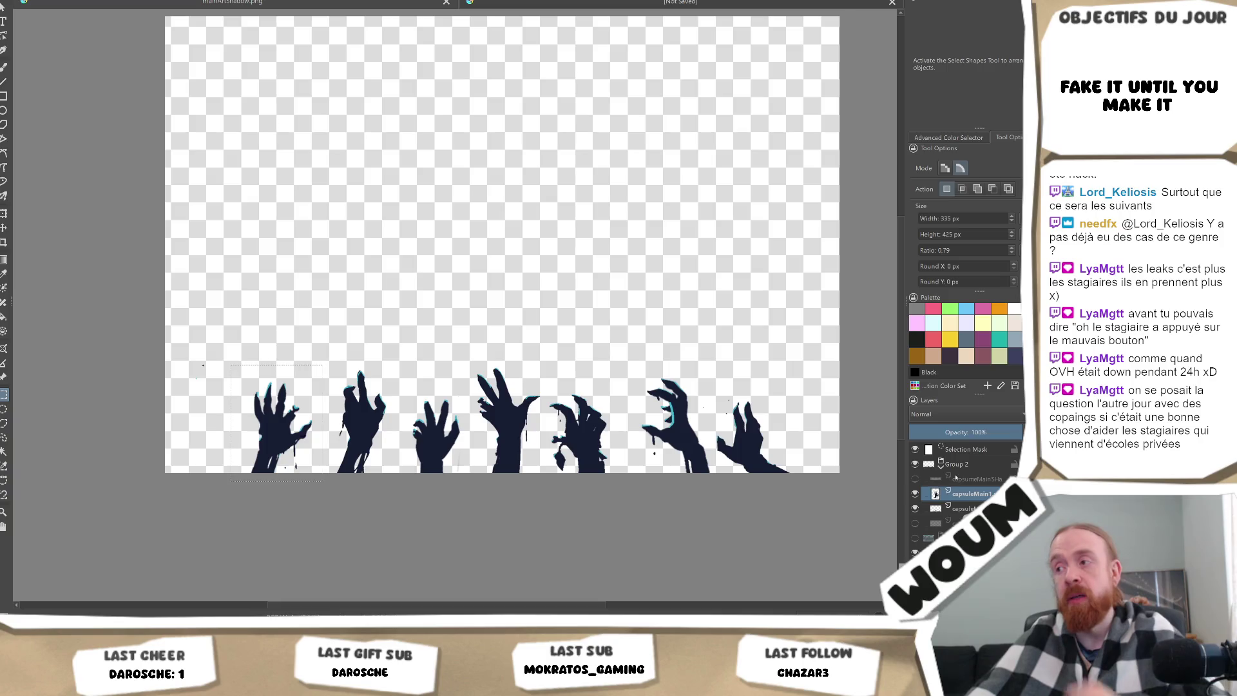
pyautogui.click(915, 509)
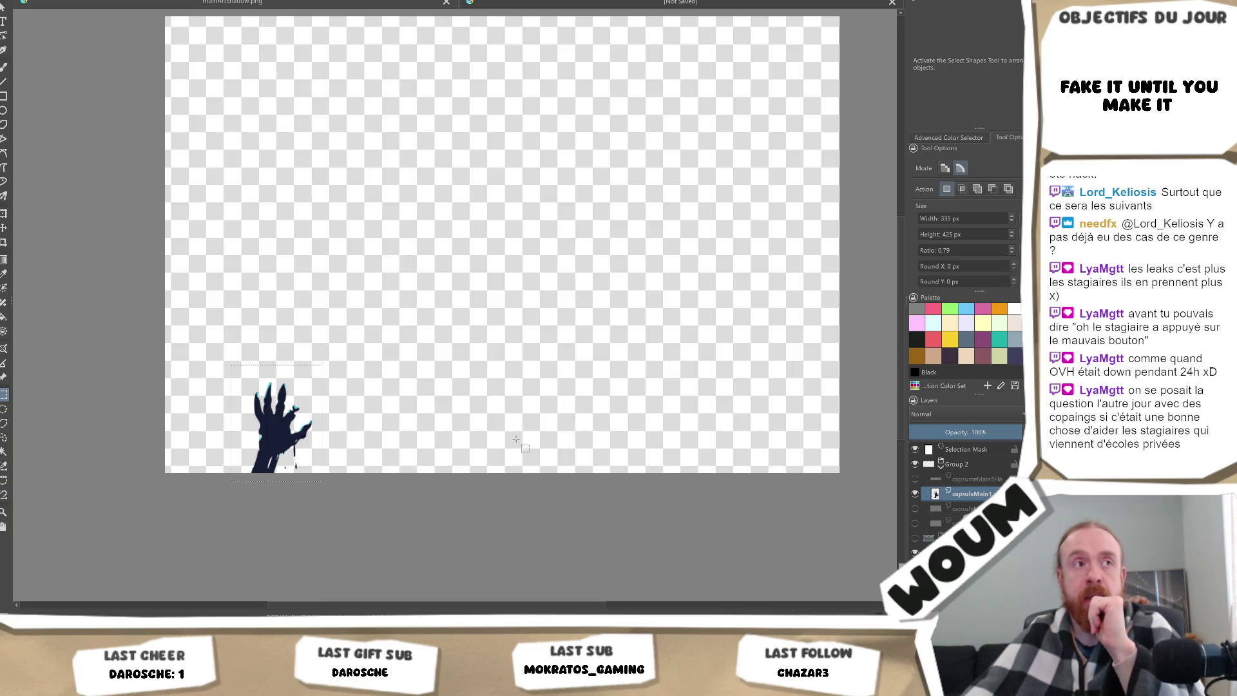
# Bring up the PNG export dialog for the lone leftmost hand.
pyautogui.rightClick(433, 471)
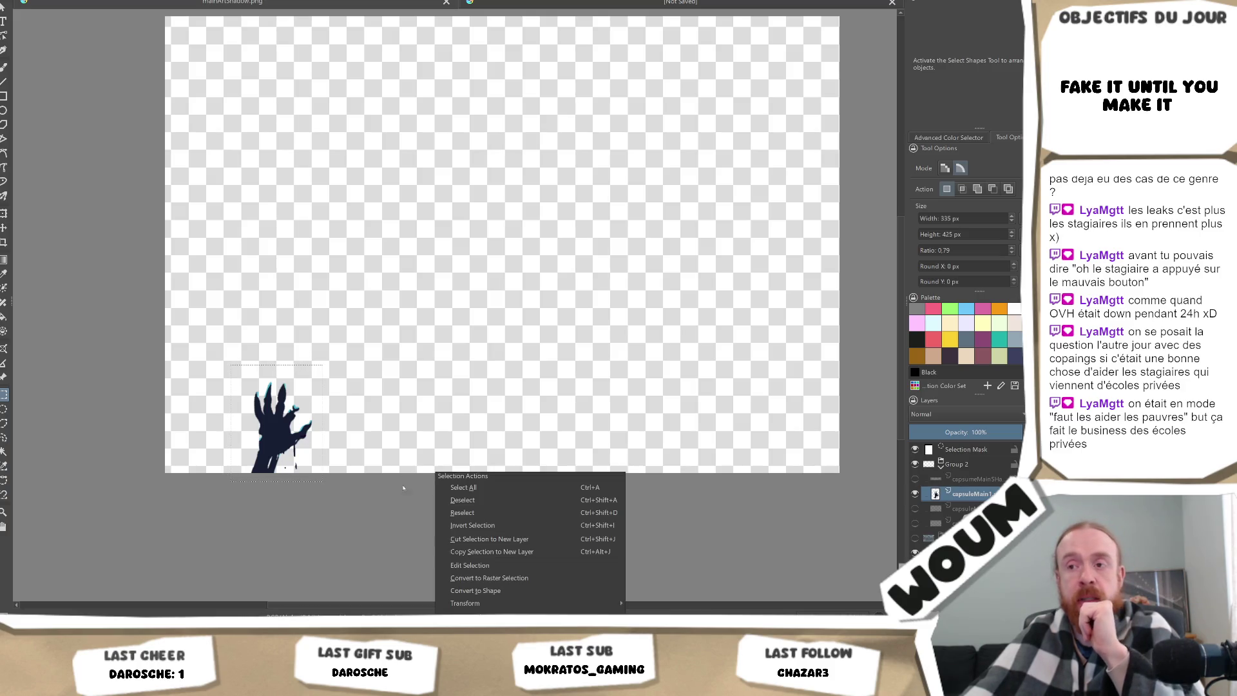
pyautogui.press('Escape')
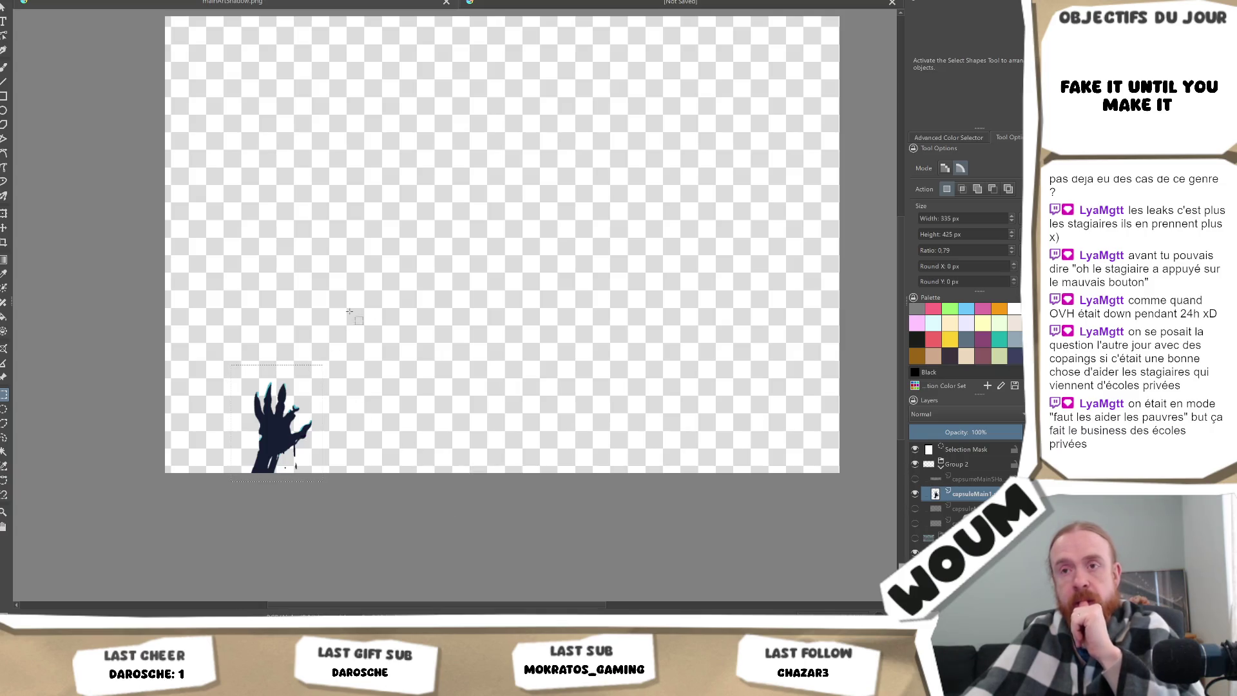
pyautogui.scroll(-2, 393, 350)
pyautogui.scroll(2, 395, 351)
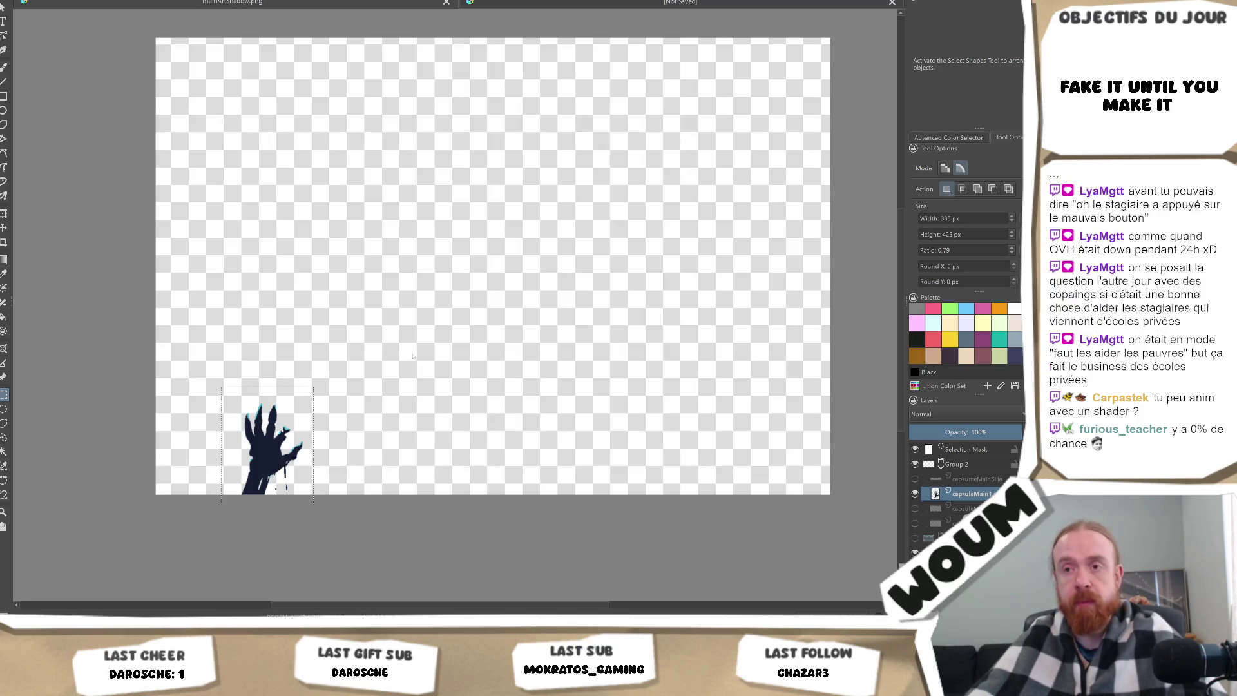
pyautogui.hotkey('ctrl', 'shift', 's')
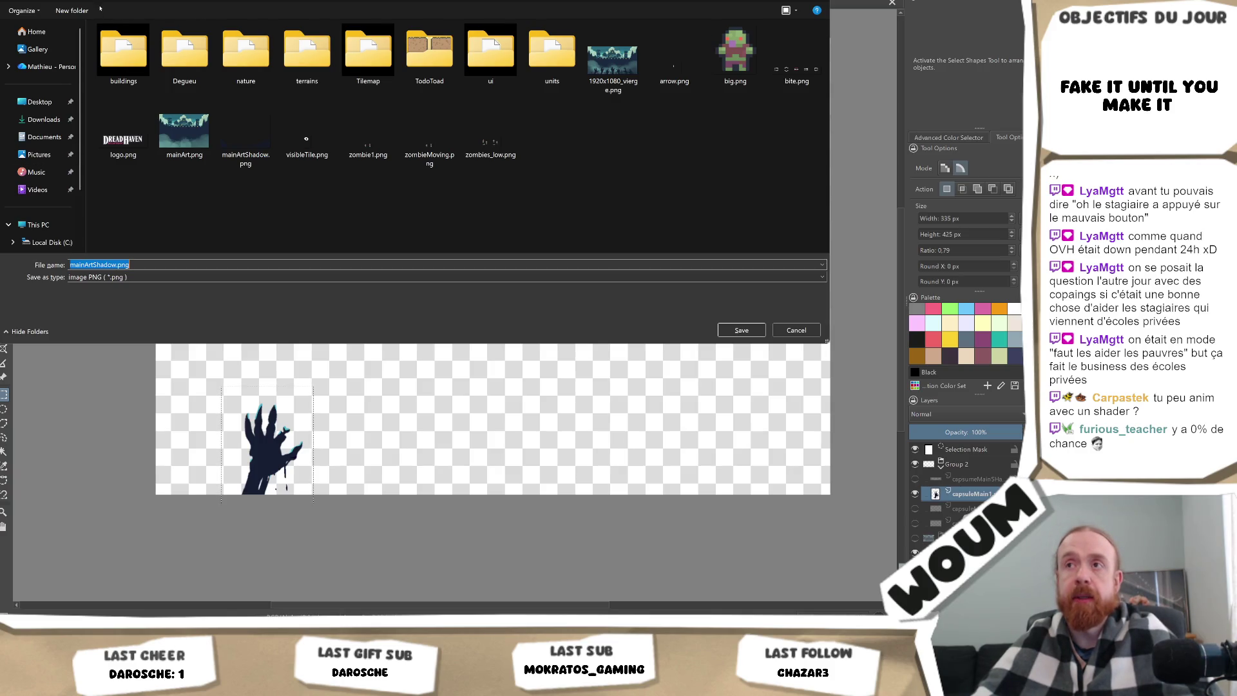
# Create a new MainArt folder and export the leftmost hand into it as main1.
pyautogui.click(72, 10)
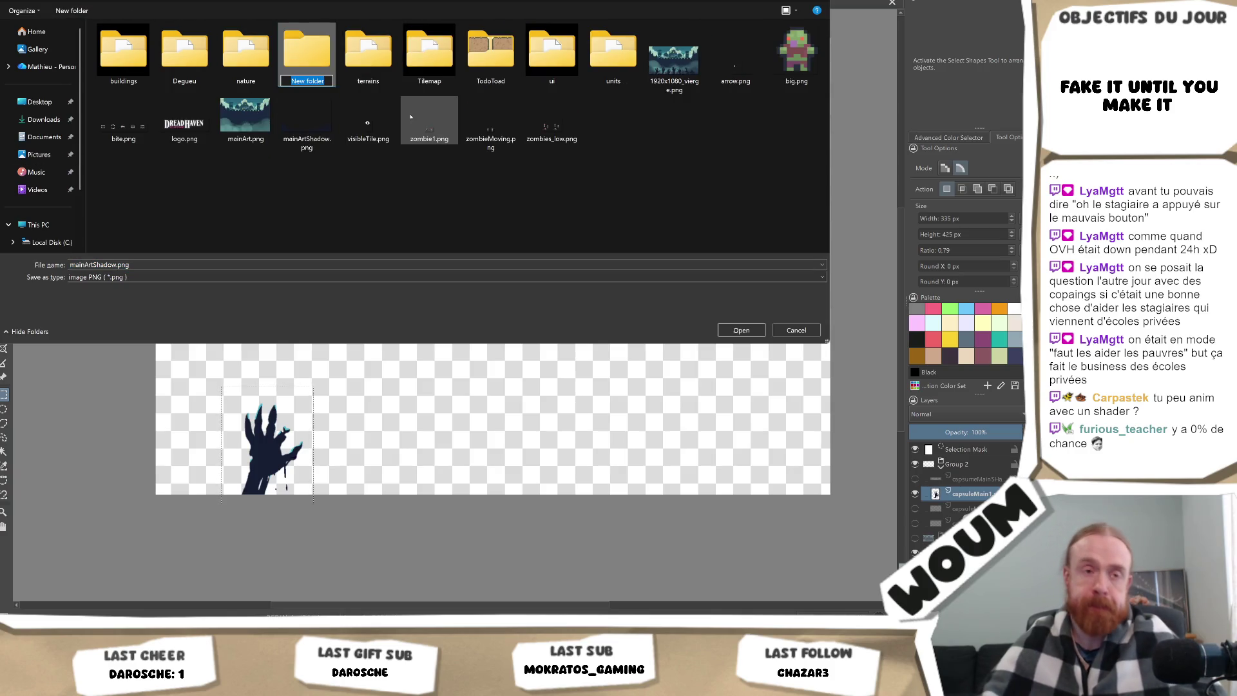
pyautogui.write('MainArt')
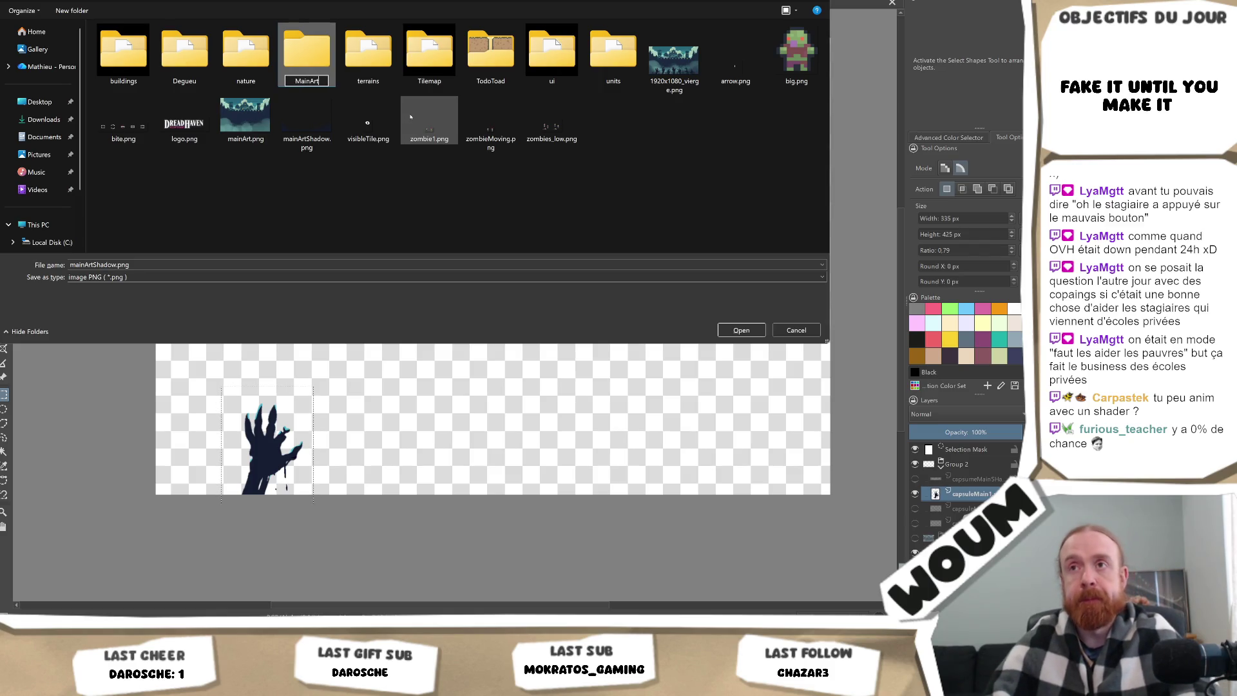
pyautogui.press('Return')
pyautogui.doubleClick(233, 53)
pyautogui.click(190, 264)
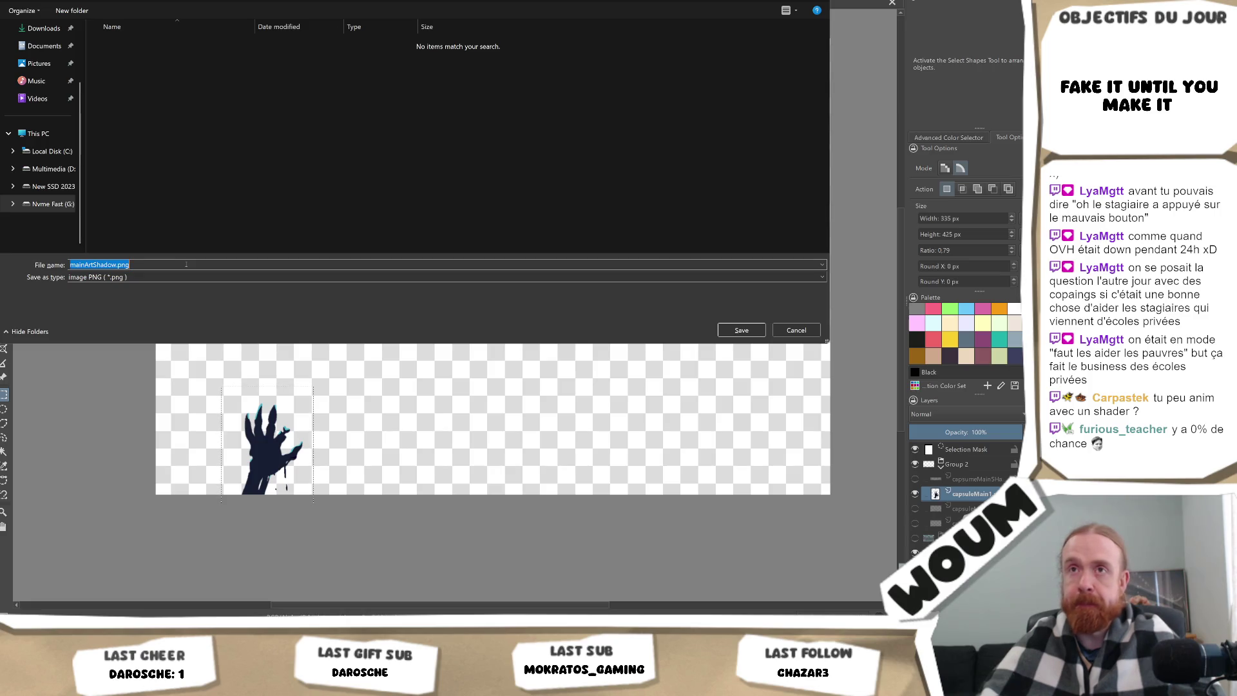
pyautogui.write('main1')
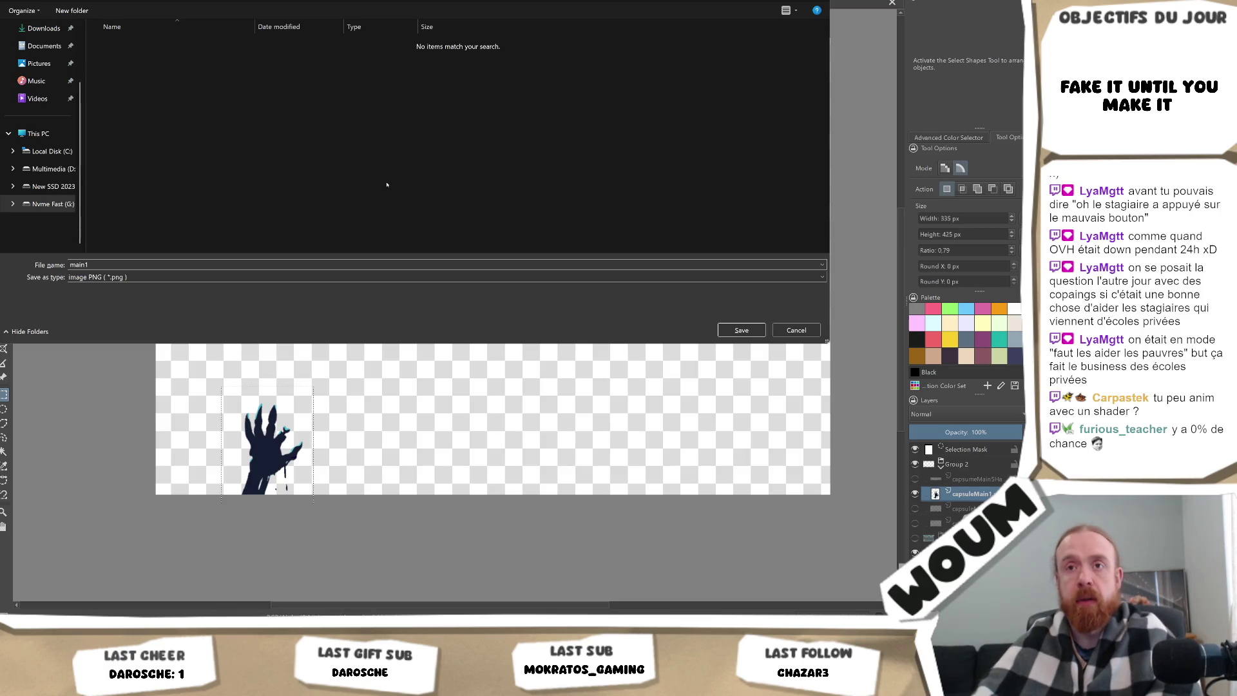
pyautogui.press('Return')
pyautogui.press('Return')
# Accept the PNG settings and show the row-of-hands layer, keeping the leftmost hand selected.
pyautogui.click(915, 494)
pyautogui.click(915, 509)
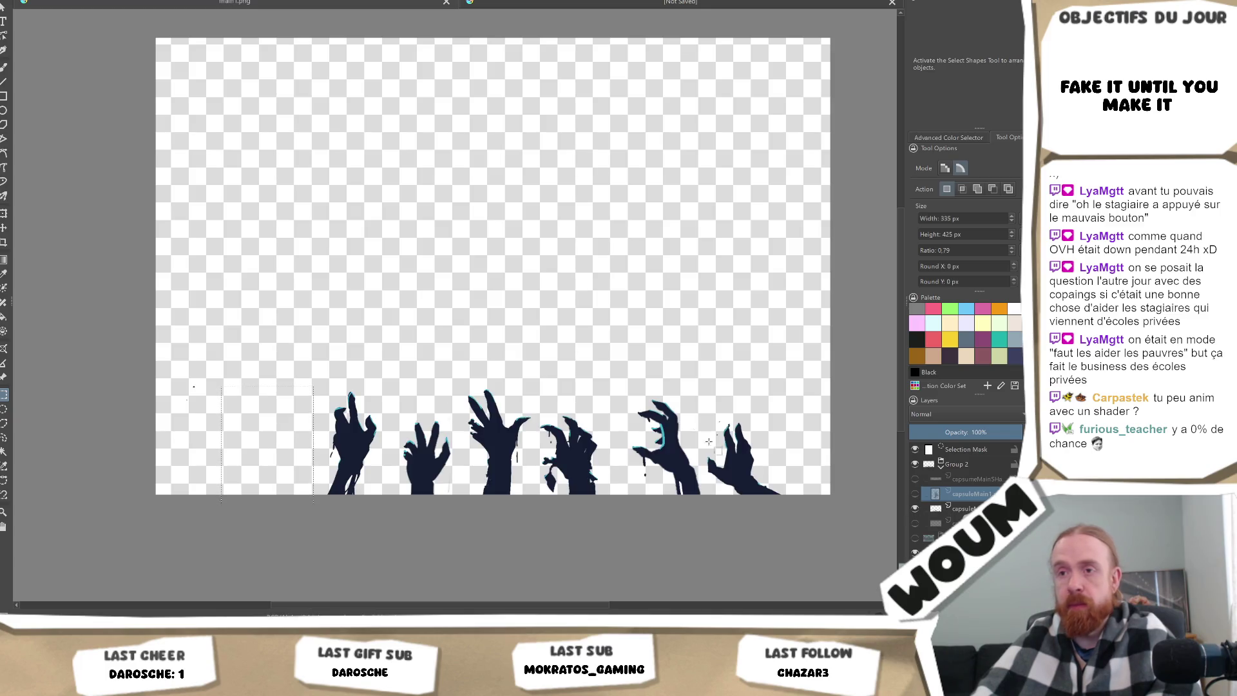
pyautogui.moveTo(299, 376)
pyautogui.mouseDown()
pyautogui.moveTo(369, 520)
pyautogui.moveTo(393, 522)
pyautogui.mouseUp()
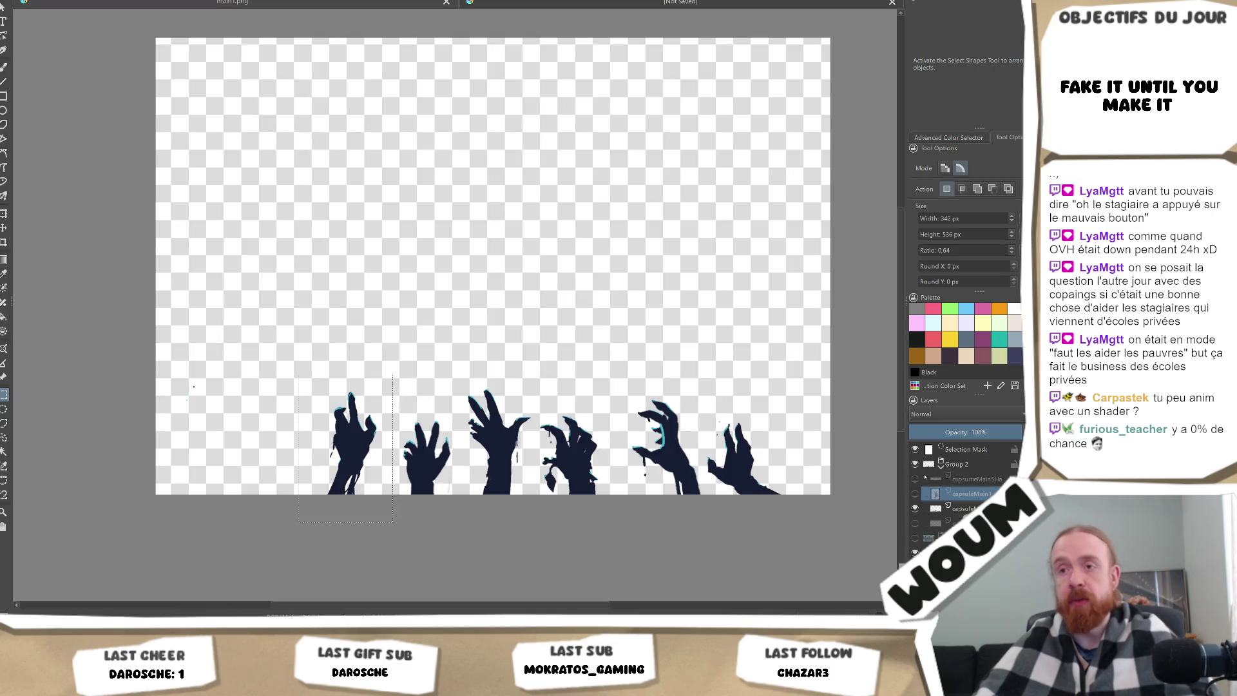
pyautogui.hotkey('ctrl', 'z')
pyautogui.hotkey('ctrl', 'z')
pyautogui.hotkey('ctrl', 'z')
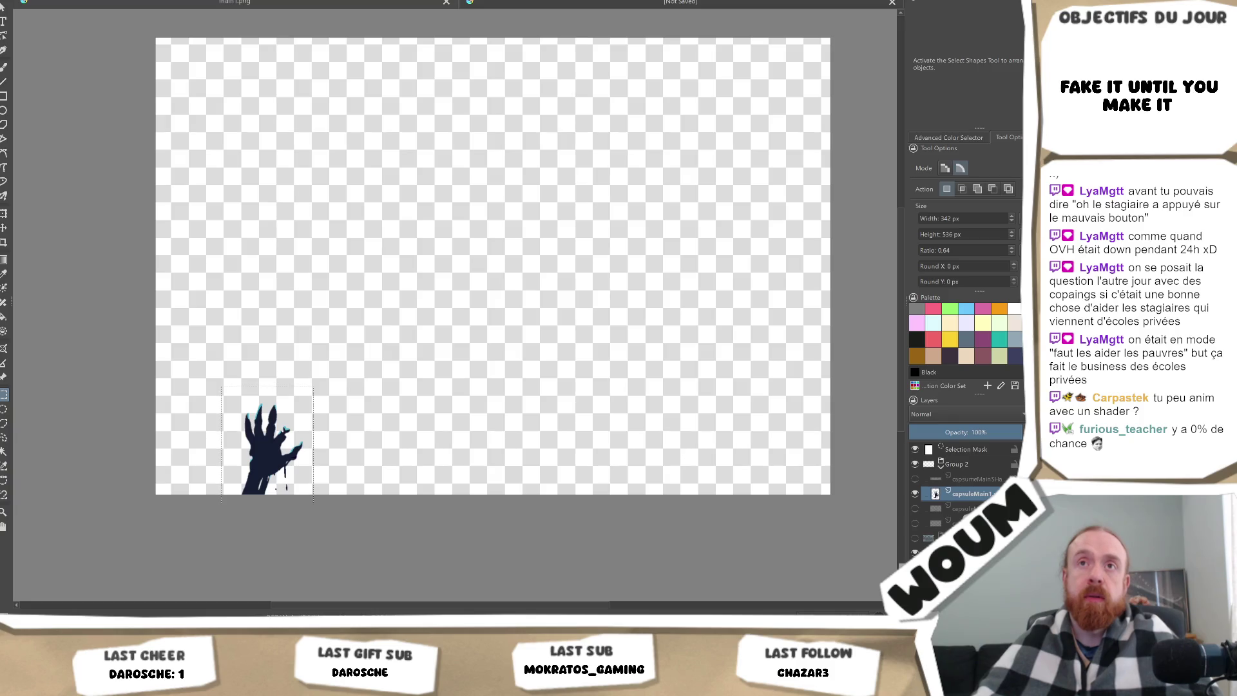
# Create a new 227×336 px document from the clipboard holding the leftmost hand.
pyautogui.hotkey('alt', 'f')
pyautogui.press('Return')
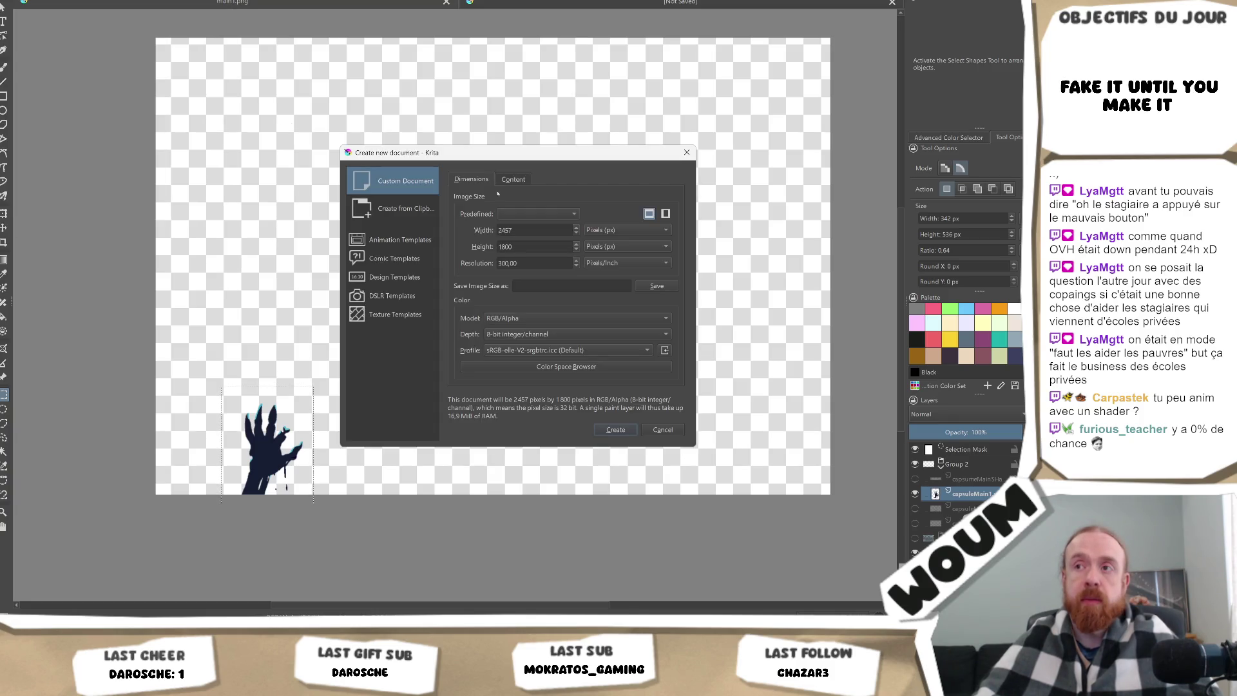
pyautogui.click(414, 210)
pyautogui.click(609, 431)
pyautogui.scroll(-2, 596, 320)
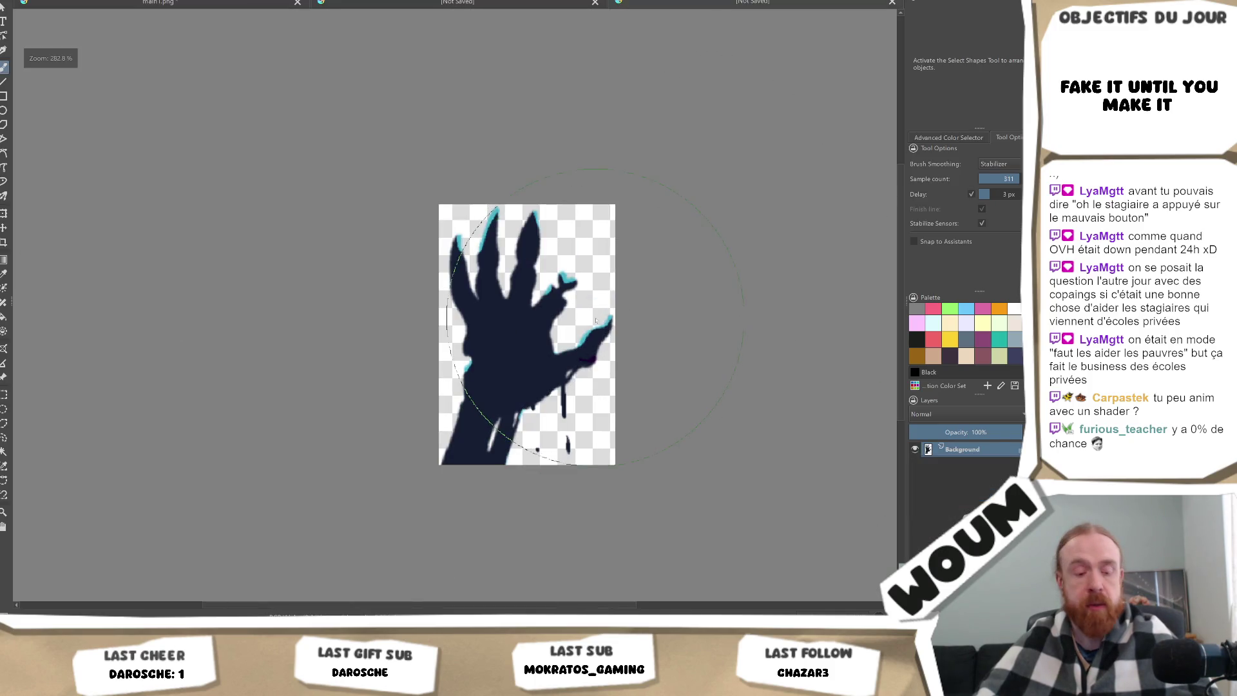
# Save the hand document as a PNG, overwriting main1.png.
pyautogui.hotkey('ctrl', 's')
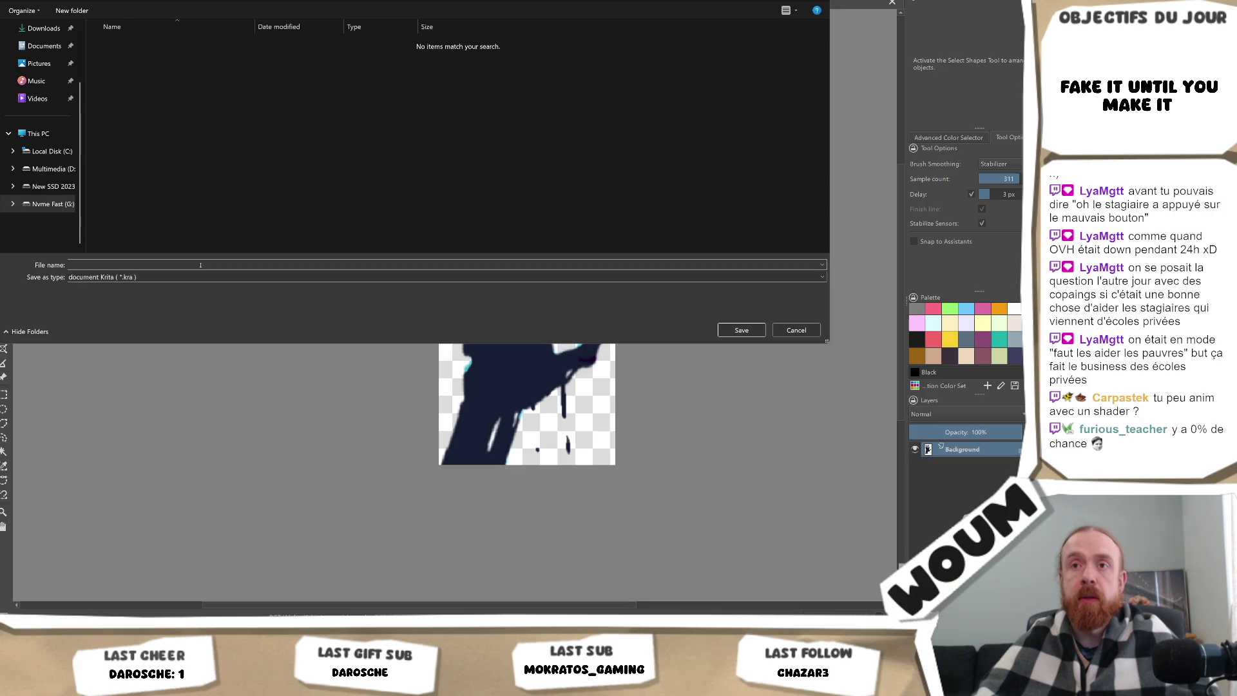
pyautogui.click(200, 278)
pyautogui.click(147, 487)
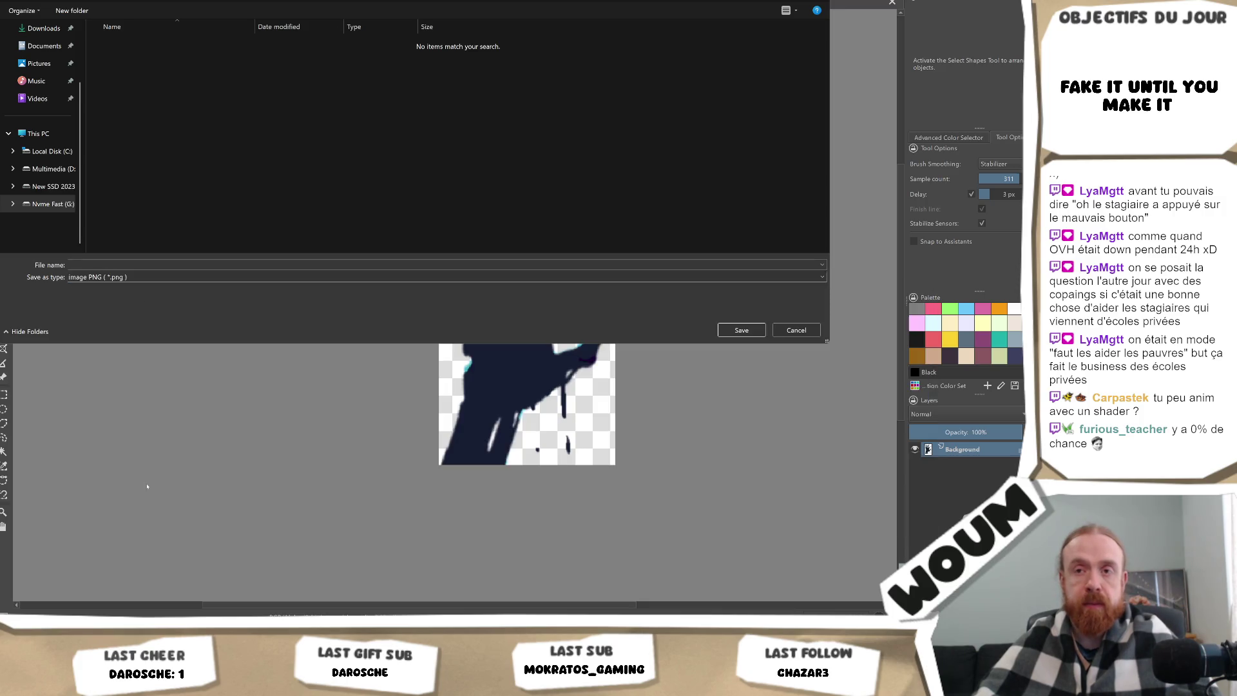
pyautogui.click(151, 46)
pyautogui.press('Return')
pyautogui.press('Return')
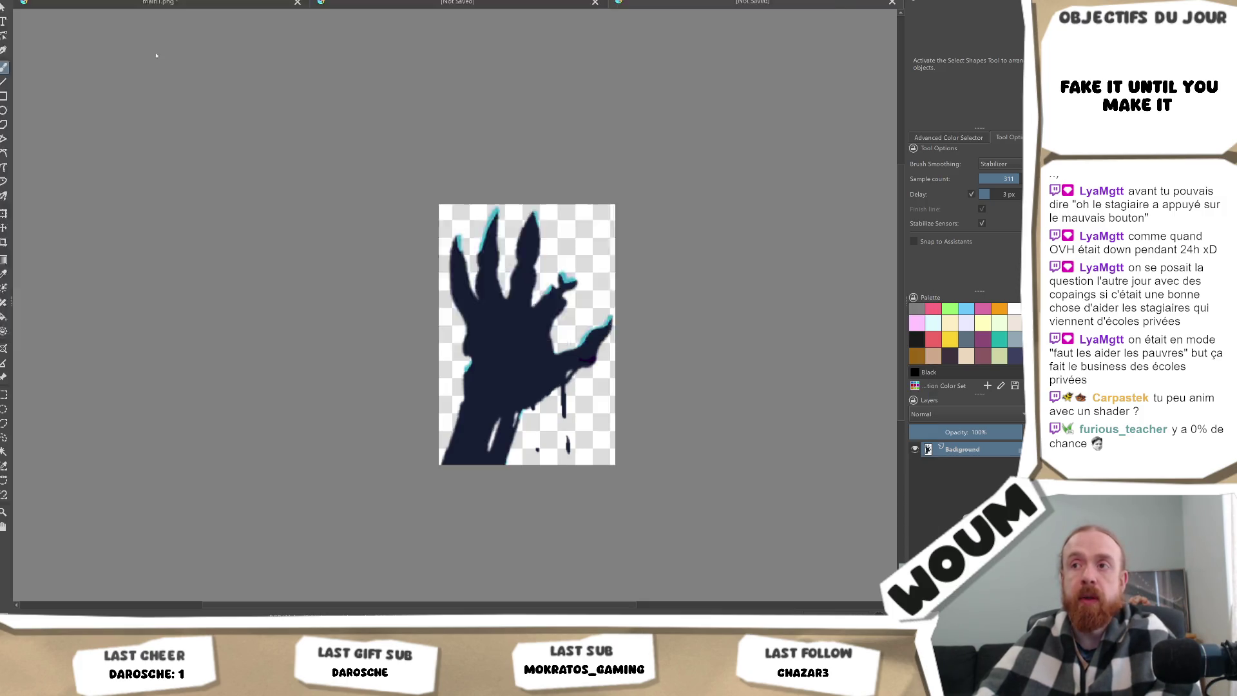
pyautogui.press('Return')
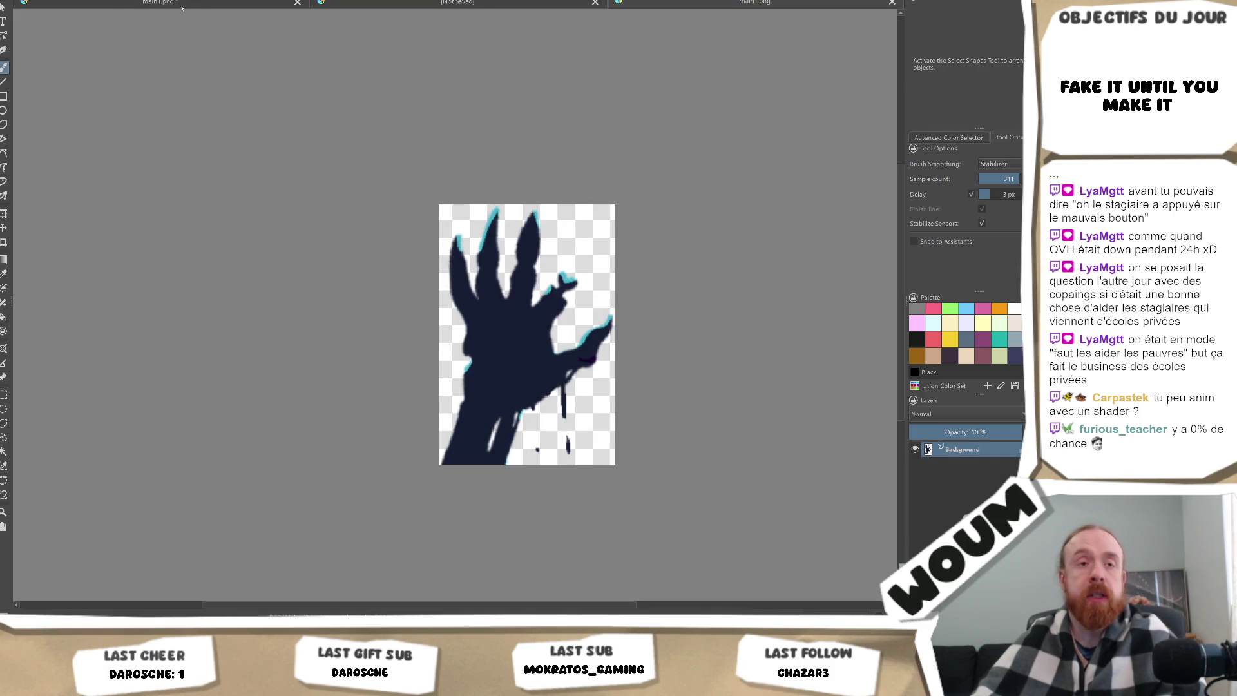
# Return to the capsule art and show the row-of-hands layer again.
pyautogui.click(181, 7)
pyautogui.click(916, 494)
pyautogui.click(915, 494)
pyautogui.click(916, 509)
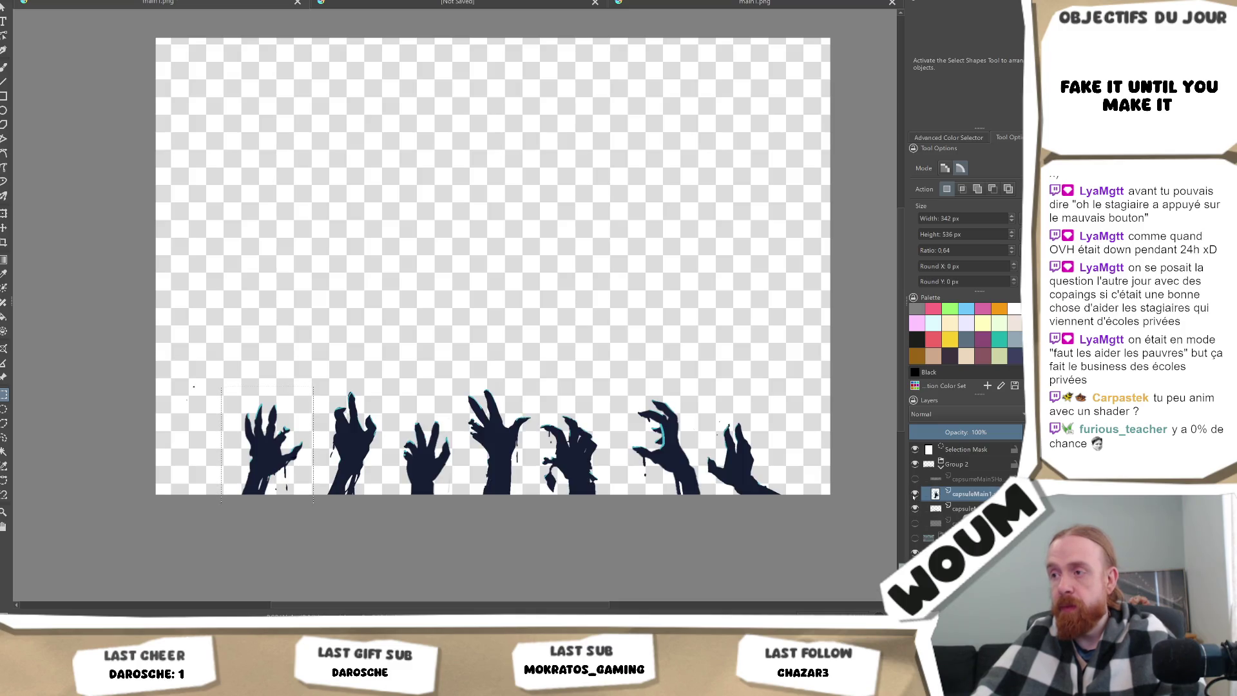
# Select the second hand and create a 183×376 px document from the clipboard.
pyautogui.click(915, 494)
pyautogui.moveTo(274, 376)
pyautogui.mouseDown()
pyautogui.moveTo(385, 513)
pyautogui.moveTo(432, 514)
pyautogui.moveTo(384, 516)
pyautogui.mouseUp()
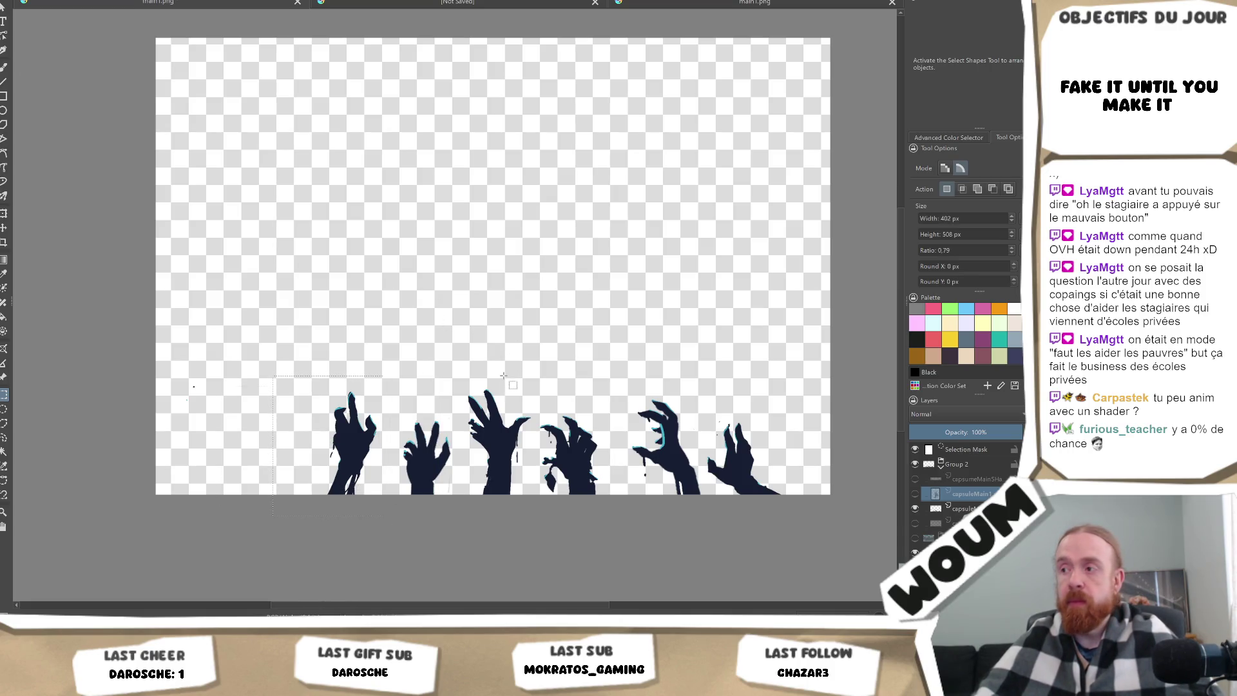
pyautogui.click(963, 508)
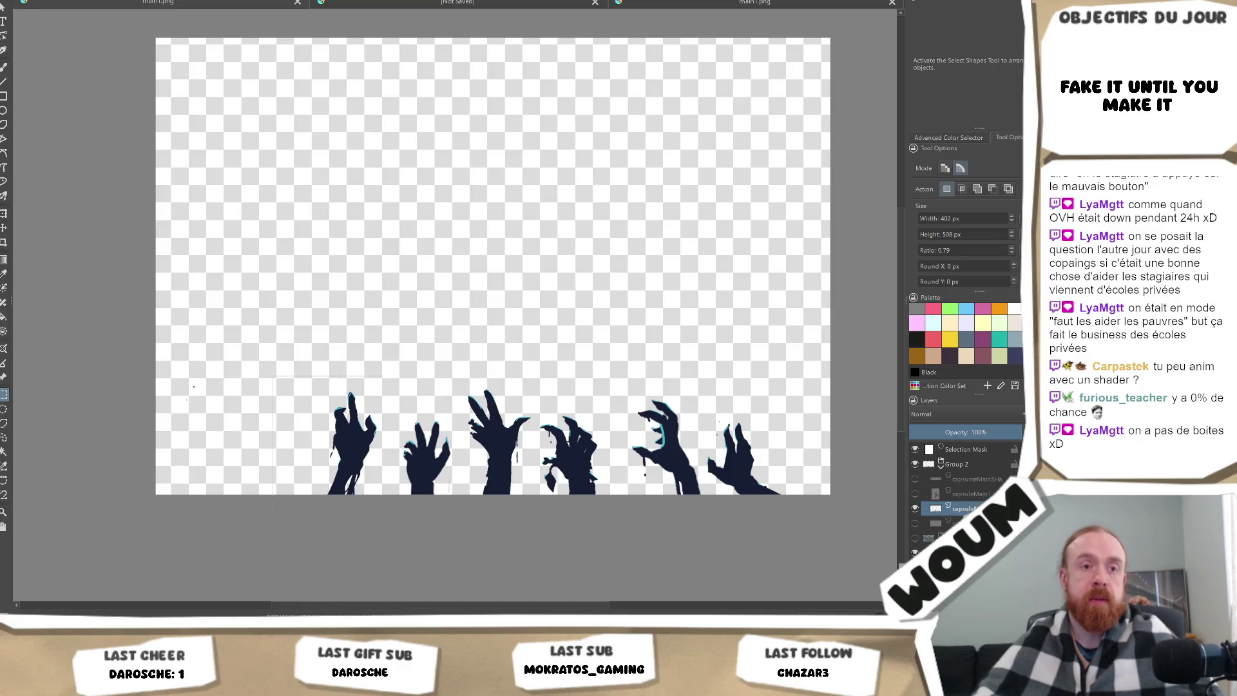
pyautogui.hotkey('alt', 'f')
pyautogui.hotkey('ctrl', 'n')
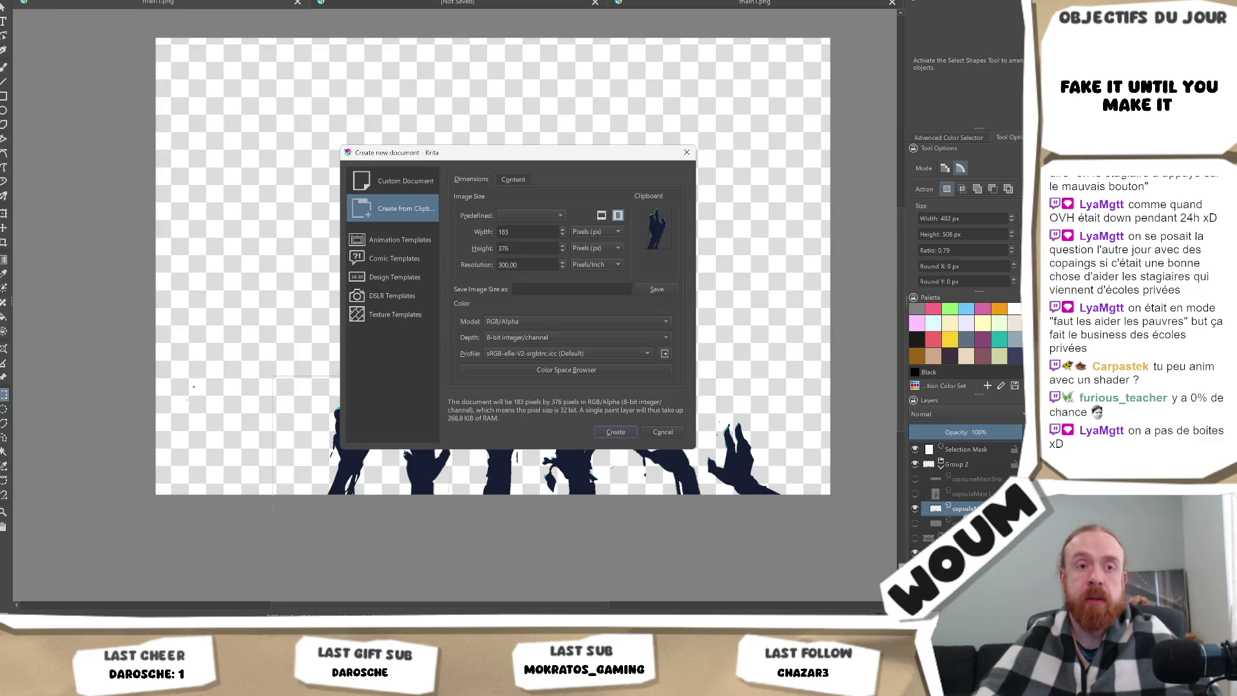
pyautogui.click(616, 433)
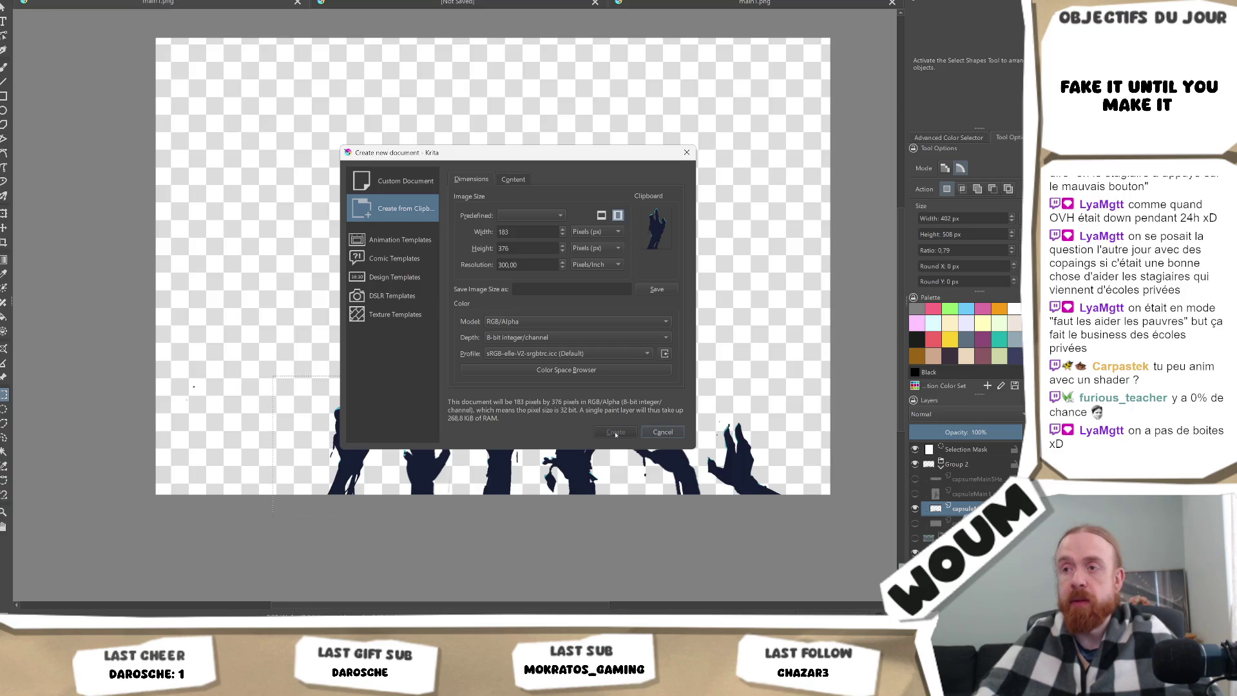
pyautogui.scroll(-1, 528, 345)
pyautogui.scroll(-1, 527, 345)
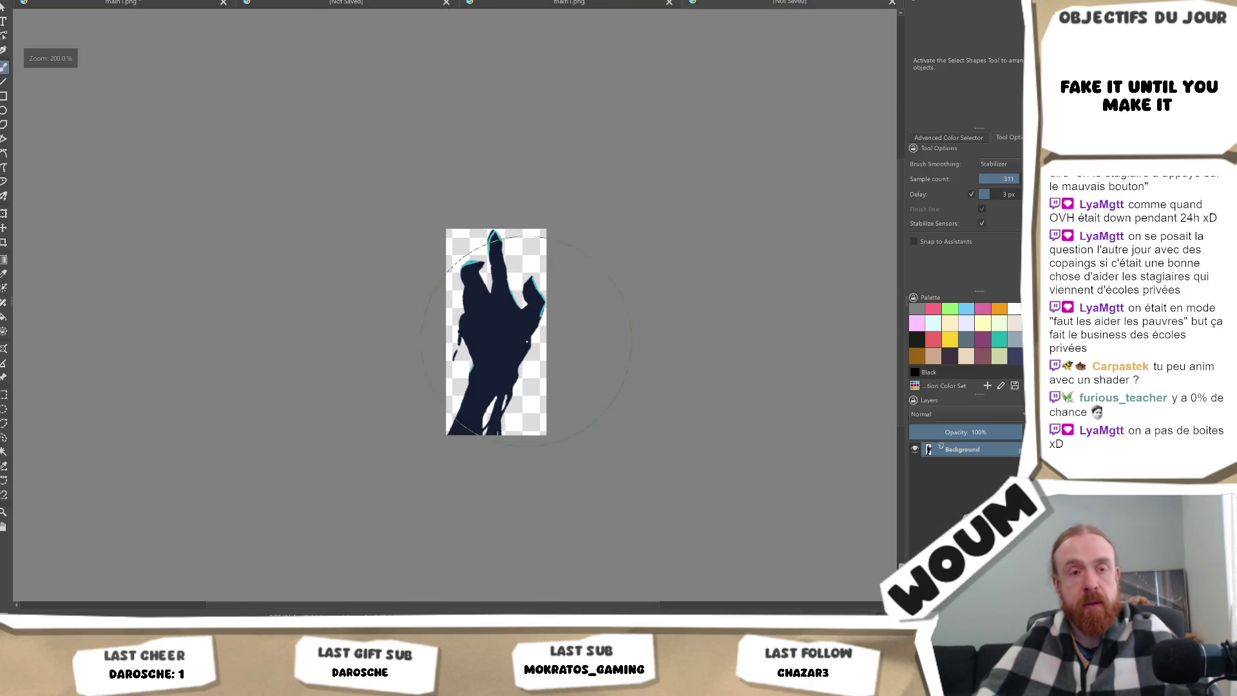
# Save the second hand's document as PNG named main2.png and return to the full artwork.
pyautogui.hotkey('ctrl', 's')
pyautogui.click(129, 277)
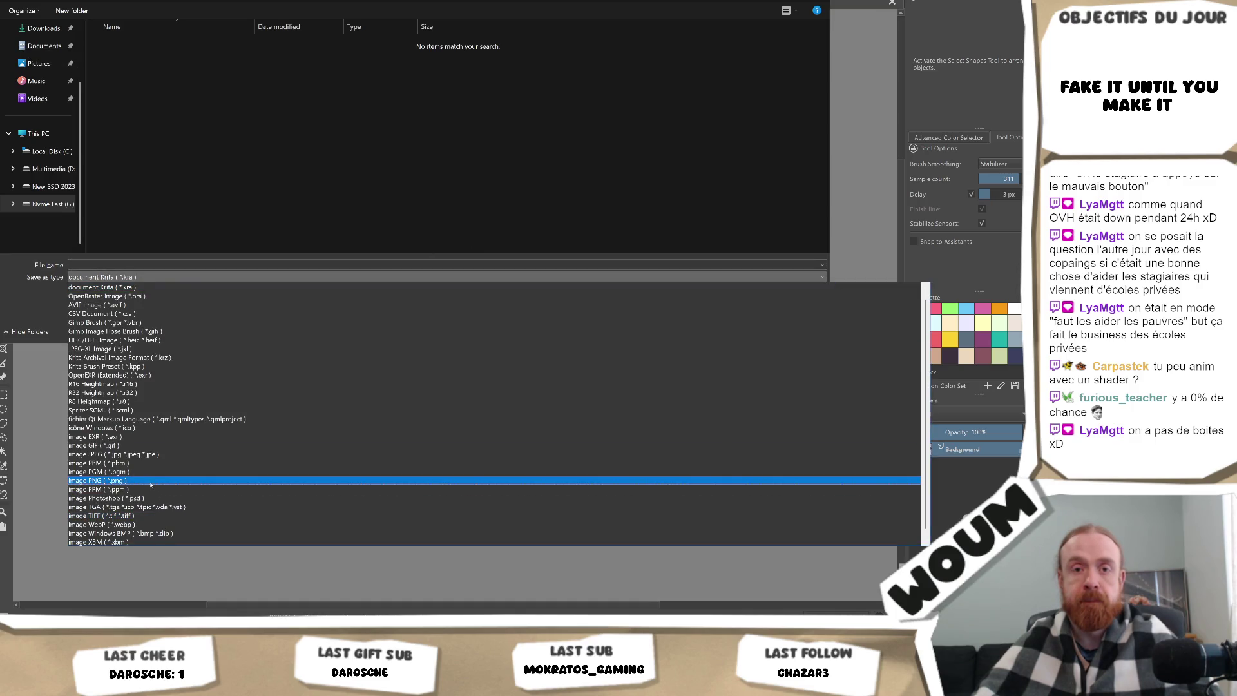
pyautogui.click(151, 480)
pyautogui.click(94, 264)
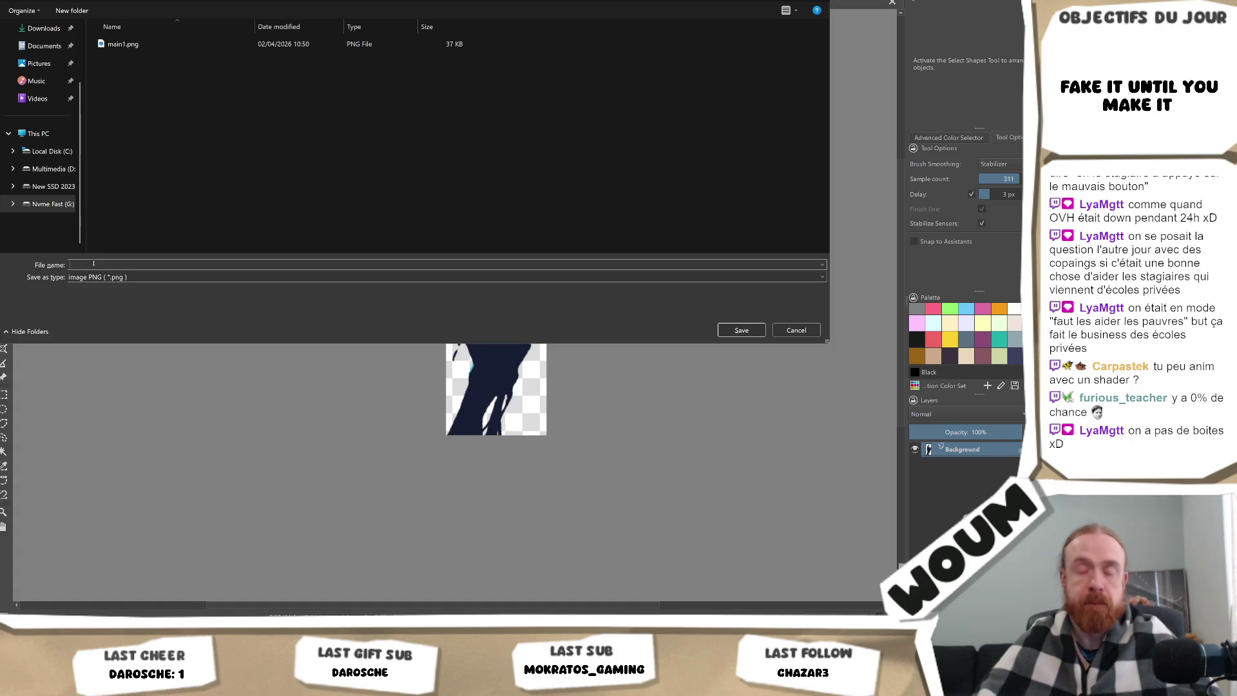
pyautogui.write('main')
pyautogui.press('Return')
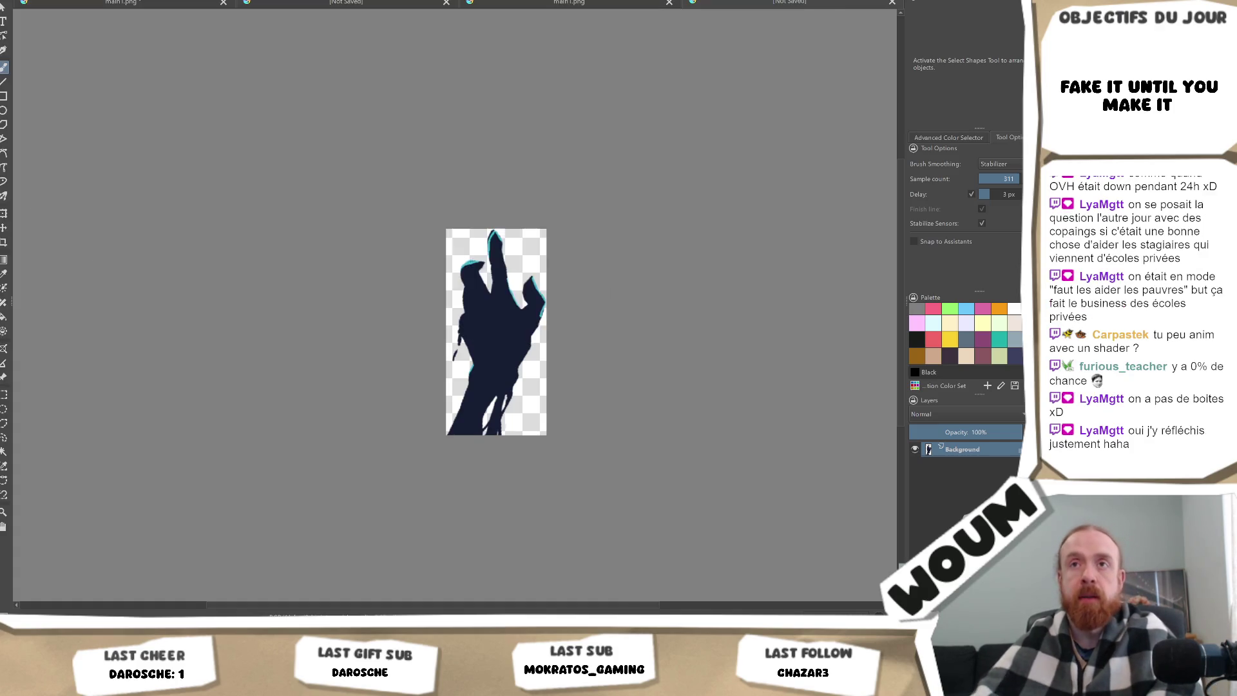
pyautogui.press('Return')
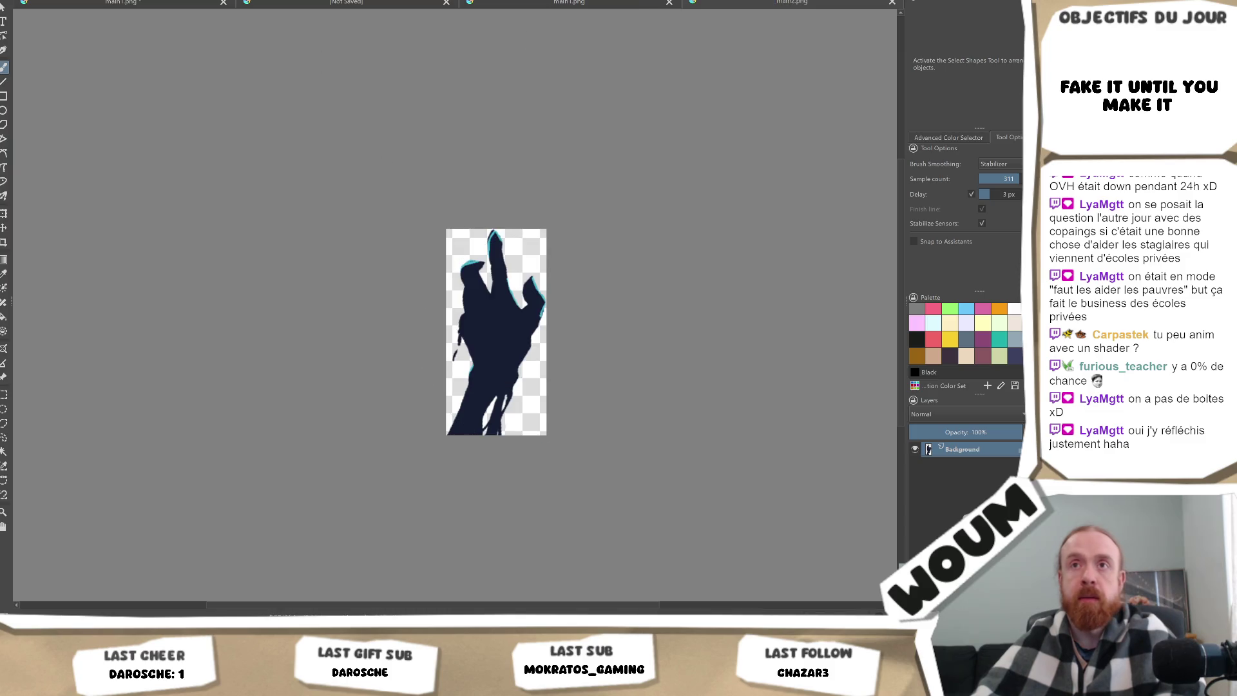
pyautogui.click(155, 7)
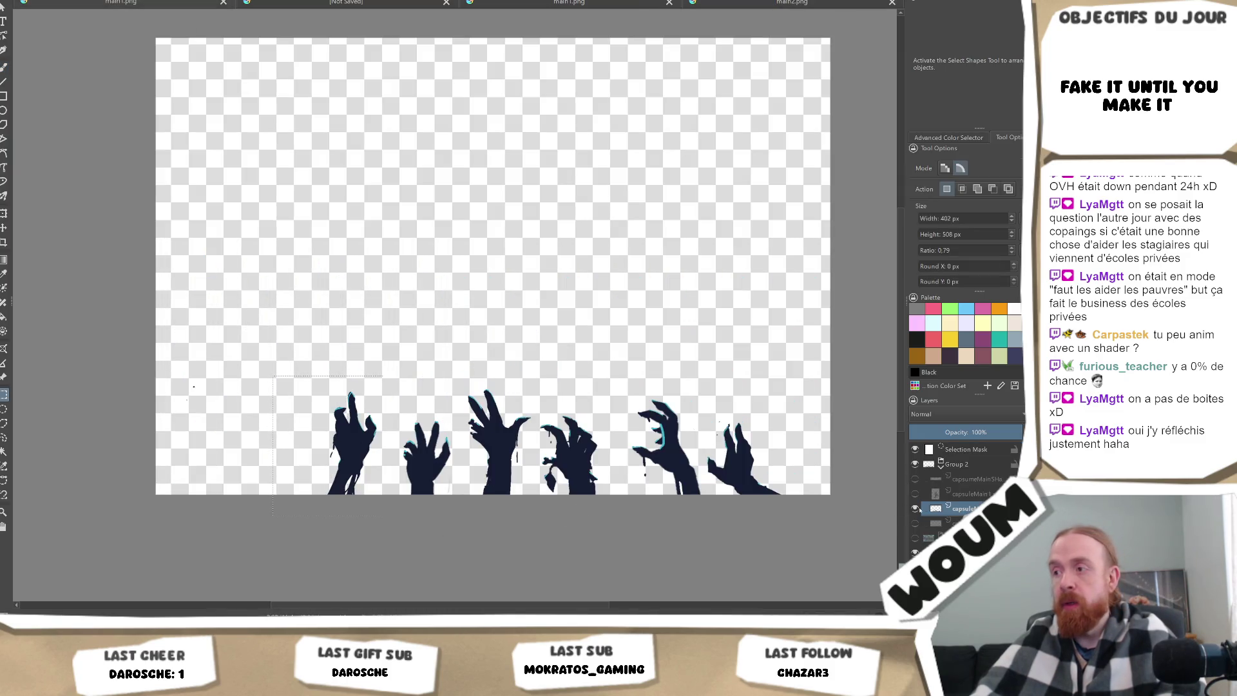
# Select another zombie hand and create a new document from the clipboard.
pyautogui.moveTo(391, 412); pyautogui.dragTo(465, 521)
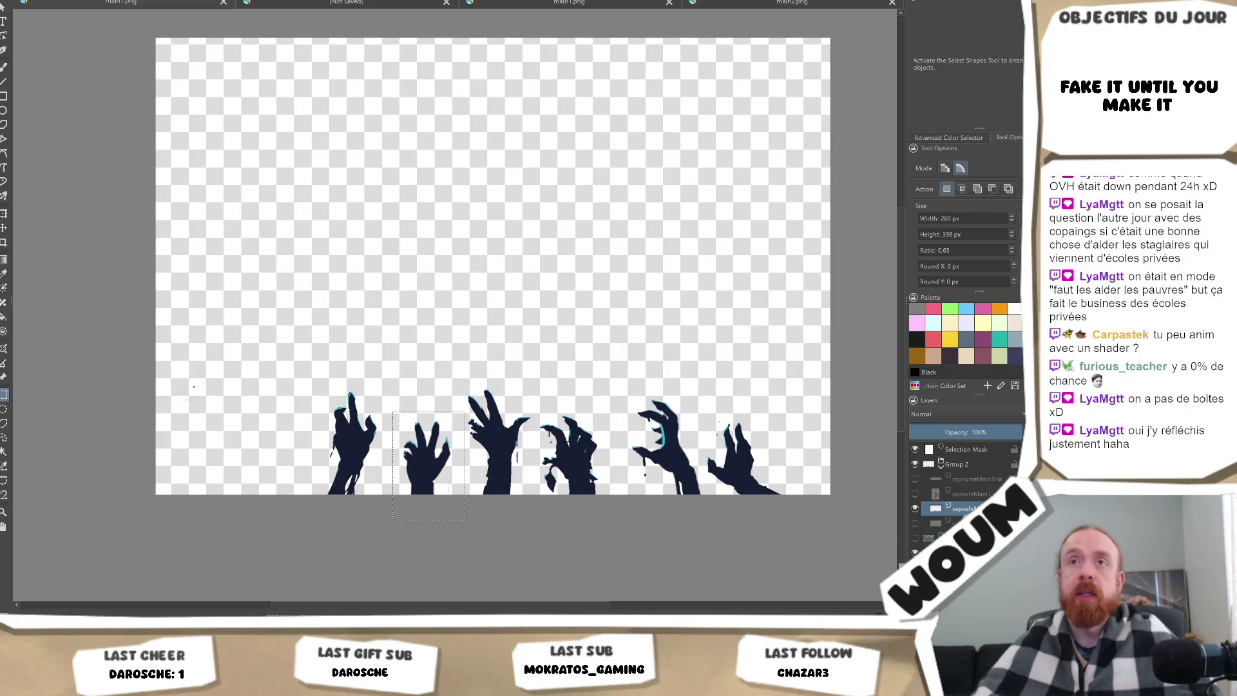
pyautogui.hotkey('alt', 'f')
pyautogui.press('n')
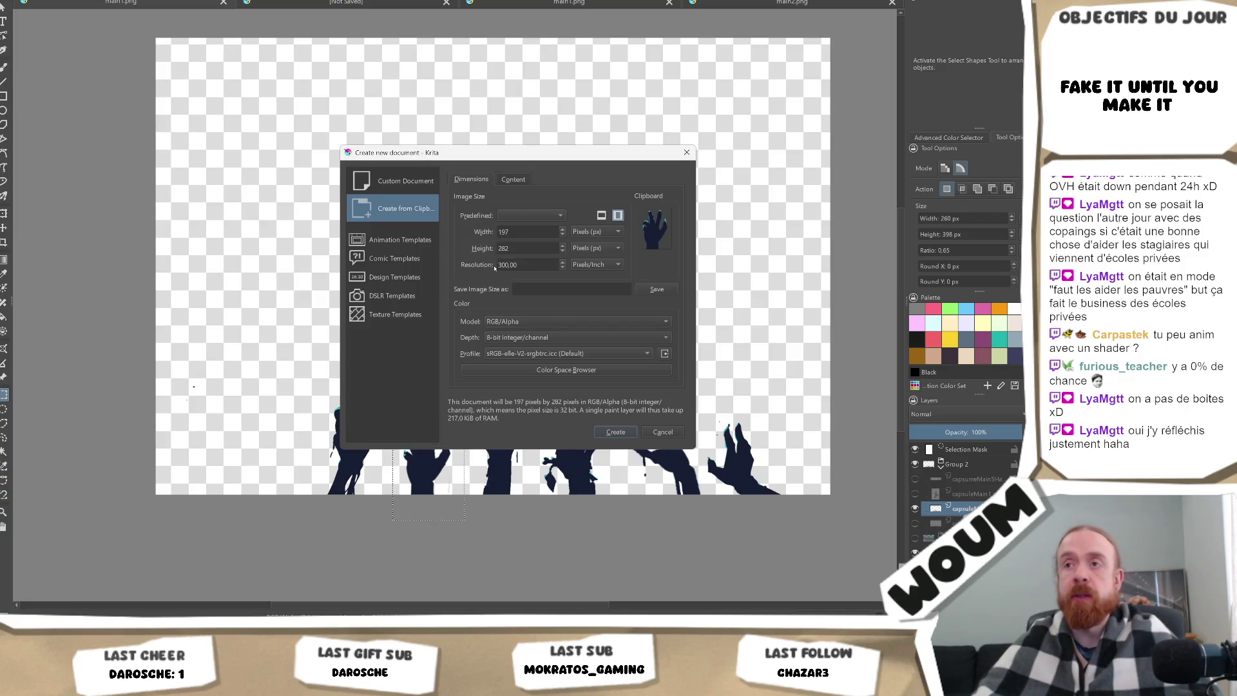
pyautogui.click(615, 433)
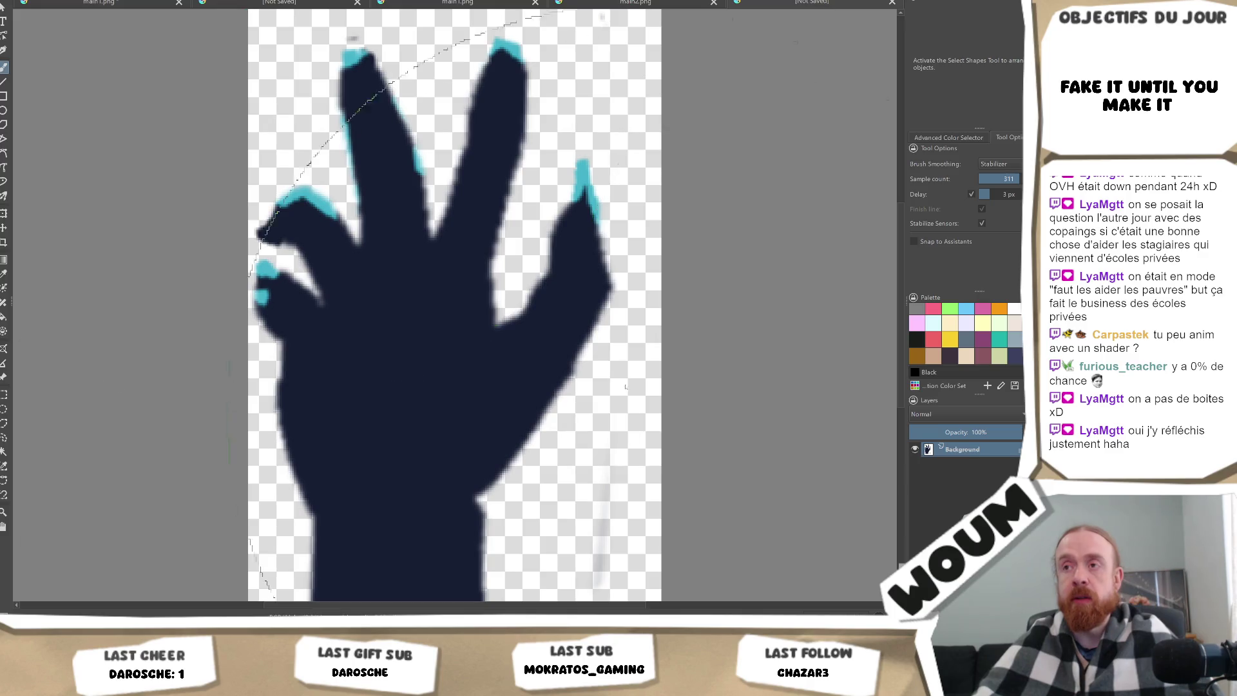
pyautogui.scroll(-2, 553, 351)
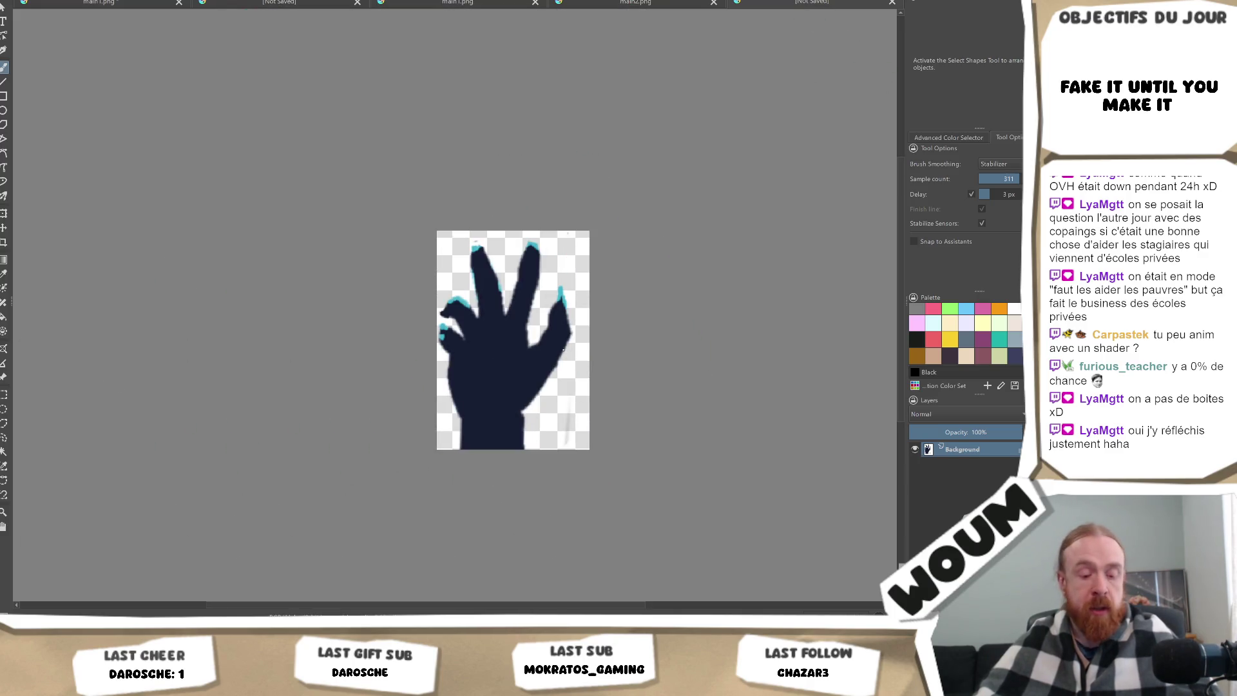
# Save the hand document as PNG named main3.png and return to the full artwork.
pyautogui.hotkey('ctrl', 'shift', 's')
pyautogui.click(168, 277)
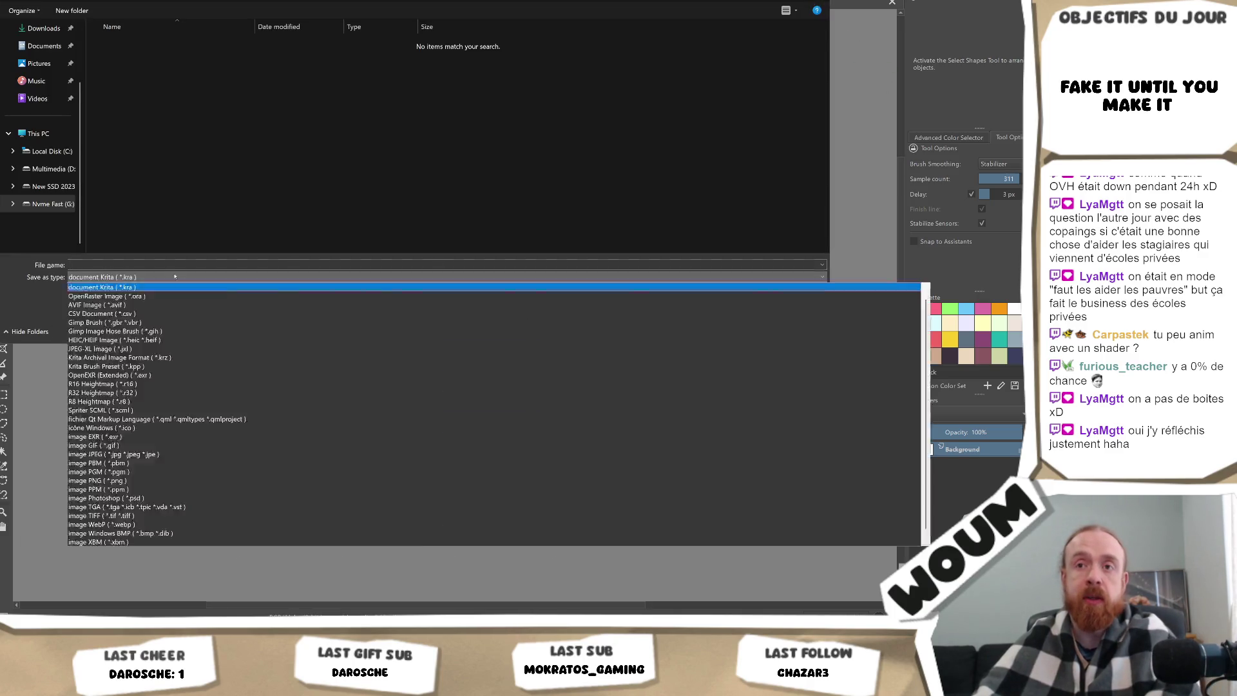
pyautogui.click(171, 481)
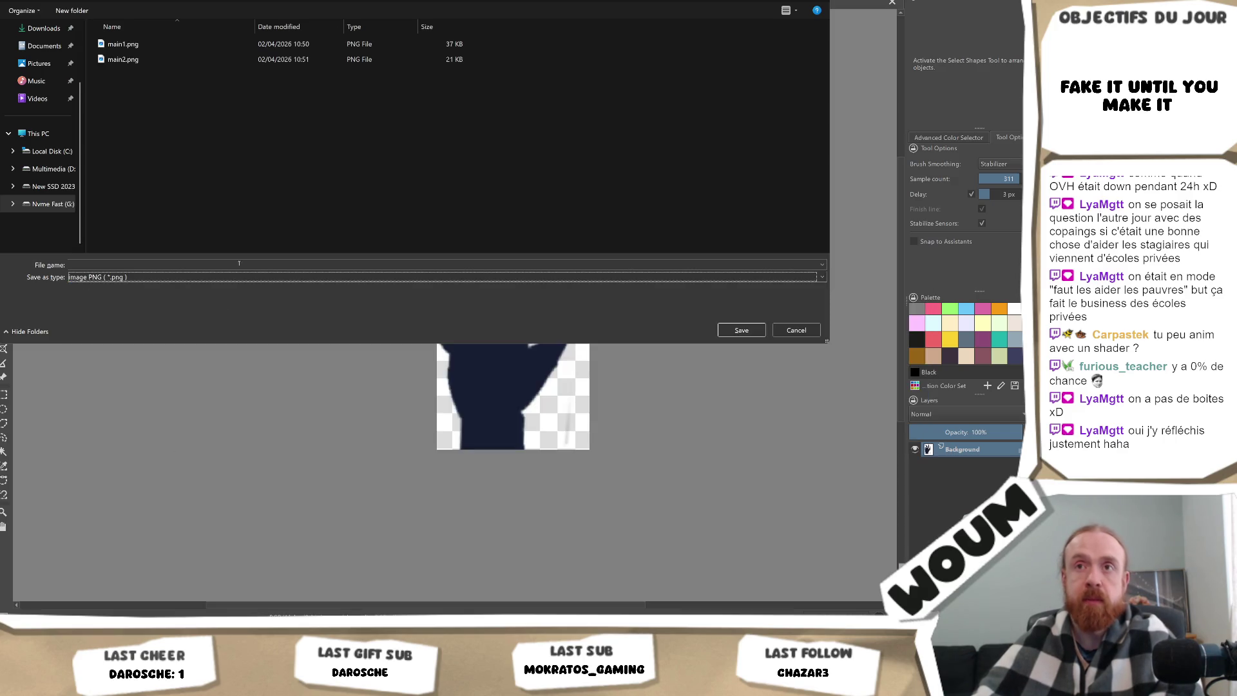
pyautogui.click(140, 58)
pyautogui.doubleClick(84, 264)
pyautogui.write('main2.png')
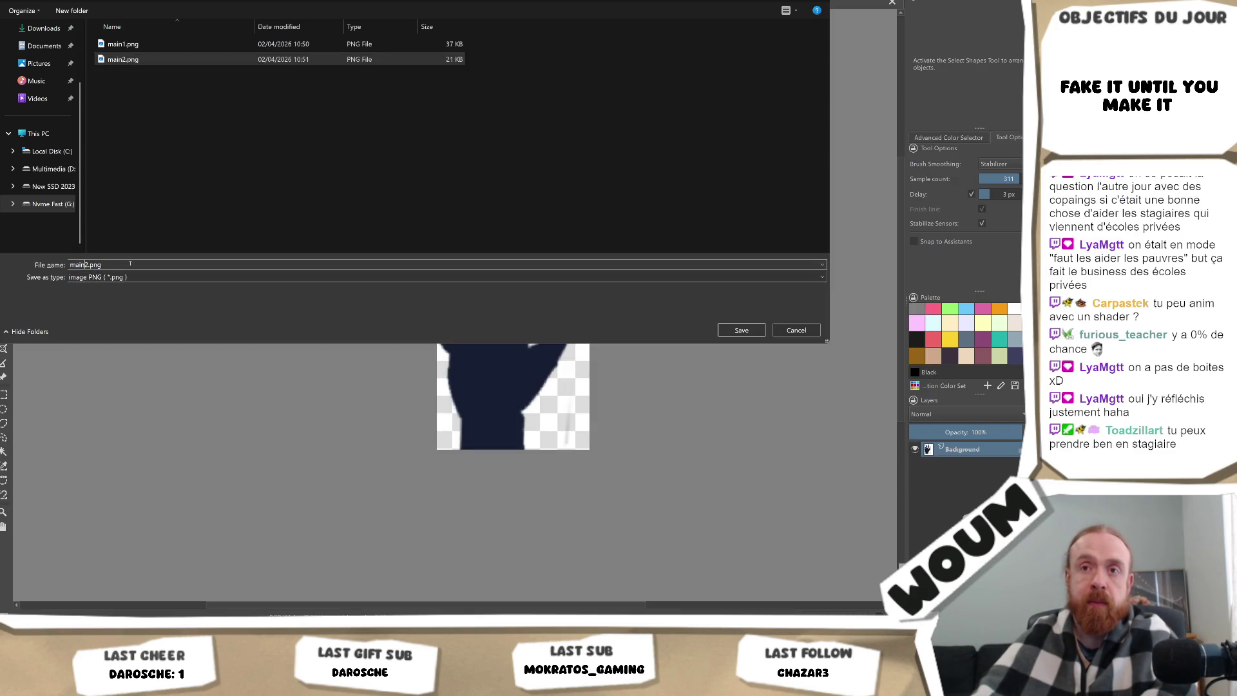
pyautogui.write('3')
pyautogui.press('Return')
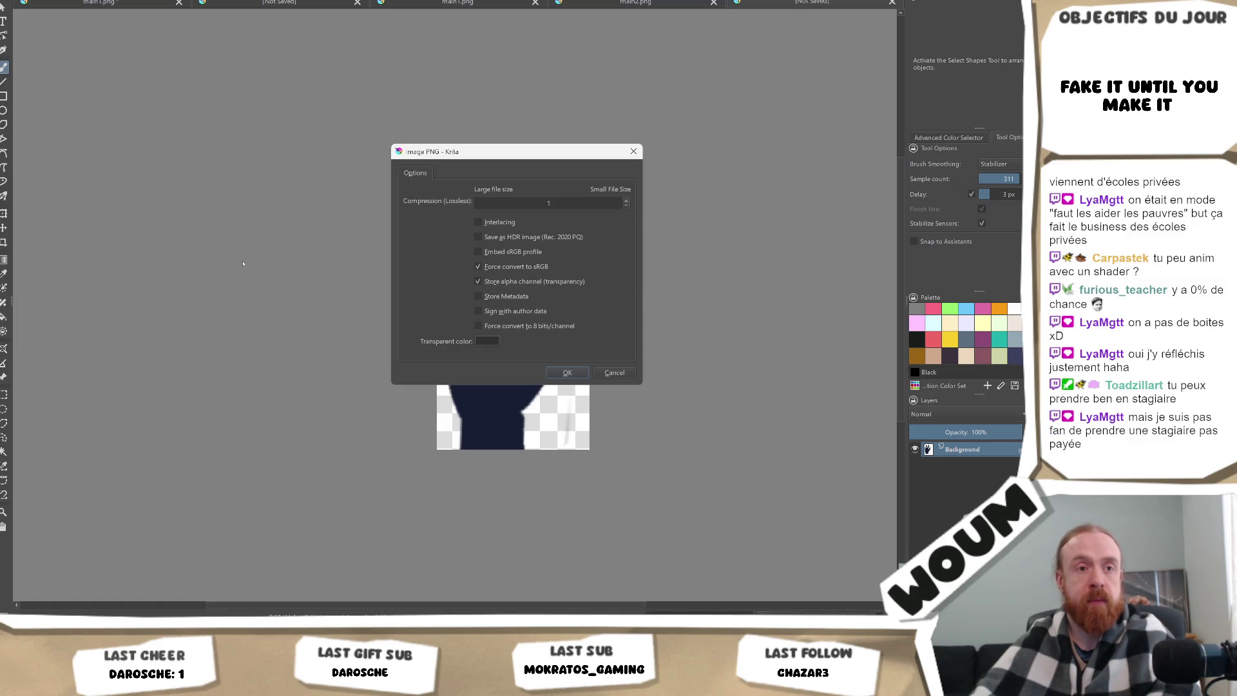
pyautogui.press('Return')
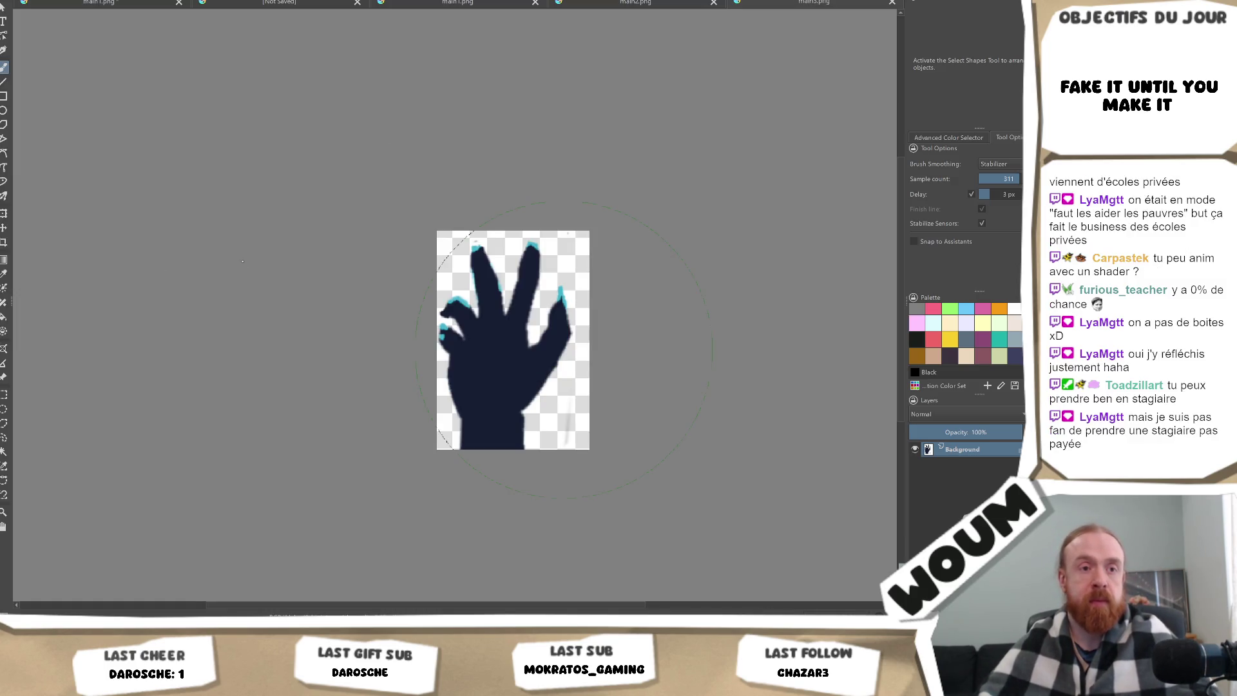
pyautogui.click(108, 5)
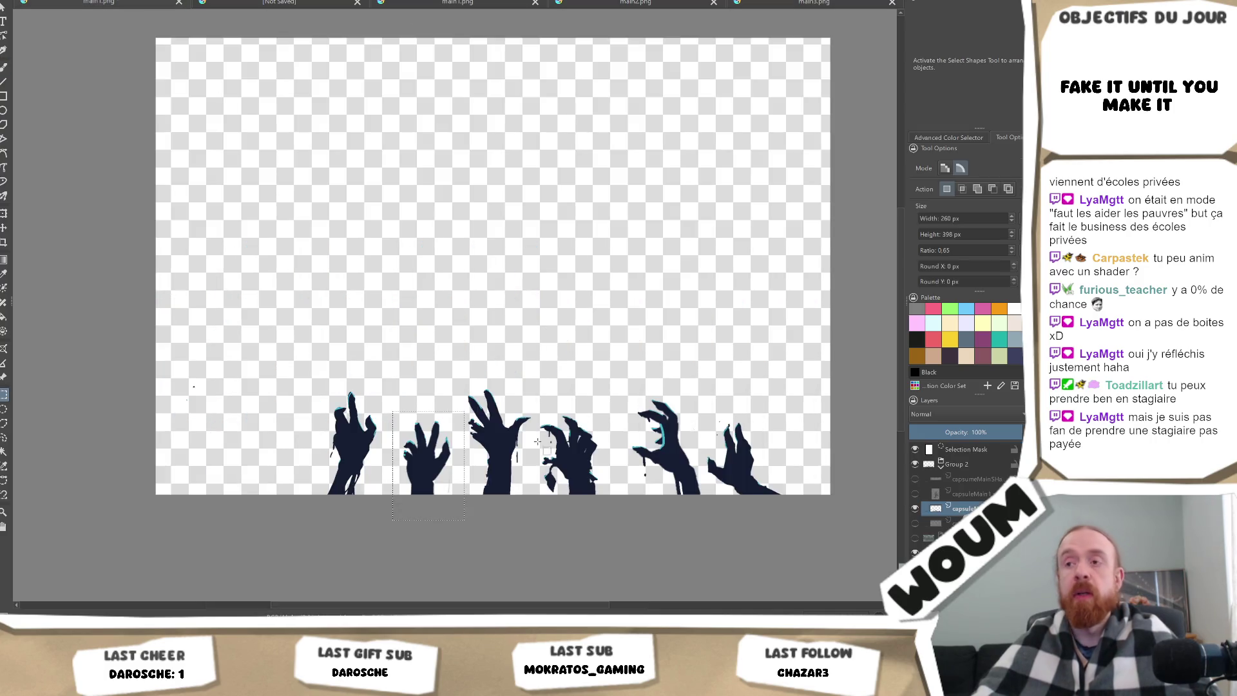
# Select the third hand and create a 271×384 px document from the clipboard.
pyautogui.moveTo(456, 378)
pyautogui.mouseDown()
pyautogui.moveTo(516, 516)
pyautogui.moveTo(537, 526)
pyautogui.mouseUp()
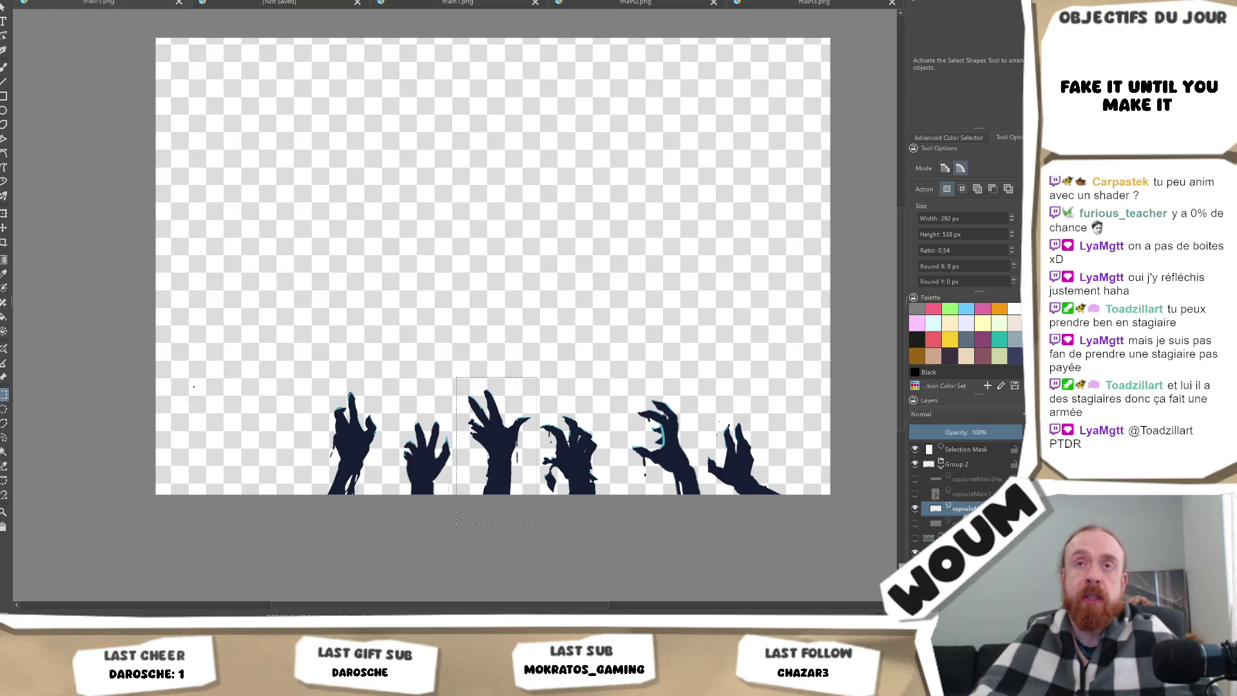
pyautogui.hotkey('ctrl', 'n')
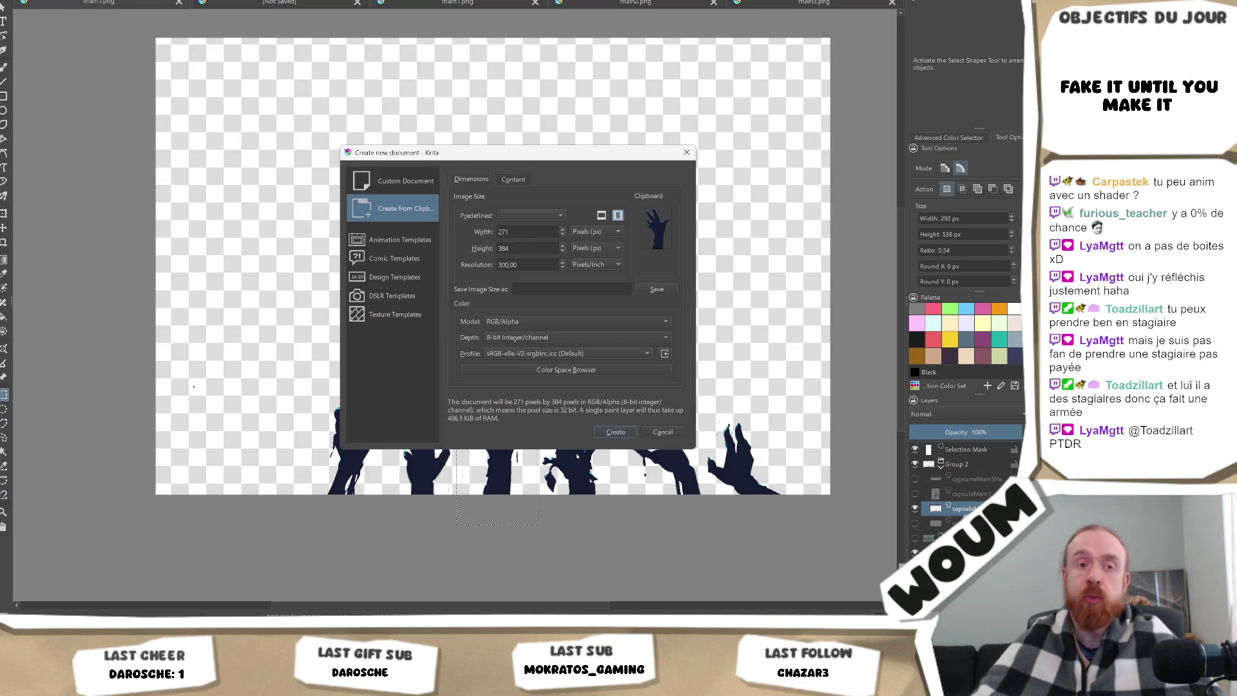
pyautogui.click(615, 432)
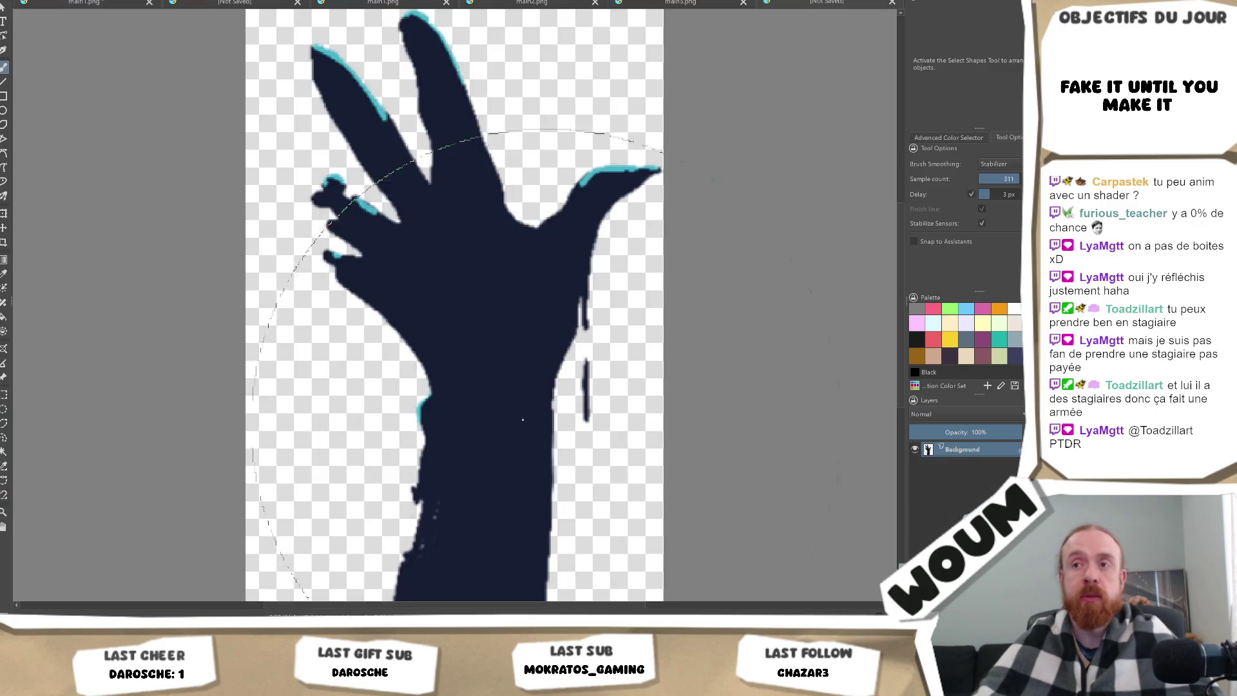
# Save the hand document as PNG named main4.png and return to the full artwork.
pyautogui.hotkey('ctrl', 's')
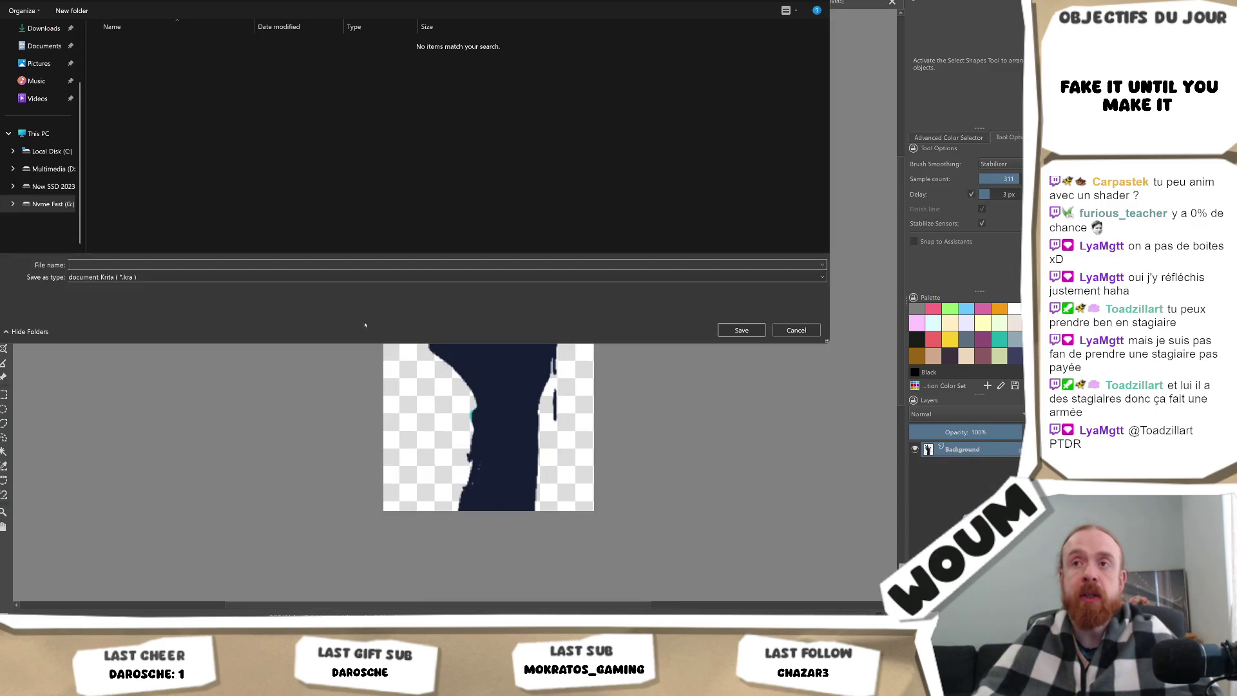
pyautogui.click(161, 277)
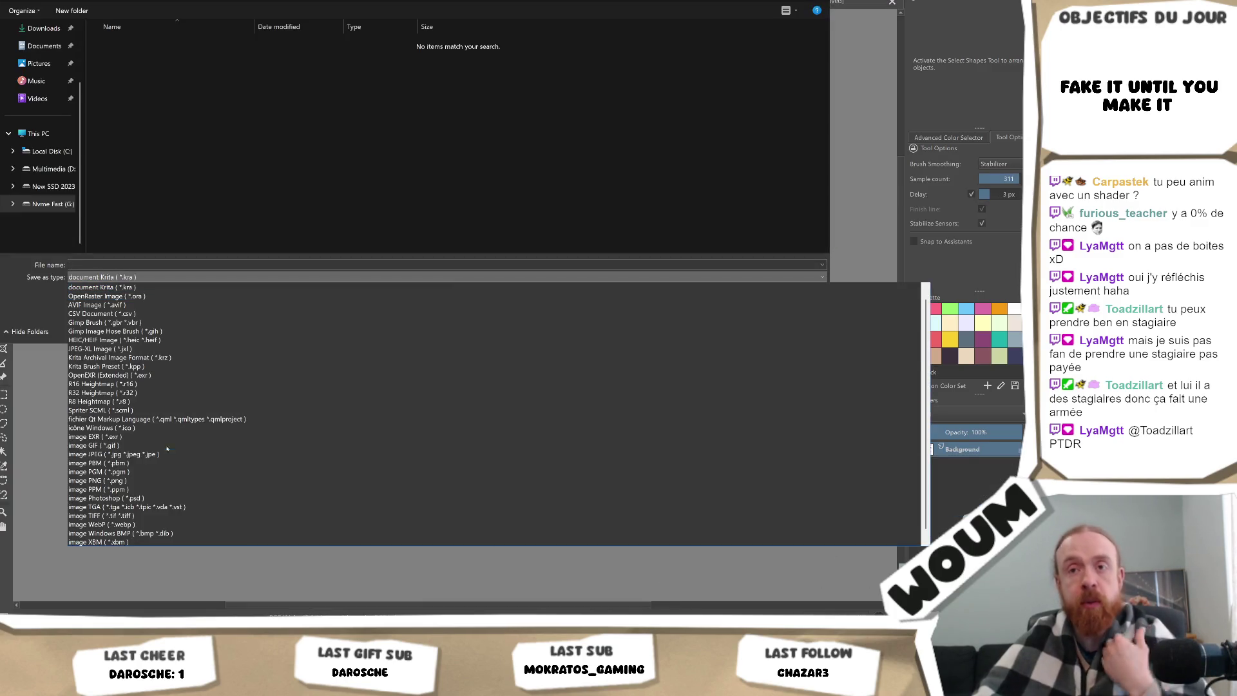
pyautogui.click(161, 481)
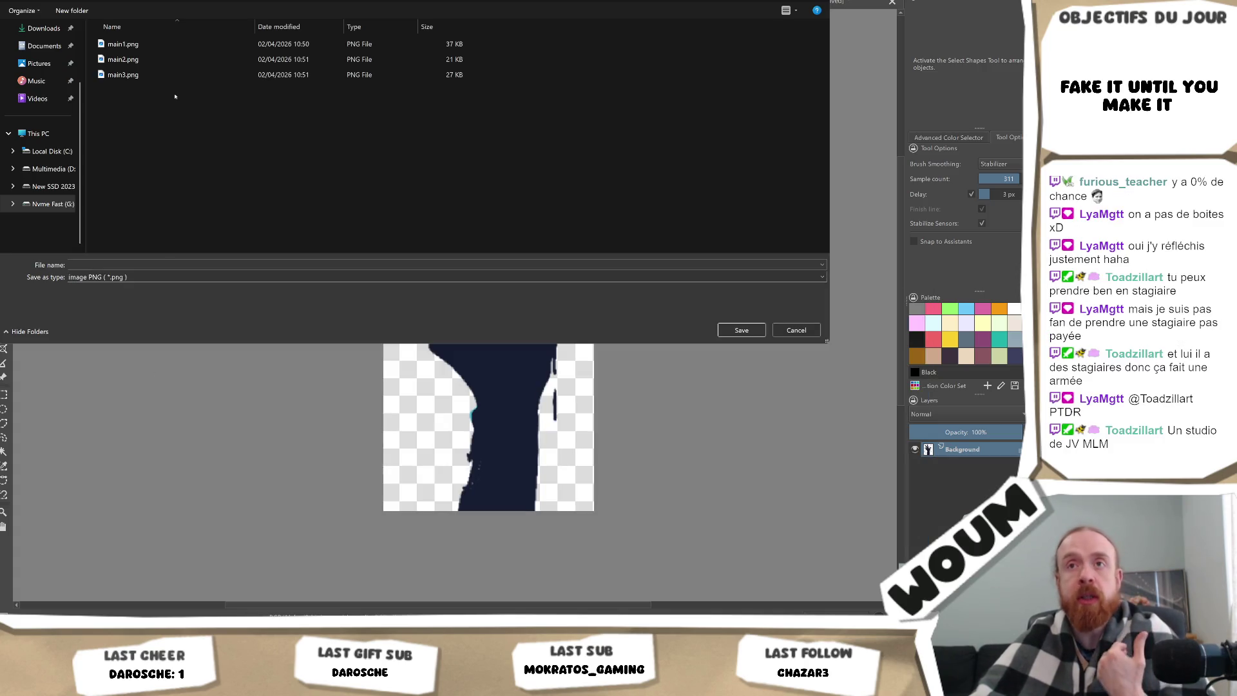
pyautogui.click(129, 75)
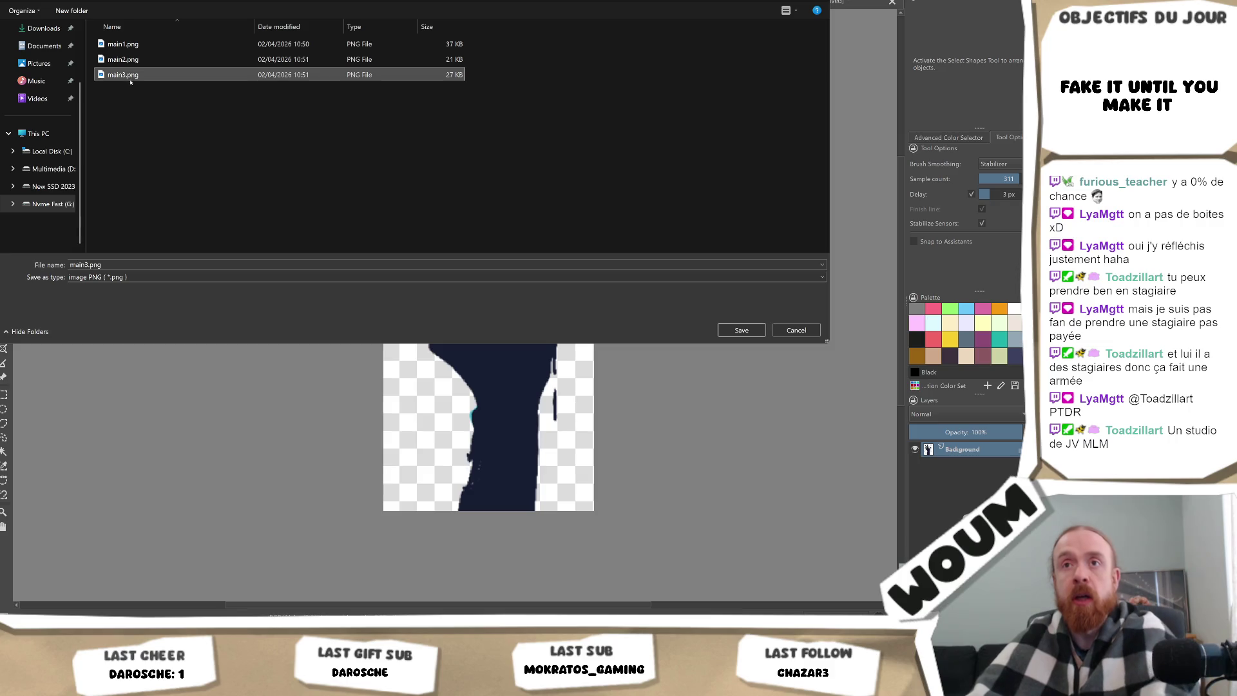
pyautogui.click(91, 265)
pyautogui.click(90, 265)
pyautogui.press('BackSpace')
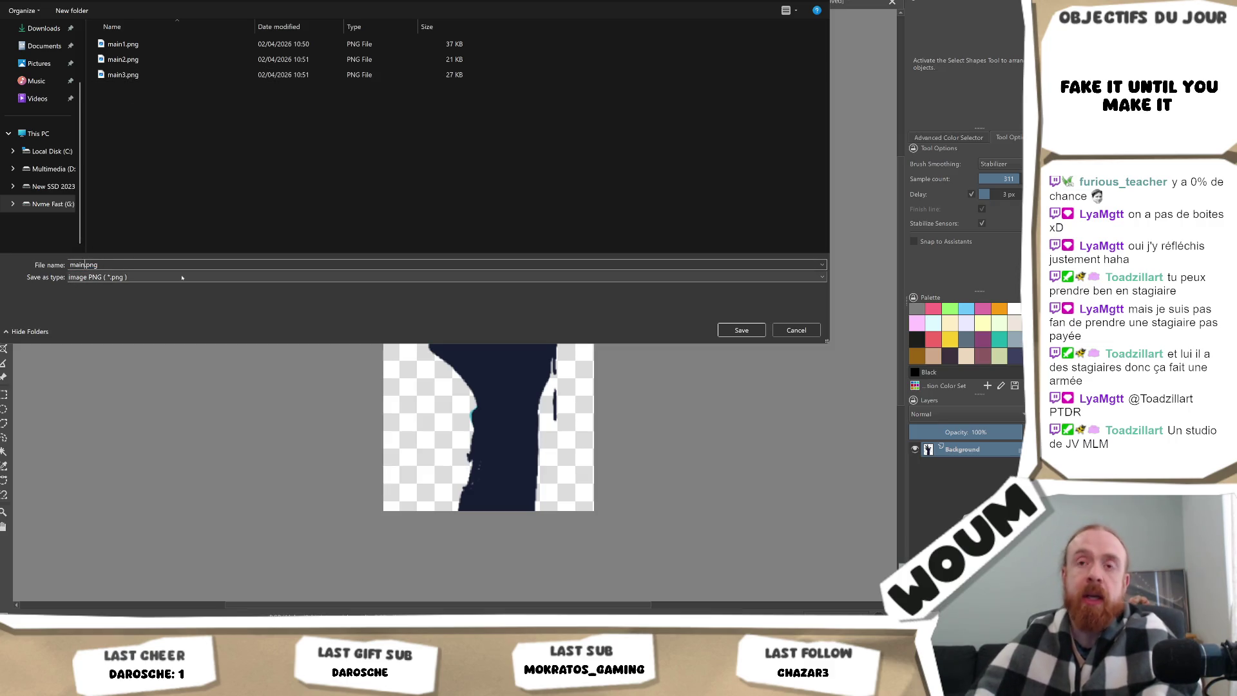
pyautogui.write('4')
pyautogui.press('Return')
pyautogui.press('Return')
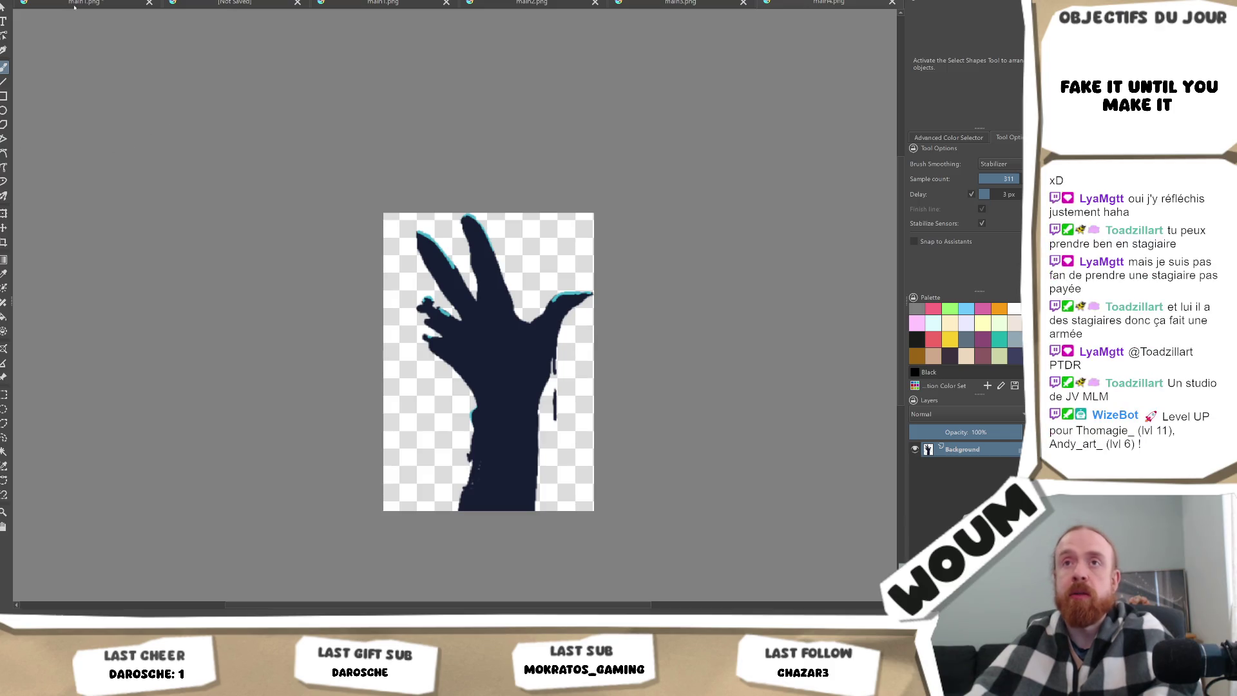
pyautogui.click(74, 6)
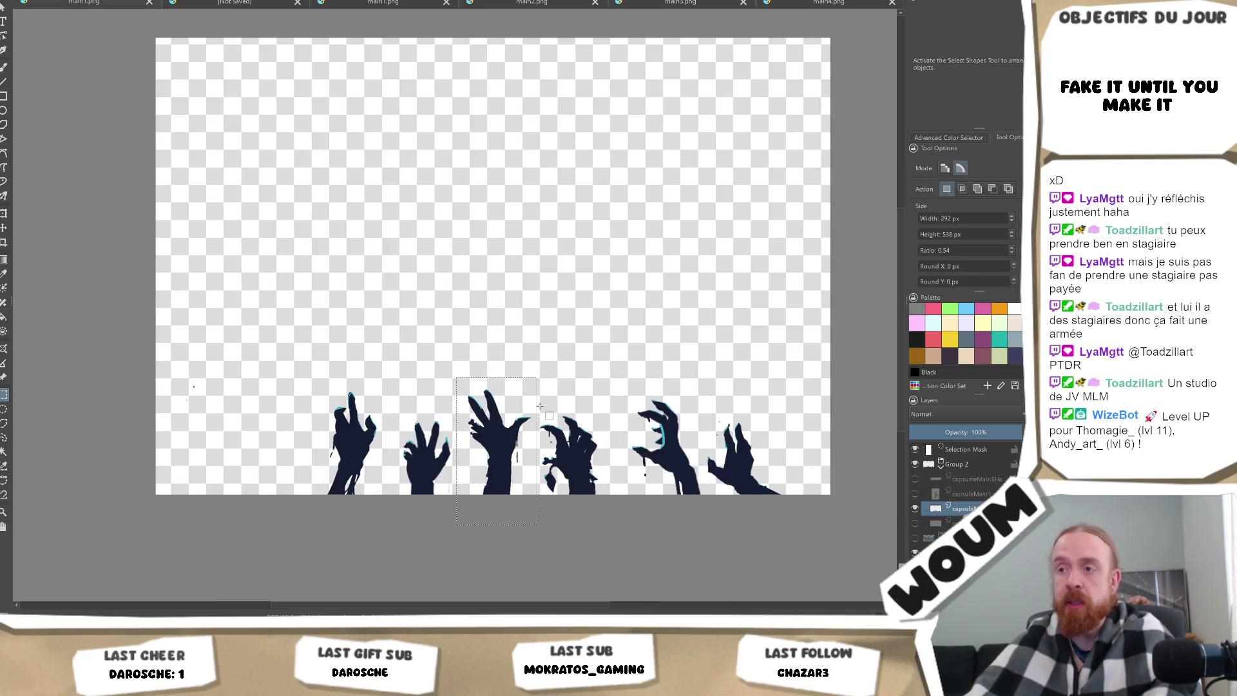
# Select the fourth zombie hand and create a new document from it.
pyautogui.click(547, 453)
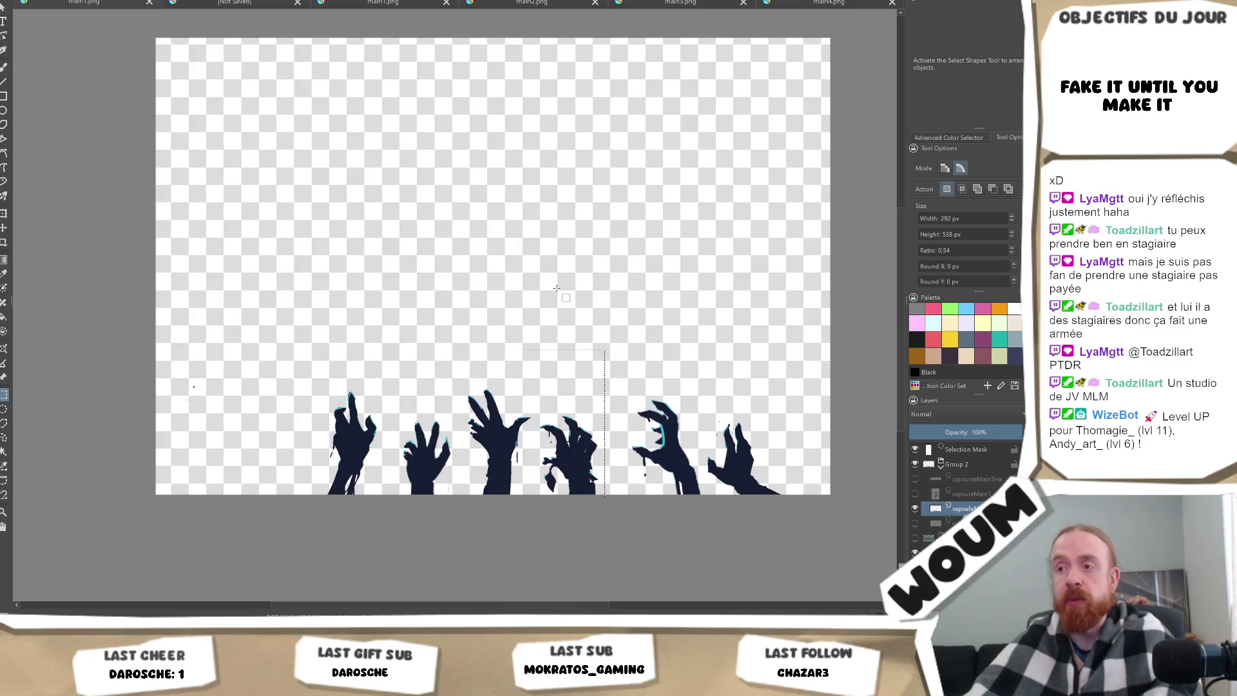
pyautogui.moveTo(538, 409); pyautogui.dragTo(609, 519)
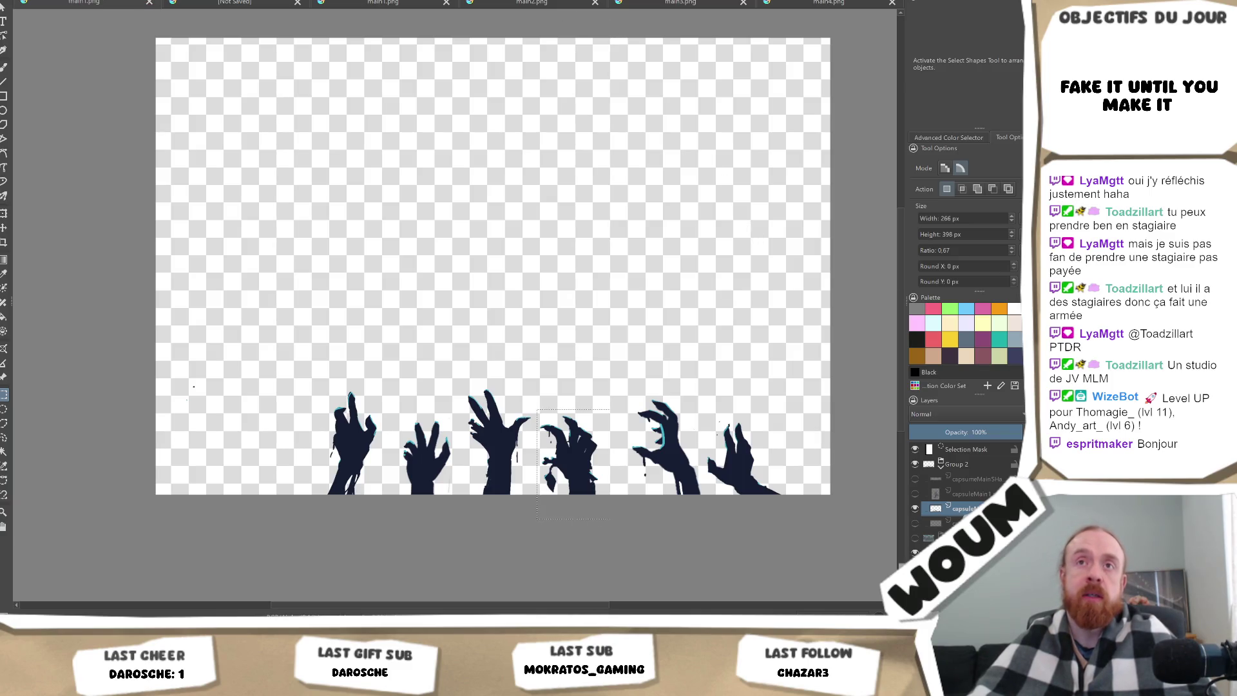
pyautogui.hotkey('ctrl', 'n')
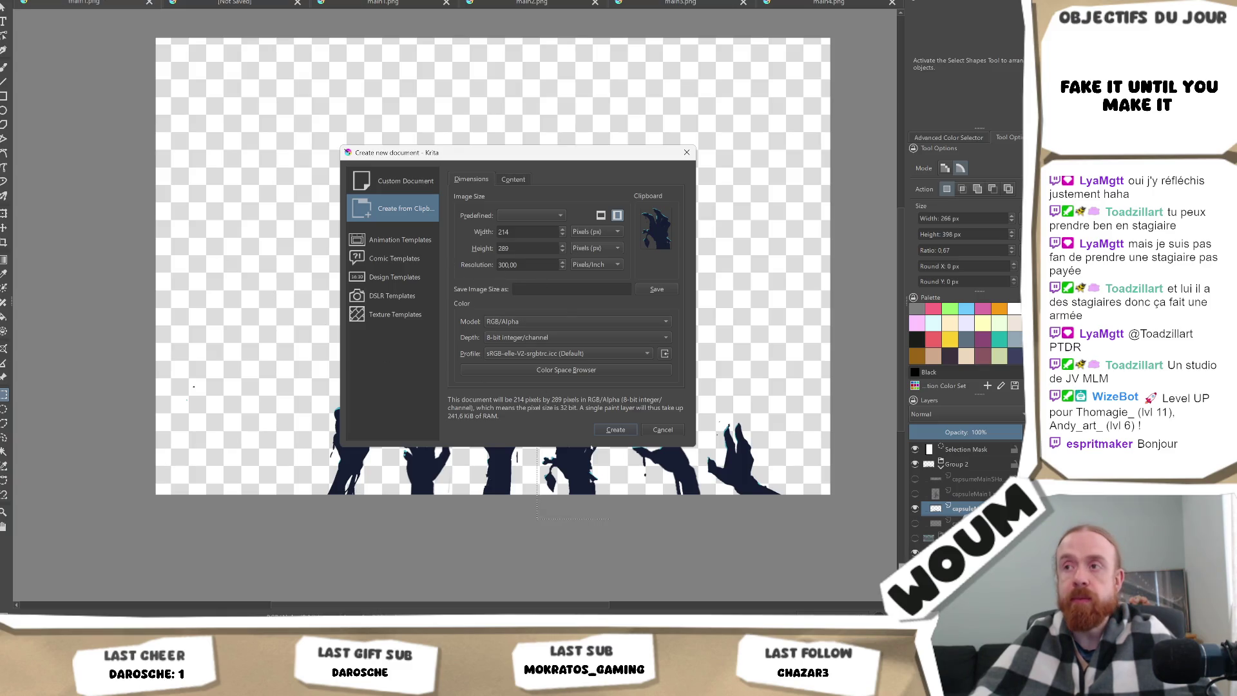
pyautogui.click(615, 430)
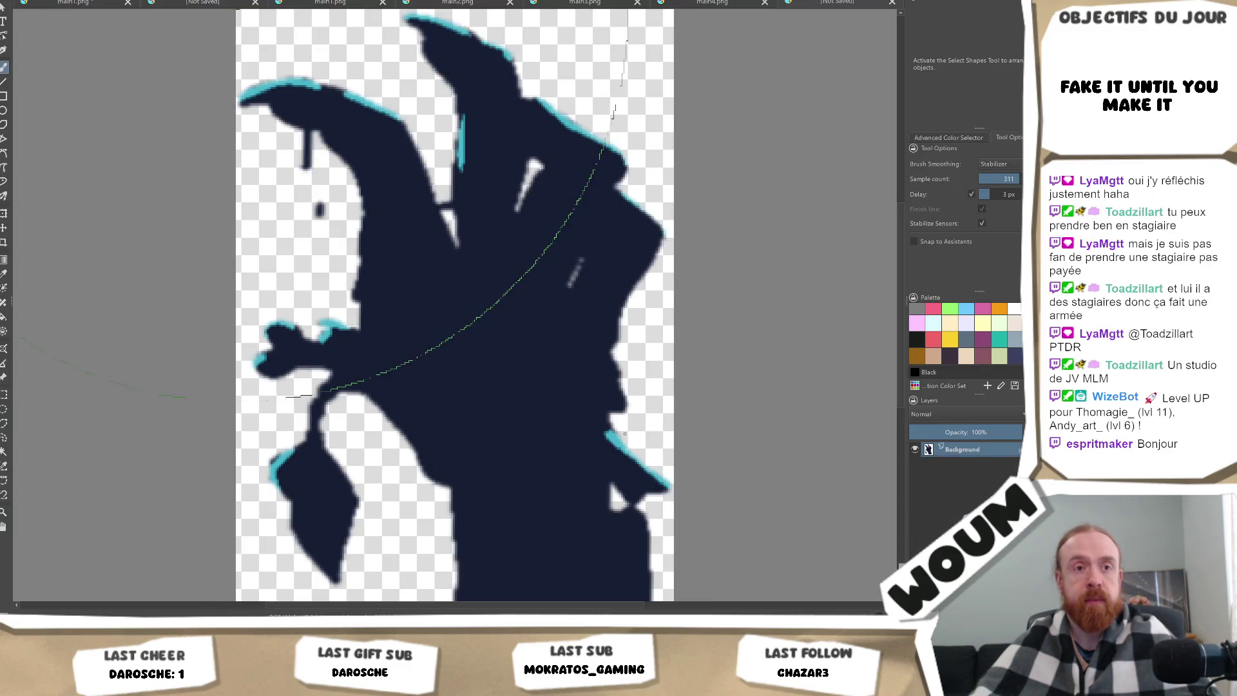
pyautogui.scroll(-1, 508, 350)
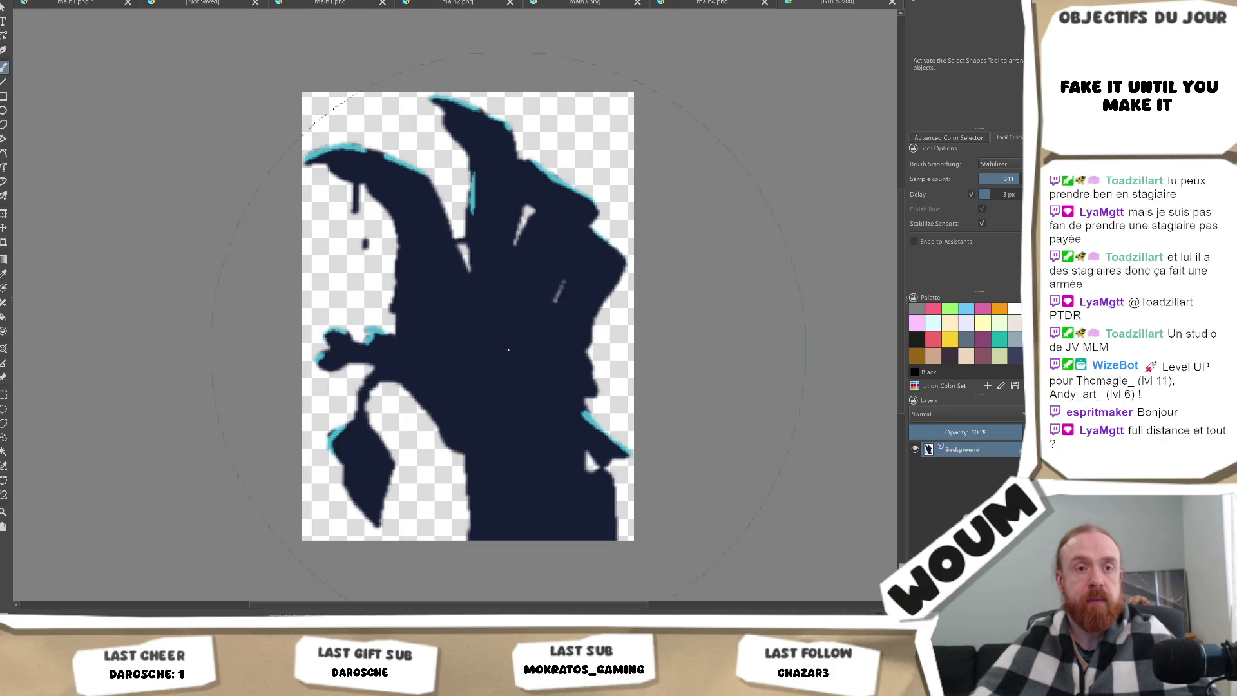
pyautogui.scroll(-1, 589, 307)
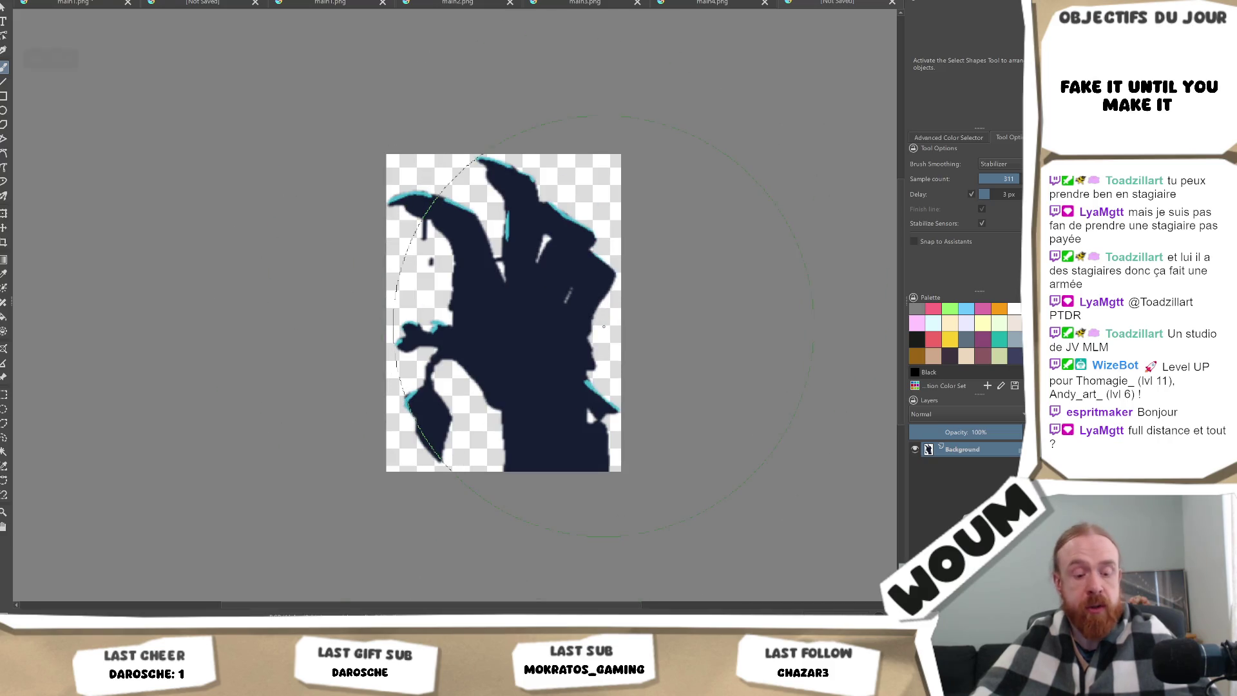
# Export the hand document as main5.png, then select the next hand in the row.
pyautogui.hotkey('ctrl', 's')
pyautogui.click(171, 277)
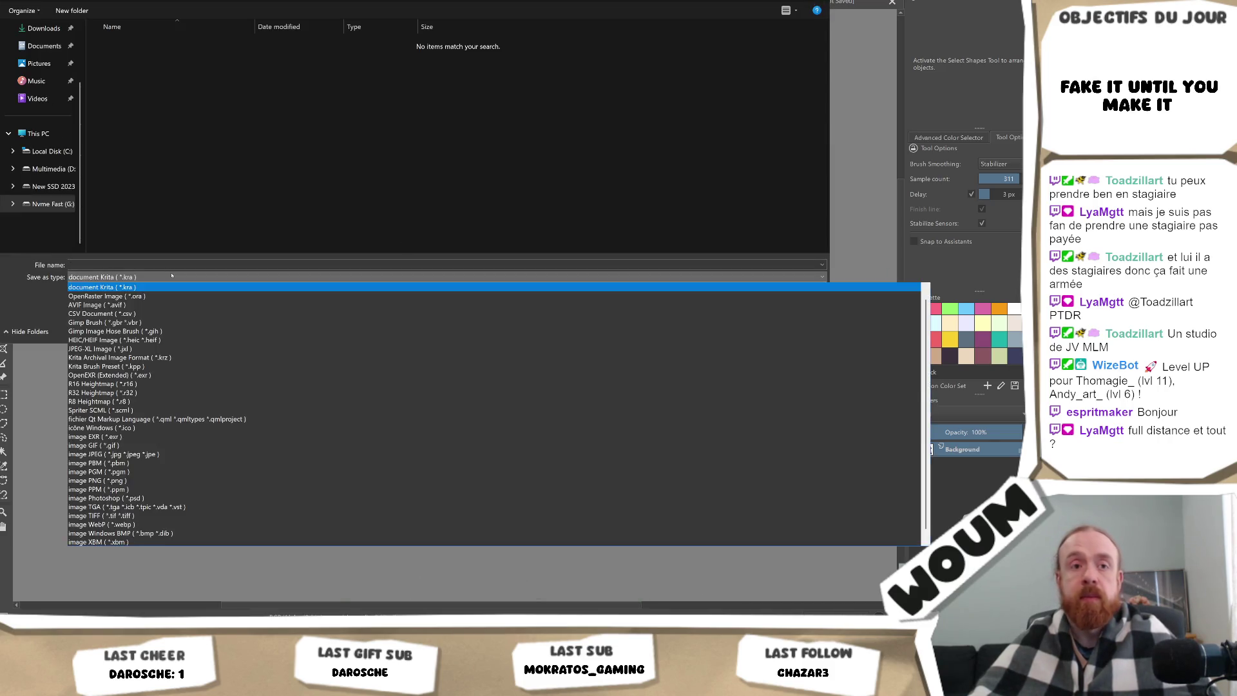
pyautogui.click(160, 480)
pyautogui.click(123, 90)
pyautogui.click(104, 277)
pyautogui.click(116, 264)
pyautogui.click(91, 265)
pyautogui.press('Return')
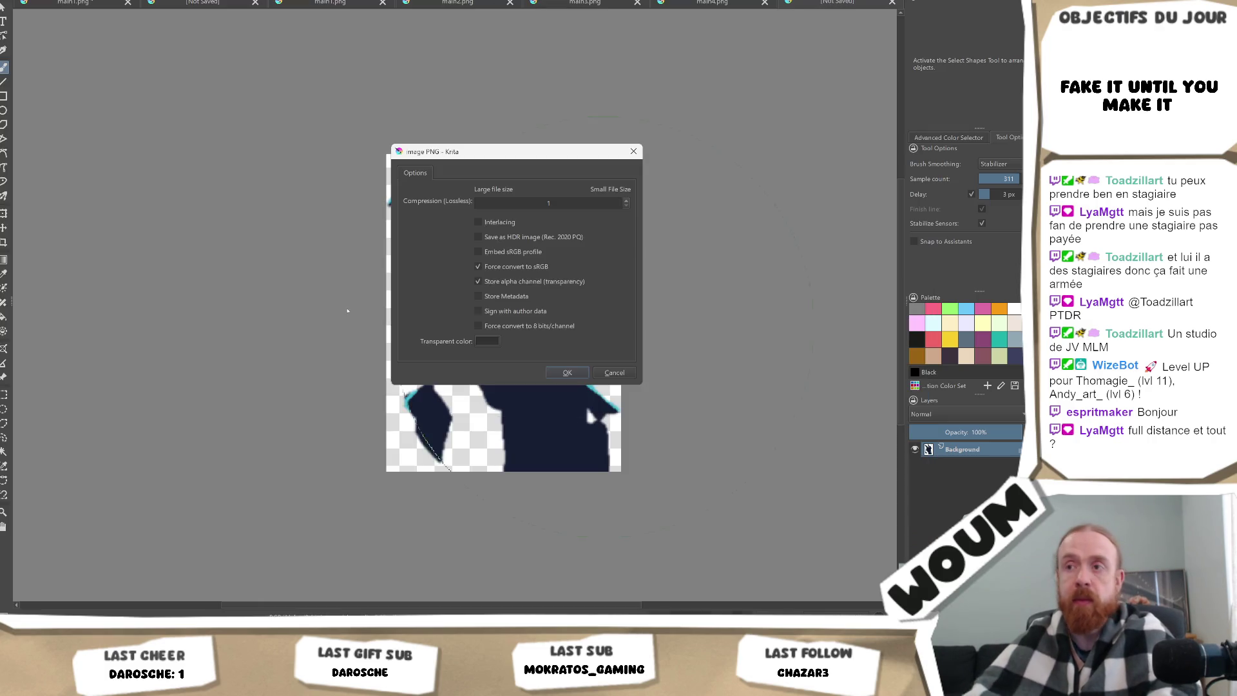
pyautogui.press('Return')
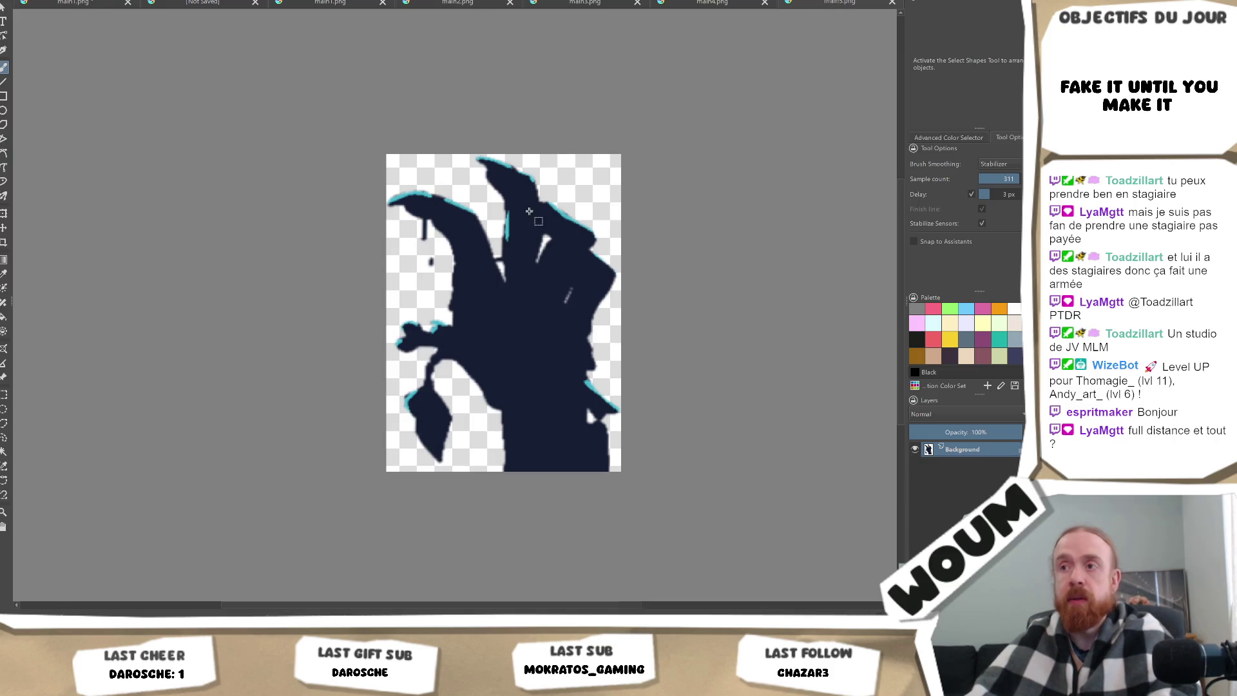
pyautogui.hotkey('ctrl', 'Tab')
pyautogui.moveTo(619, 390)
pyautogui.mouseDown()
pyautogui.moveTo(684, 510)
pyautogui.moveTo(706, 516)
pyautogui.mouseUp()
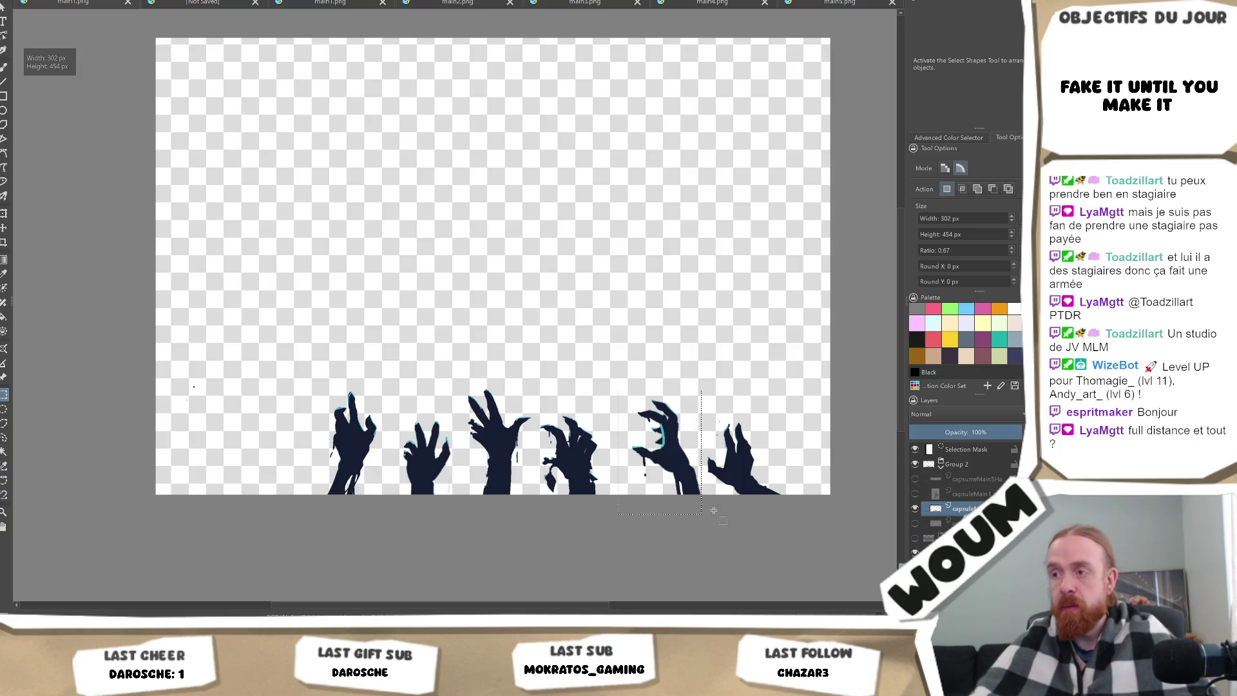
# Create a new 256×347 px document from the copied hand.
pyautogui.scroll(3, 728, 500)
pyautogui.scroll(-5, 728, 499)
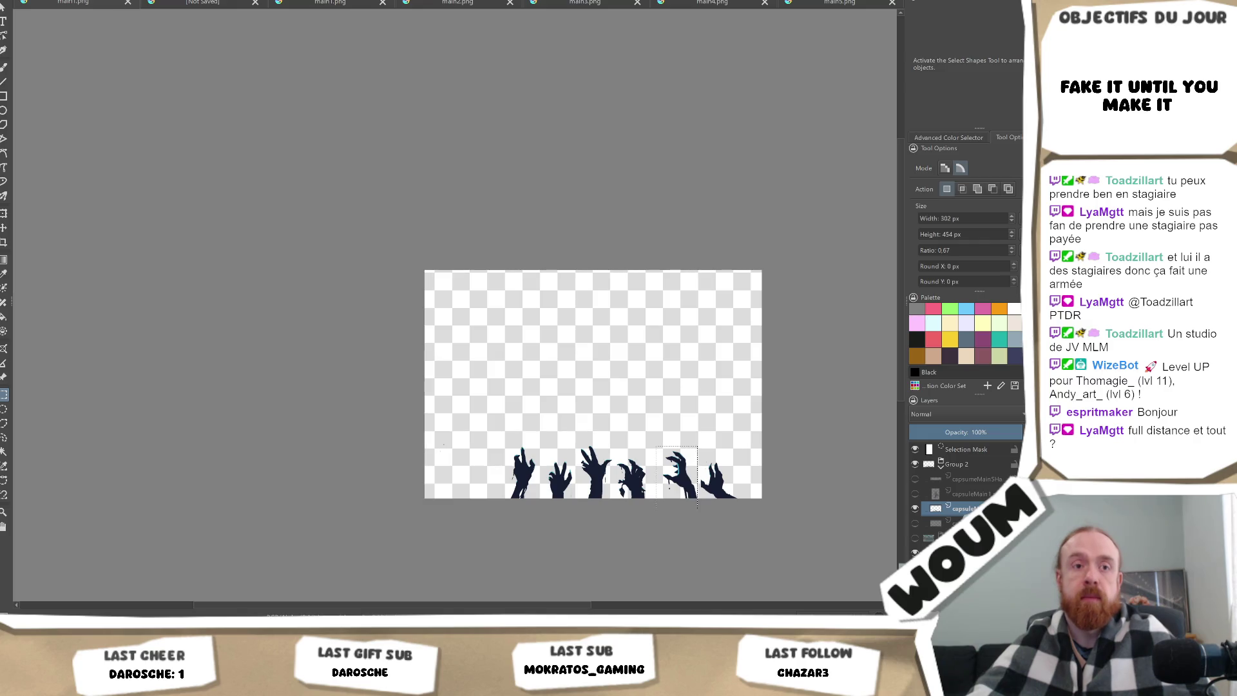
pyautogui.hotkey('ctrl', 'n')
pyautogui.click(617, 430)
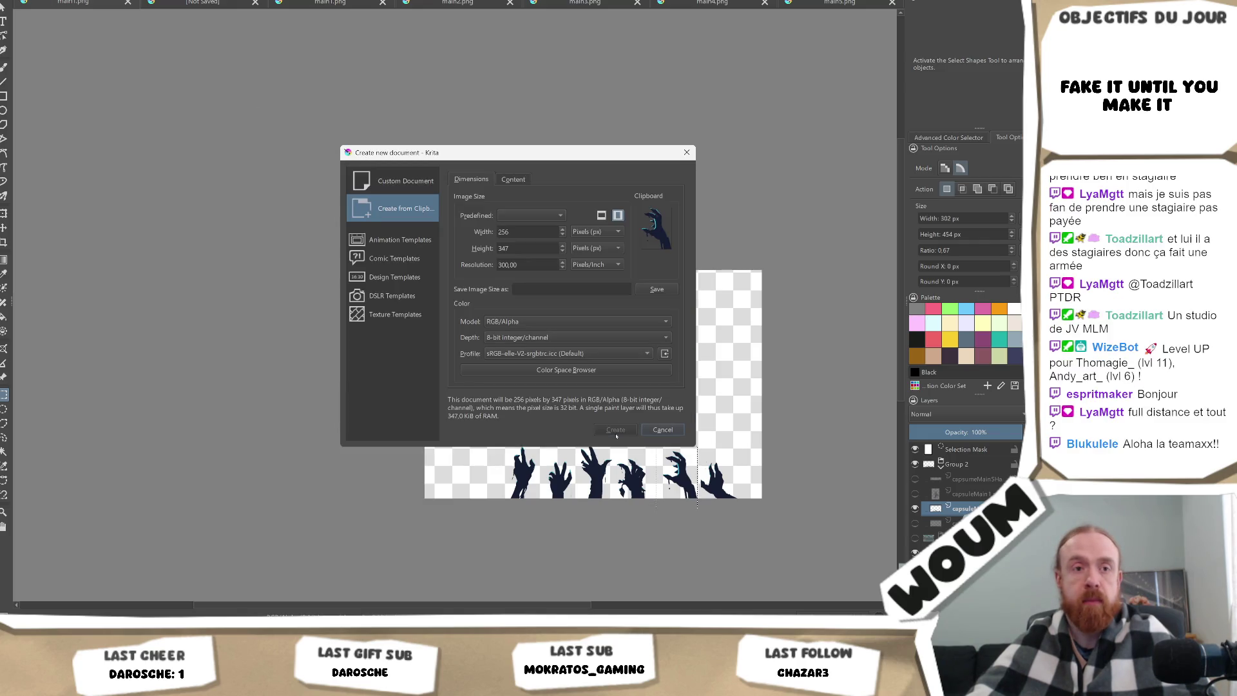
pyautogui.scroll(-1, 545, 264)
pyautogui.scroll(-1, 545, 264)
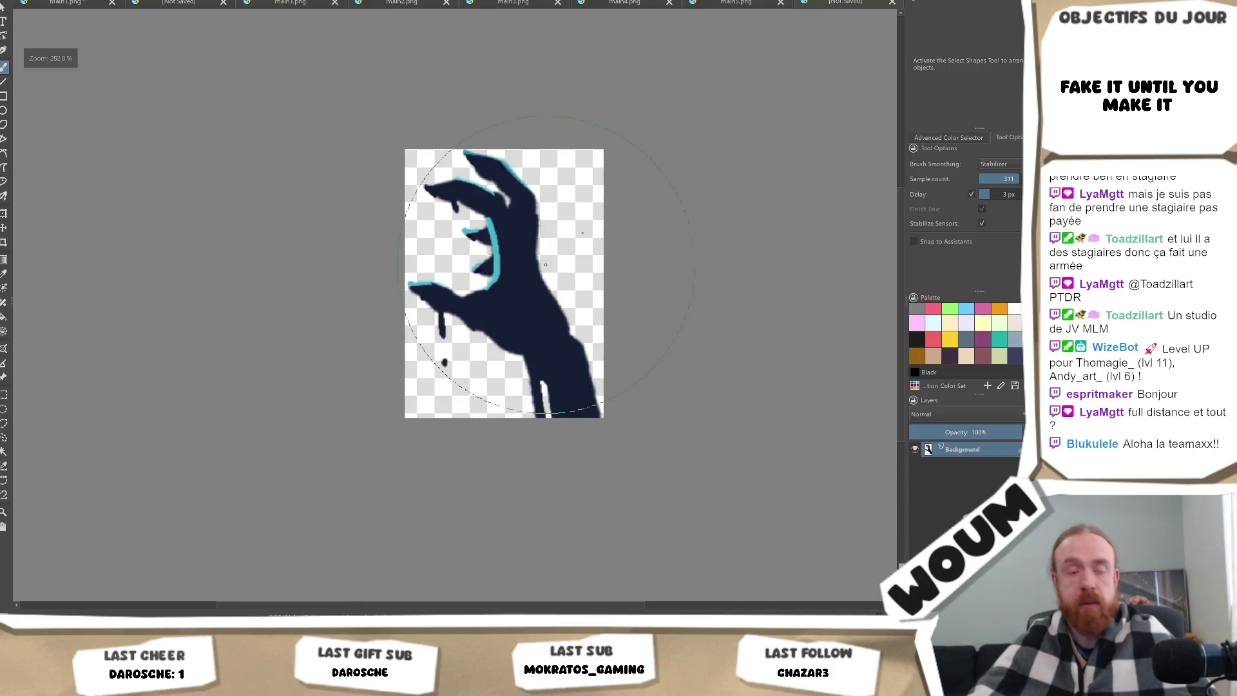
# Save the hand as the next numbered main PNG in MainArt, then return to the hand row.
pyautogui.hotkey('ctrl', 's')
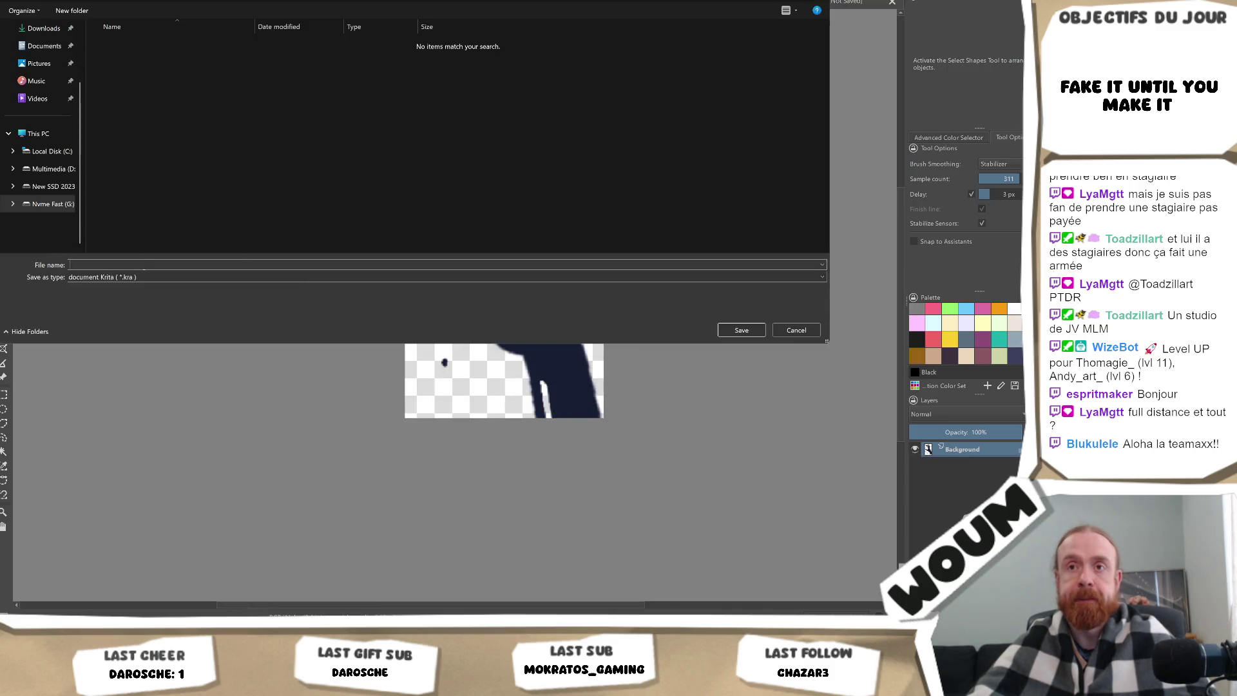
pyautogui.click(129, 277)
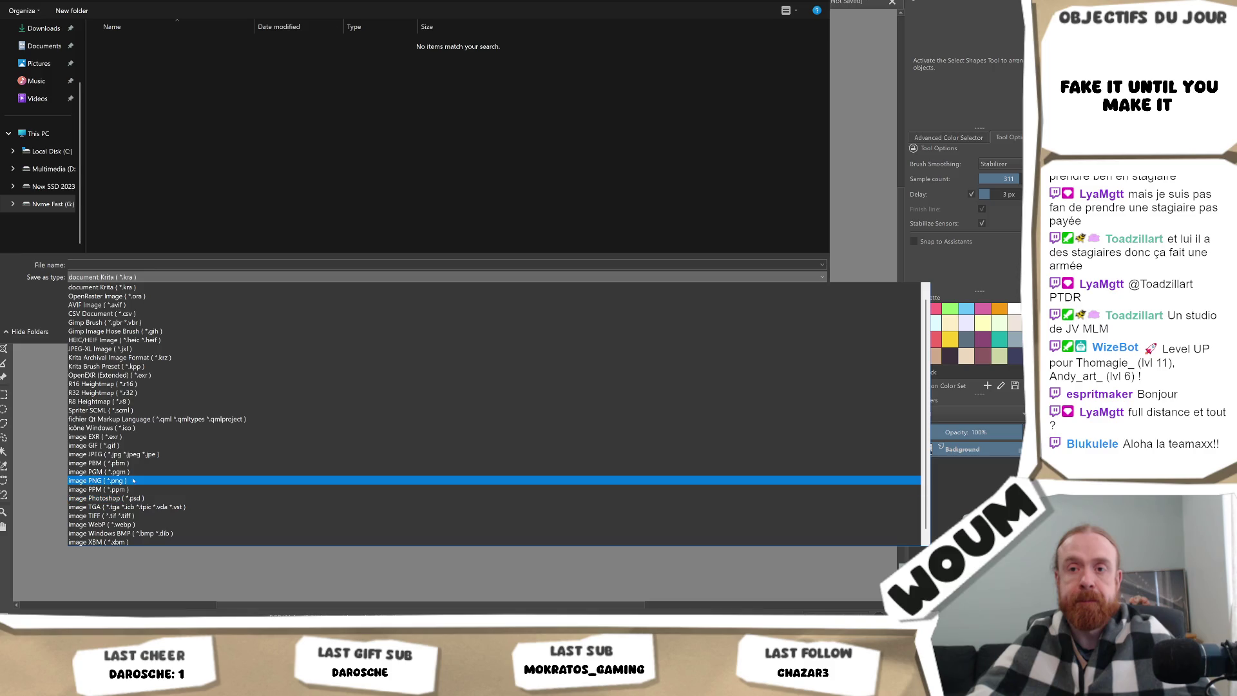
pyautogui.click(133, 480)
pyautogui.click(123, 105)
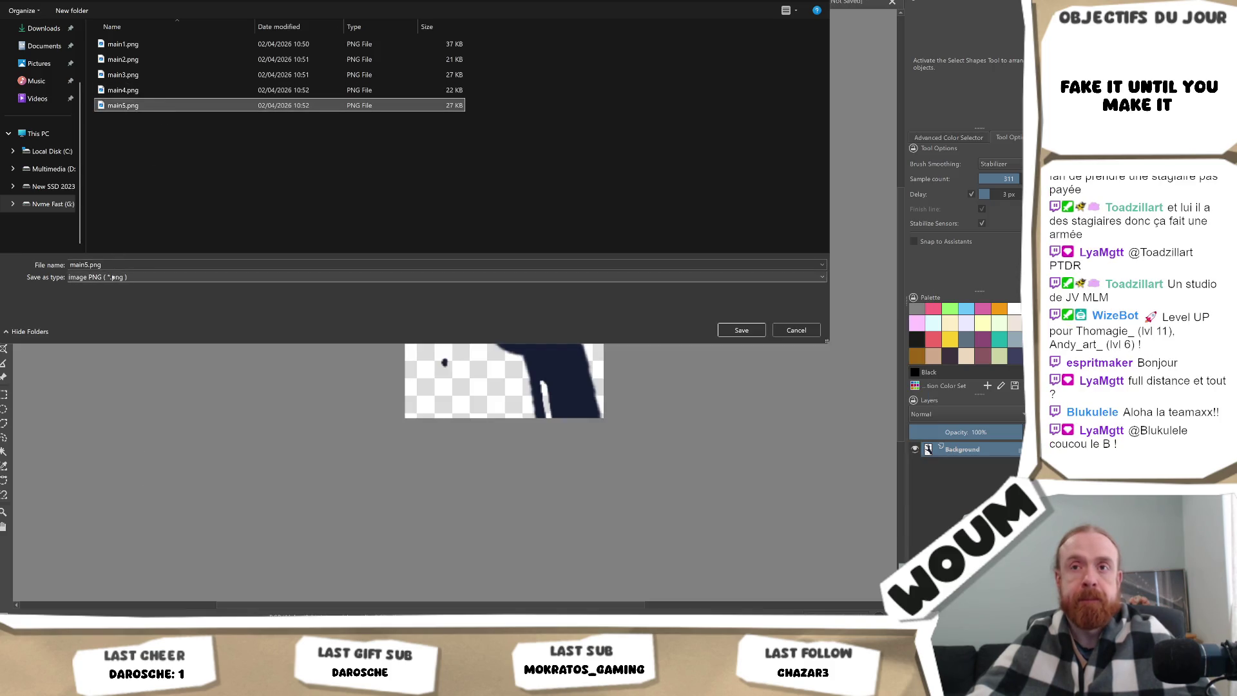
pyautogui.click(370, 267)
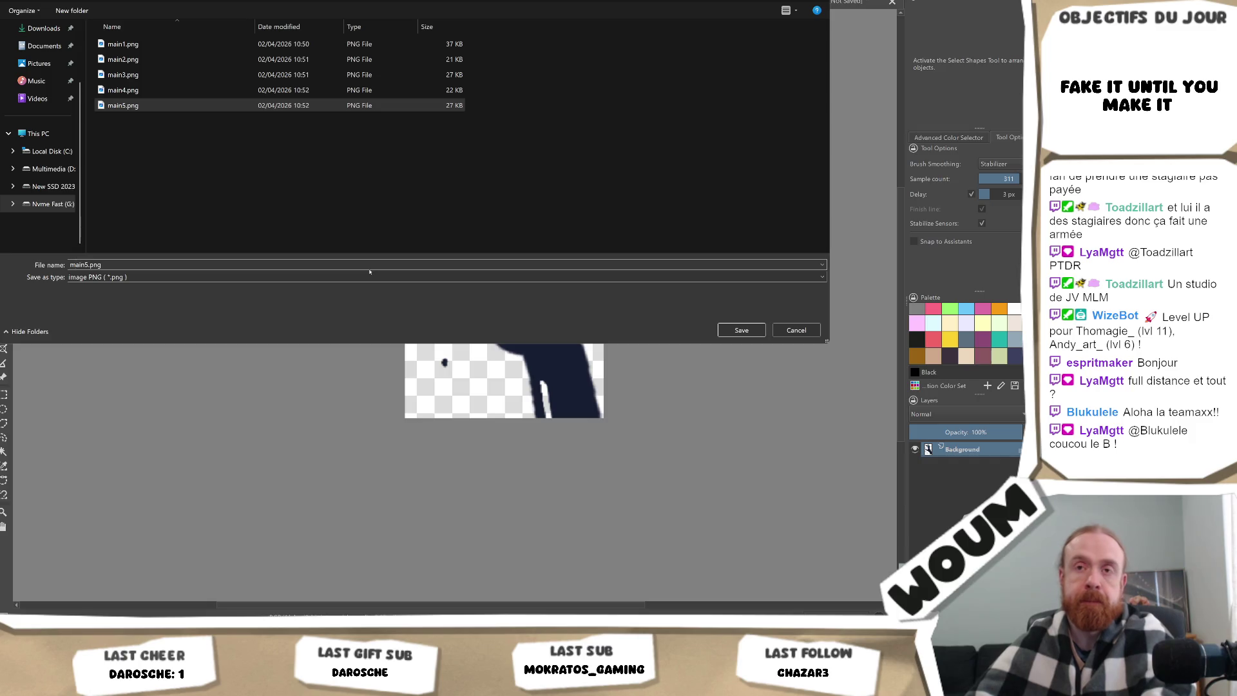
pyautogui.write('6')
pyautogui.press('Return')
pyautogui.press('Return')
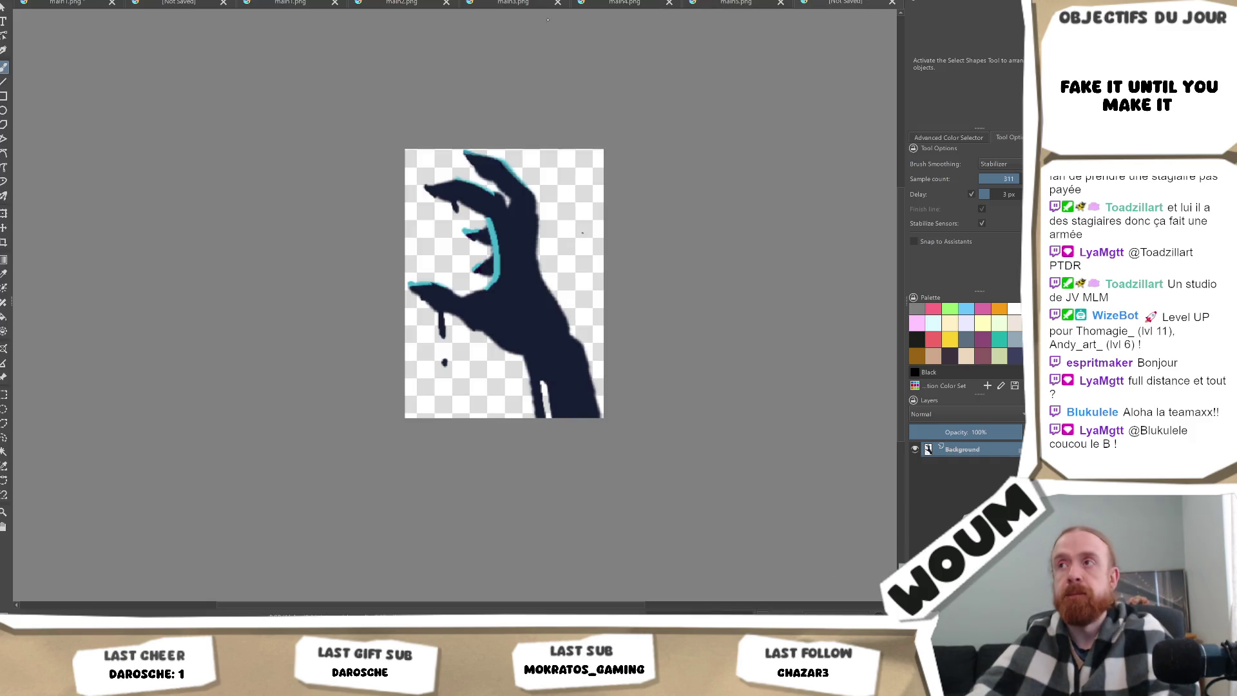
pyautogui.click(52, 2)
# Select the last hand in the row and create a new document from it.
pyautogui.moveTo(701, 458)
pyautogui.mouseDown()
pyautogui.moveTo(749, 514)
pyautogui.moveTo(702, 491)
pyautogui.moveTo(719, 514)
pyautogui.mouseUp()
pyautogui.scroll(5, 716, 493)
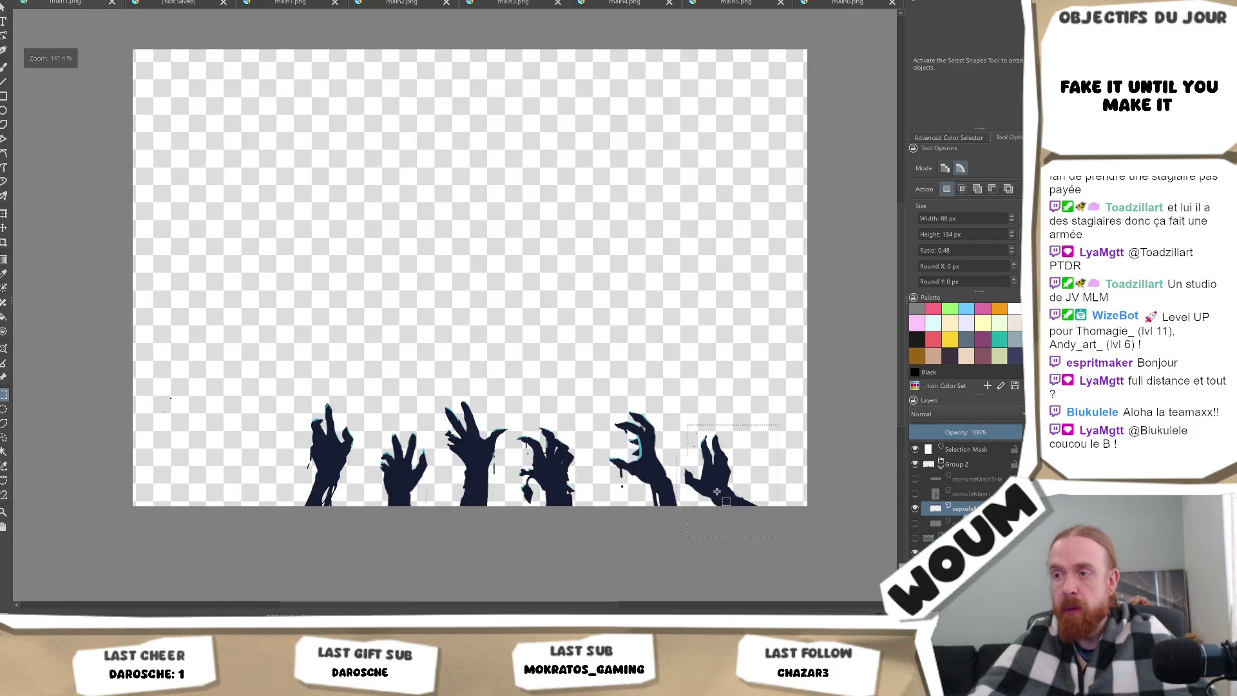
pyautogui.scroll(2, 698, 493)
pyautogui.moveTo(515, 464); pyautogui.dragTo(574, 584)
pyautogui.scroll(-3, 597, 546)
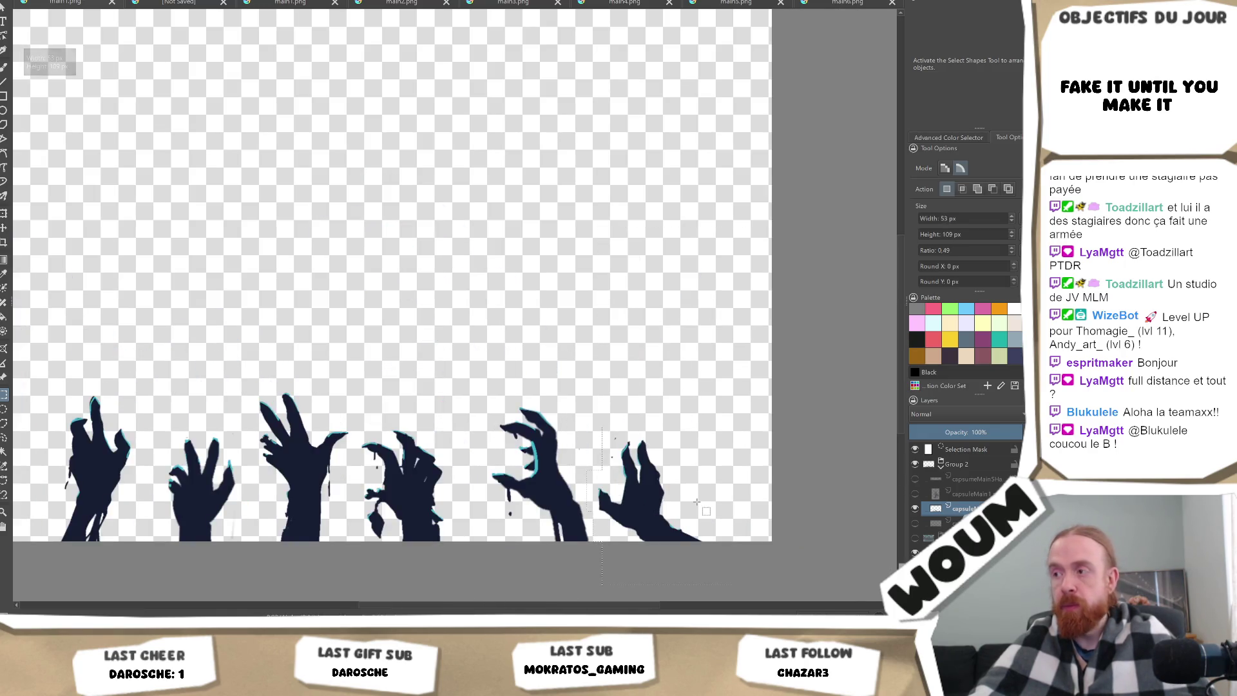
pyautogui.hotkey('ctrl', 'n')
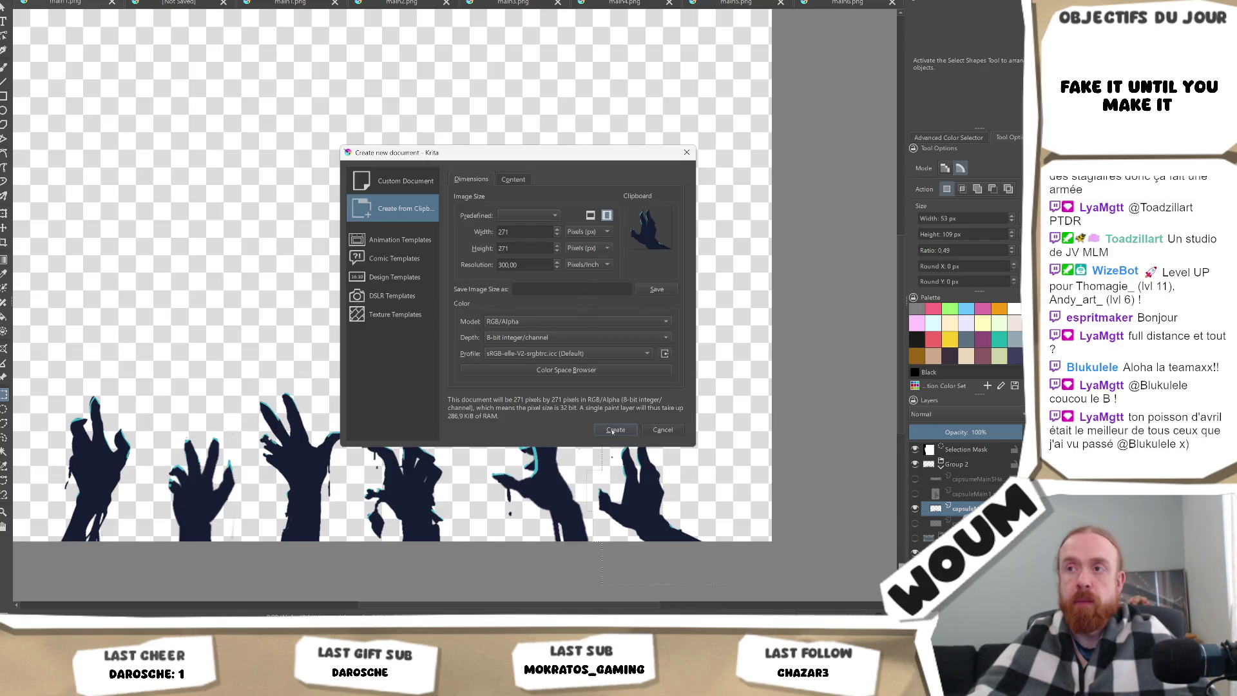
pyautogui.click(616, 430)
pyautogui.scroll(-2, 545, 370)
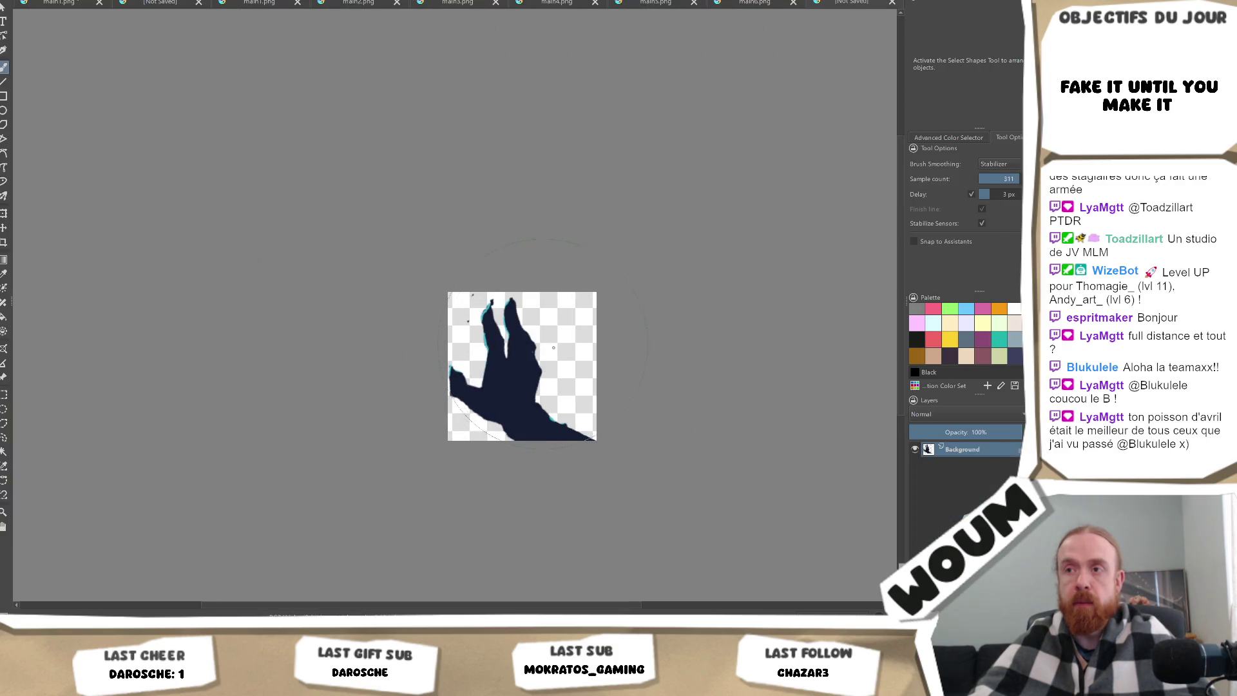
pyautogui.scroll(2, 554, 348)
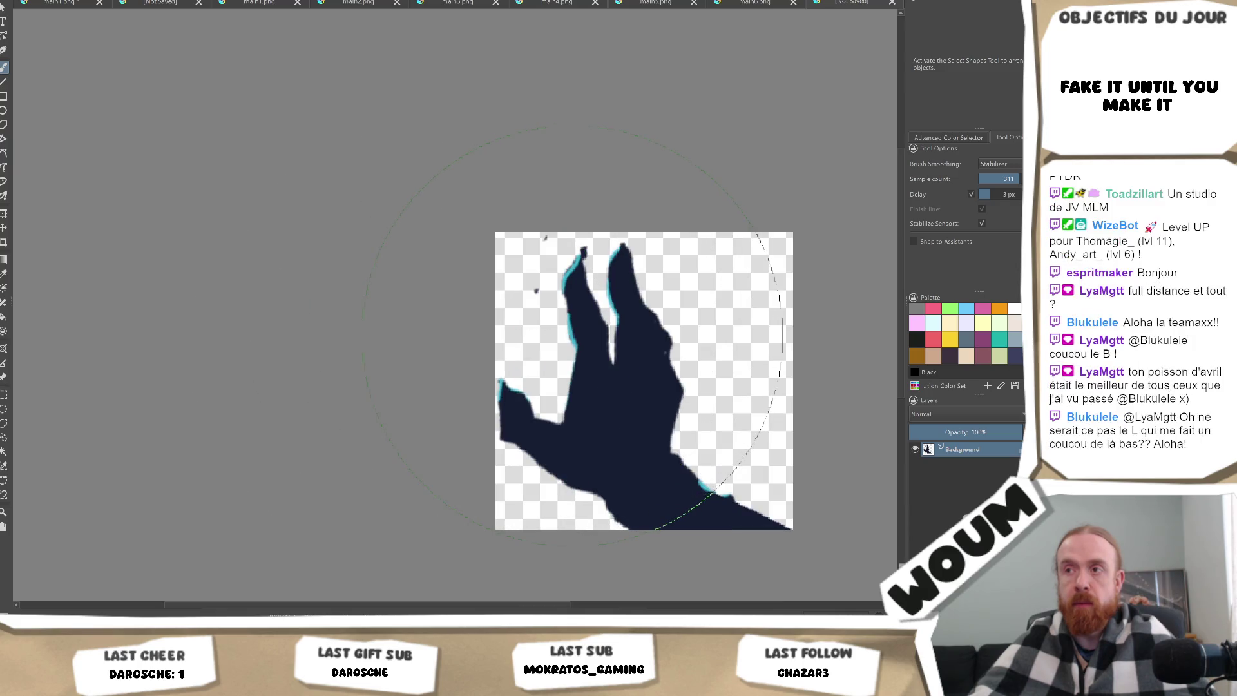
# Shrink the eraser brush and erase the stray dark speck near the fingers.
pyautogui.press('[')
pyautogui.press('[')
pyautogui.press('[')
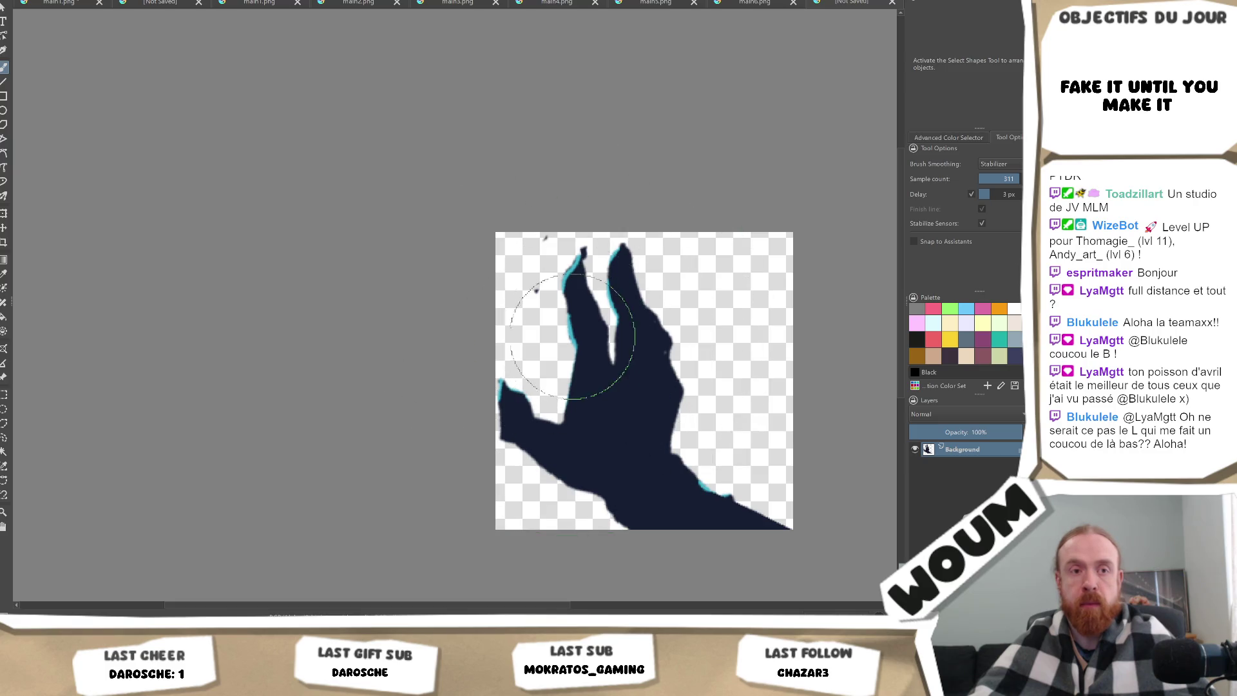
pyautogui.press('[')
pyautogui.press('[')
pyautogui.press('[')
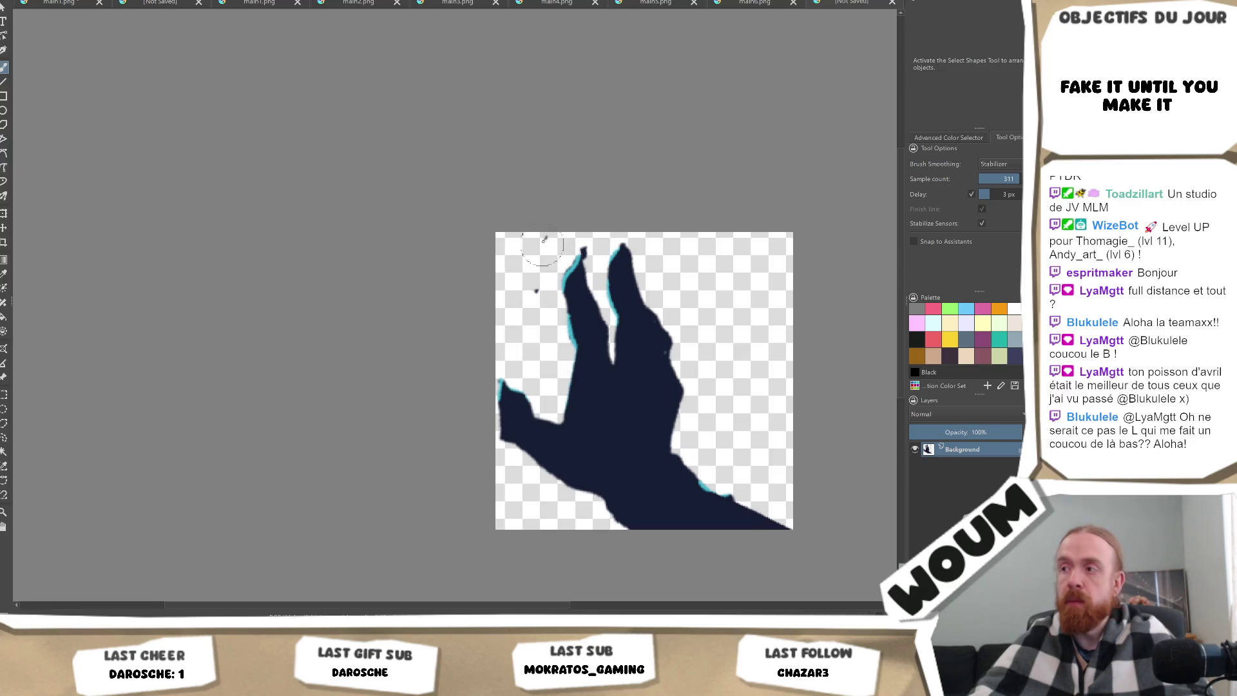
pyautogui.click(536, 290)
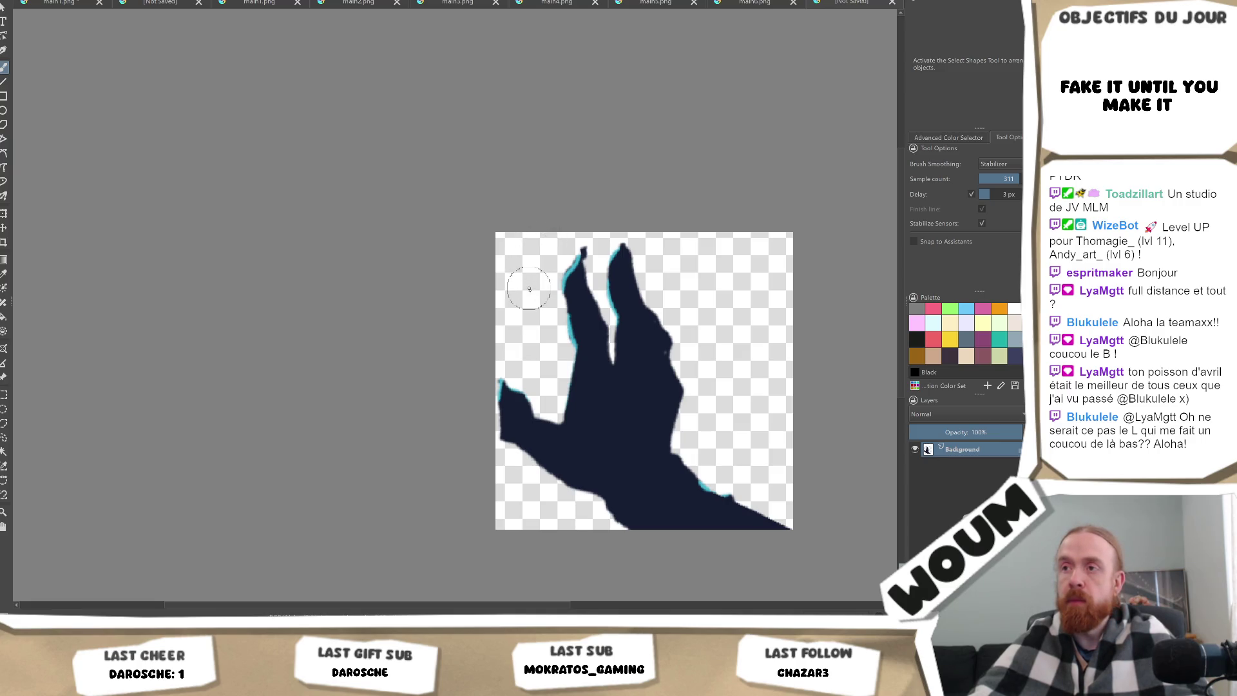
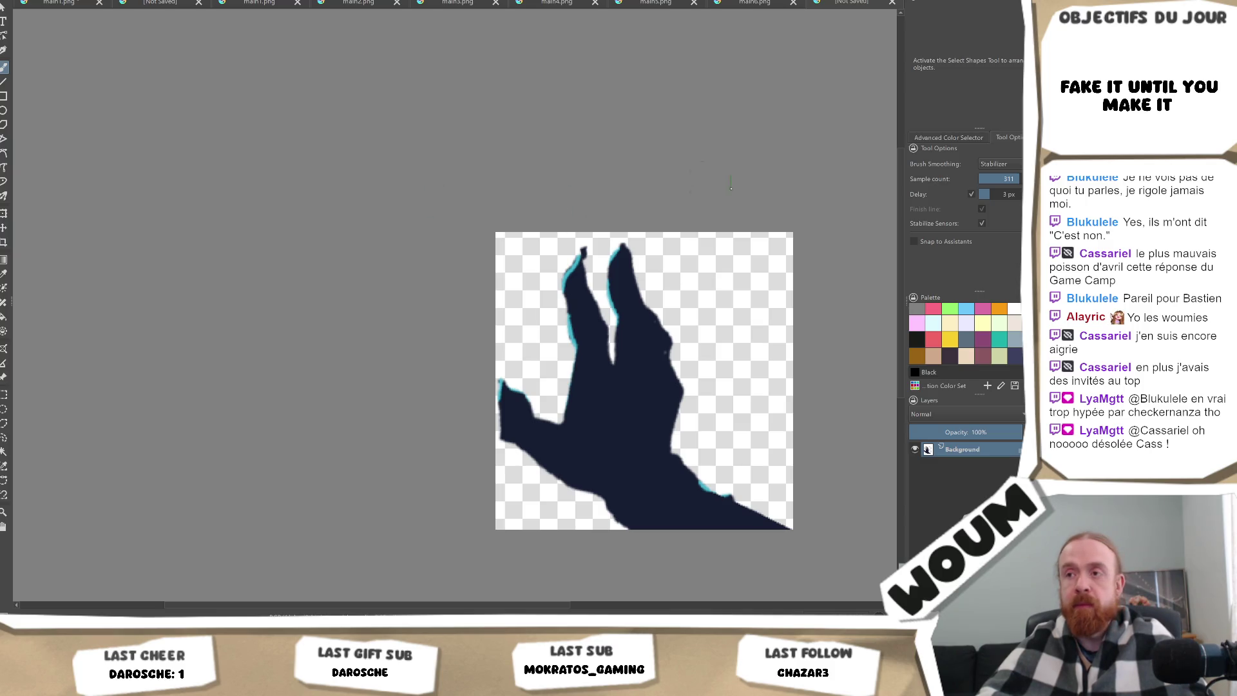
# Switch to the row-of-hands document and center the whole image in view.
pyautogui.scroll(-2, 702, 308)
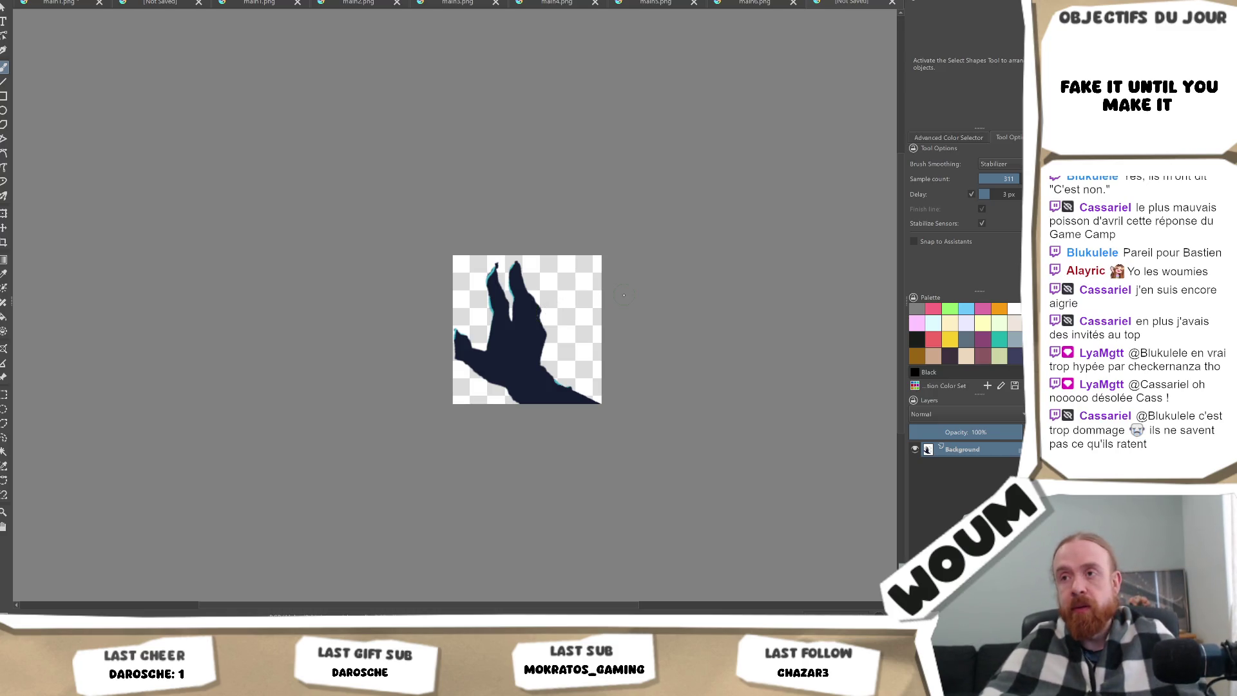
pyautogui.moveTo(633, 294); pyautogui.dragTo(564, 299)
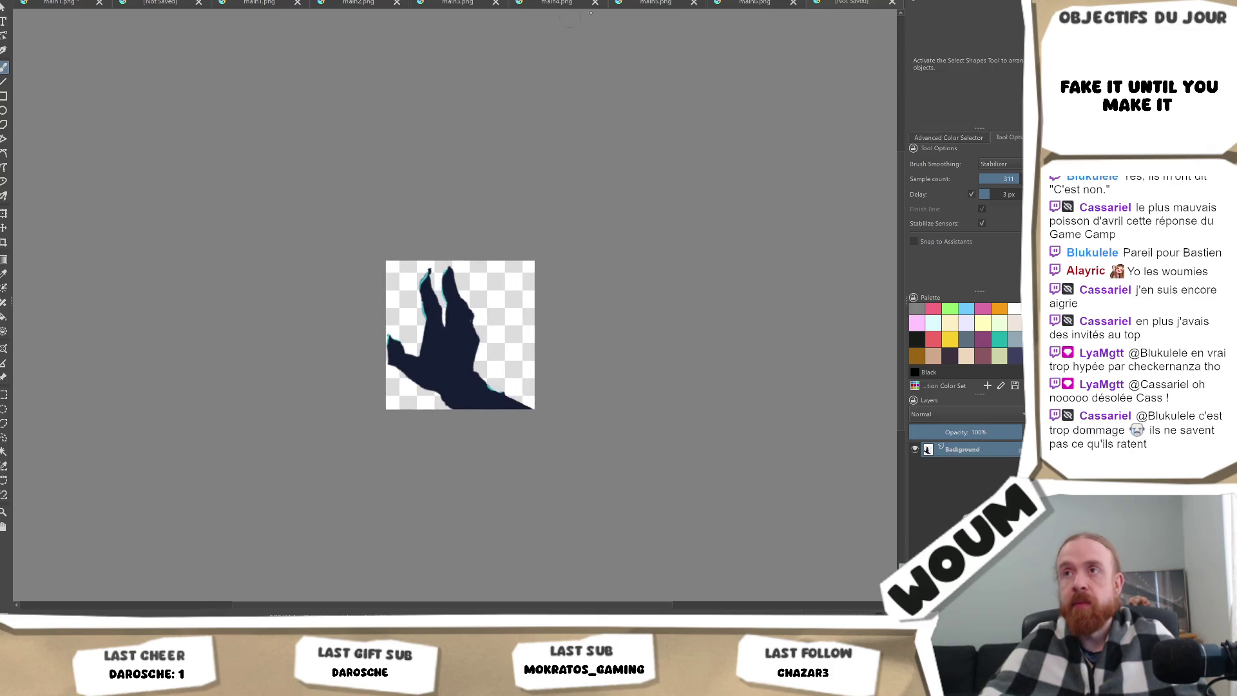
pyautogui.hotkey('ctrl', 'Tab')
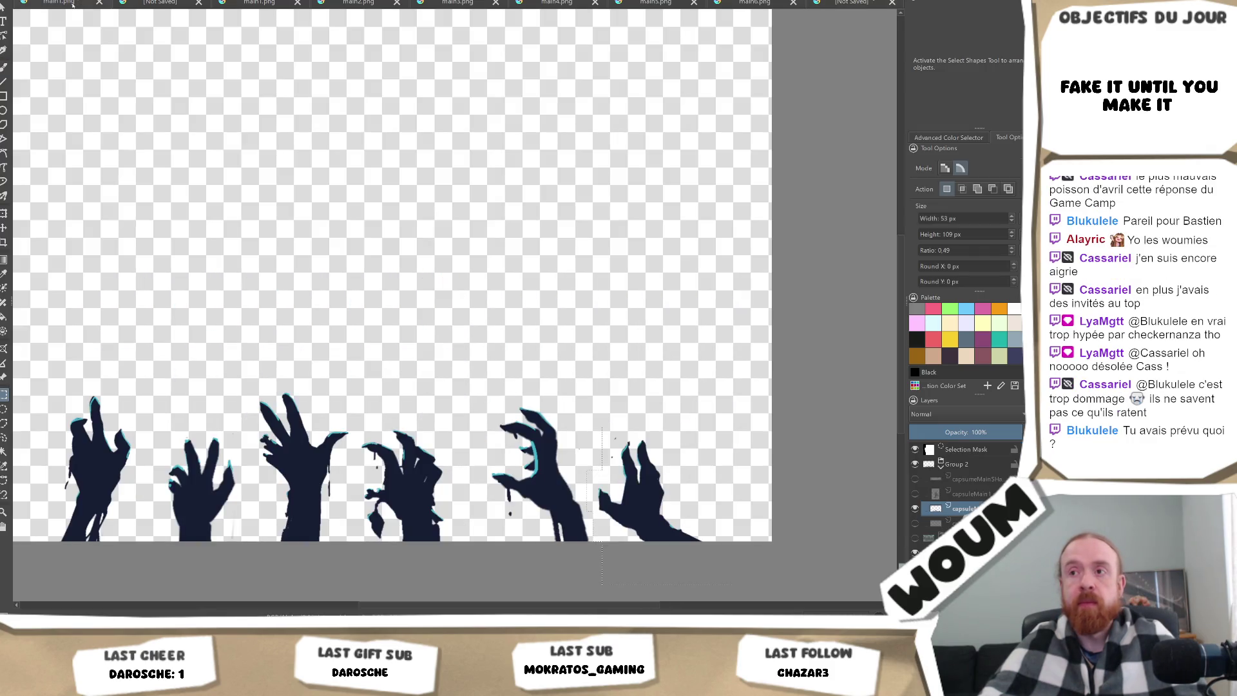
pyautogui.scroll(-3, 725, 334)
pyautogui.moveTo(718, 330)
pyautogui.mouseDown()
pyautogui.moveTo(654, 326)
pyautogui.moveTo(593, 352)
pyautogui.mouseUp()
pyautogui.scroll(-1, 525, 394)
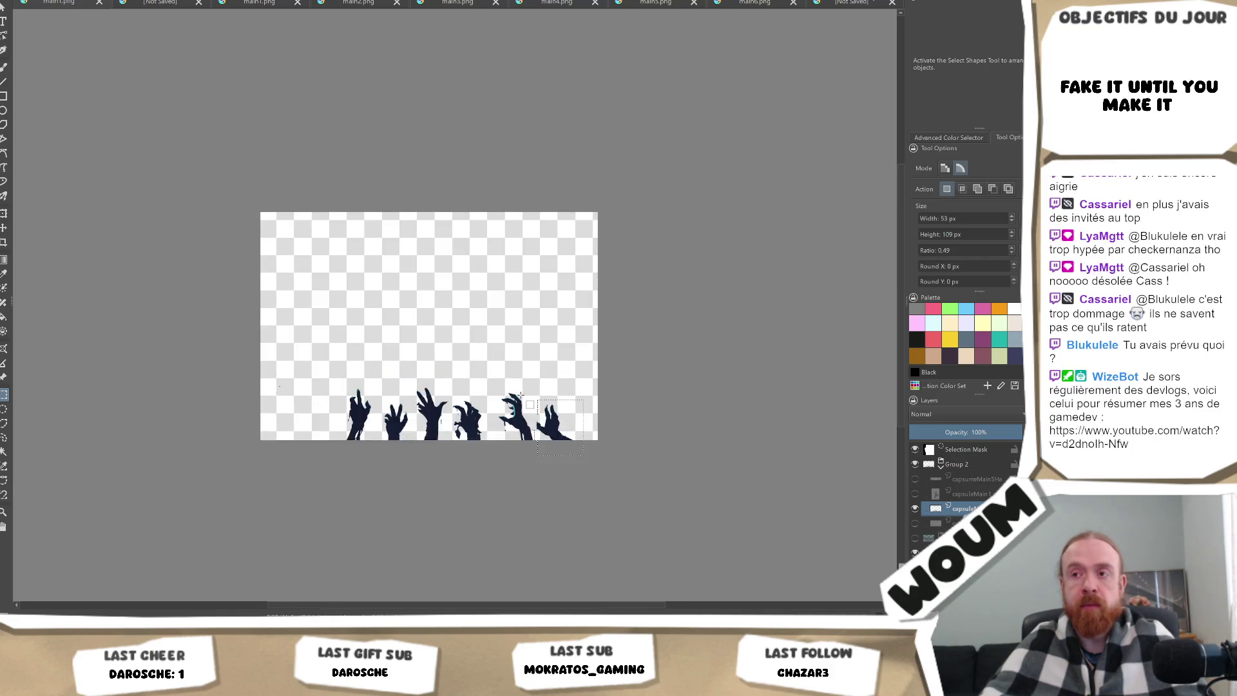
pyautogui.scroll(2, 526, 394)
pyautogui.scroll(1, 525, 395)
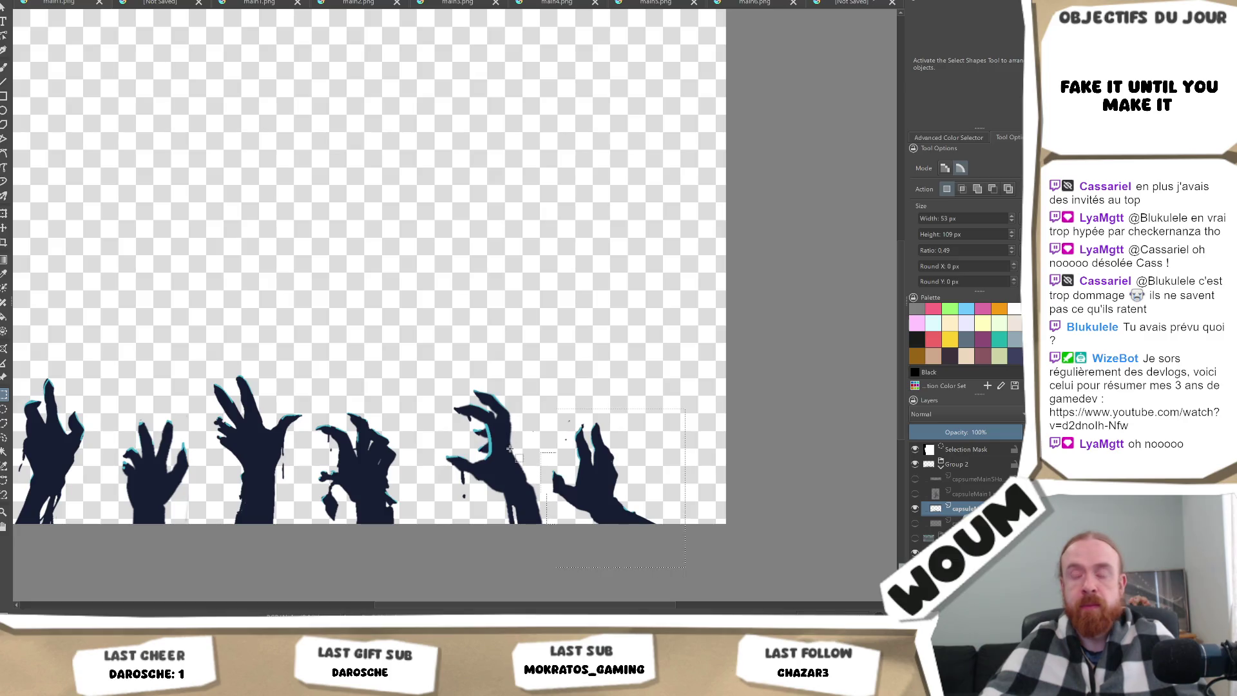
pyautogui.scroll(-2, 418, 415)
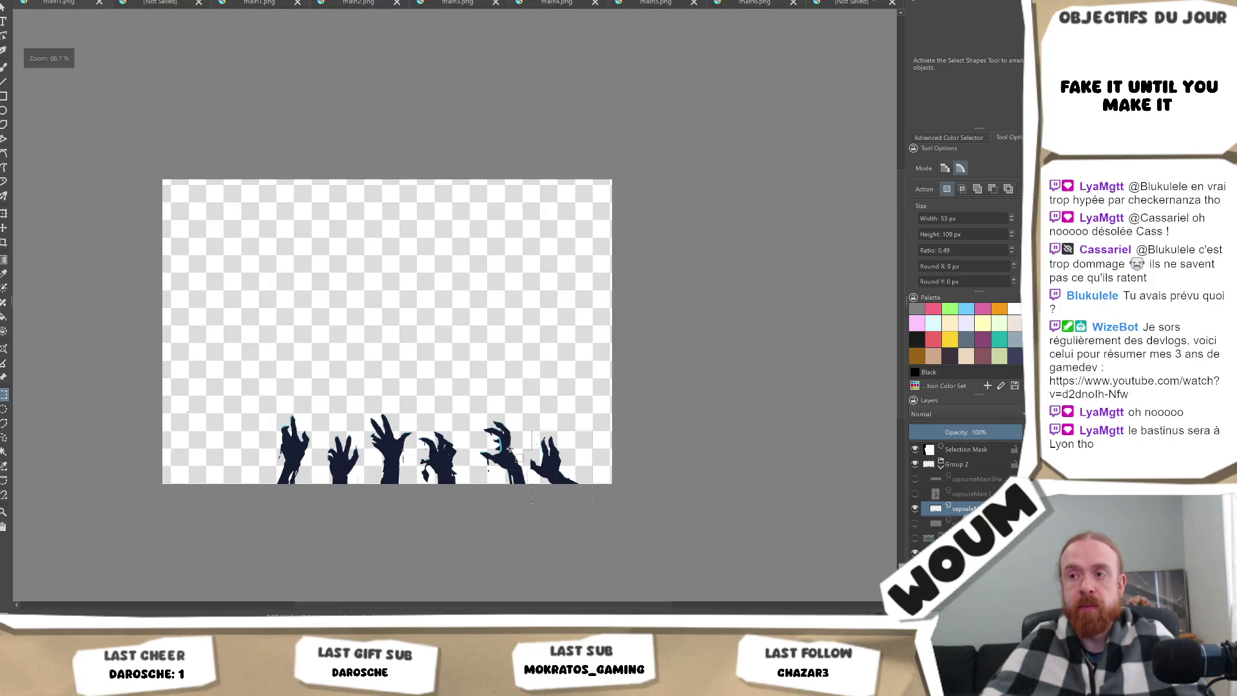
# Add Paint Layer 4 below the Selection Mask and drop another hands image onto the canvas.
pyautogui.click(915, 465)
pyautogui.click(914, 465)
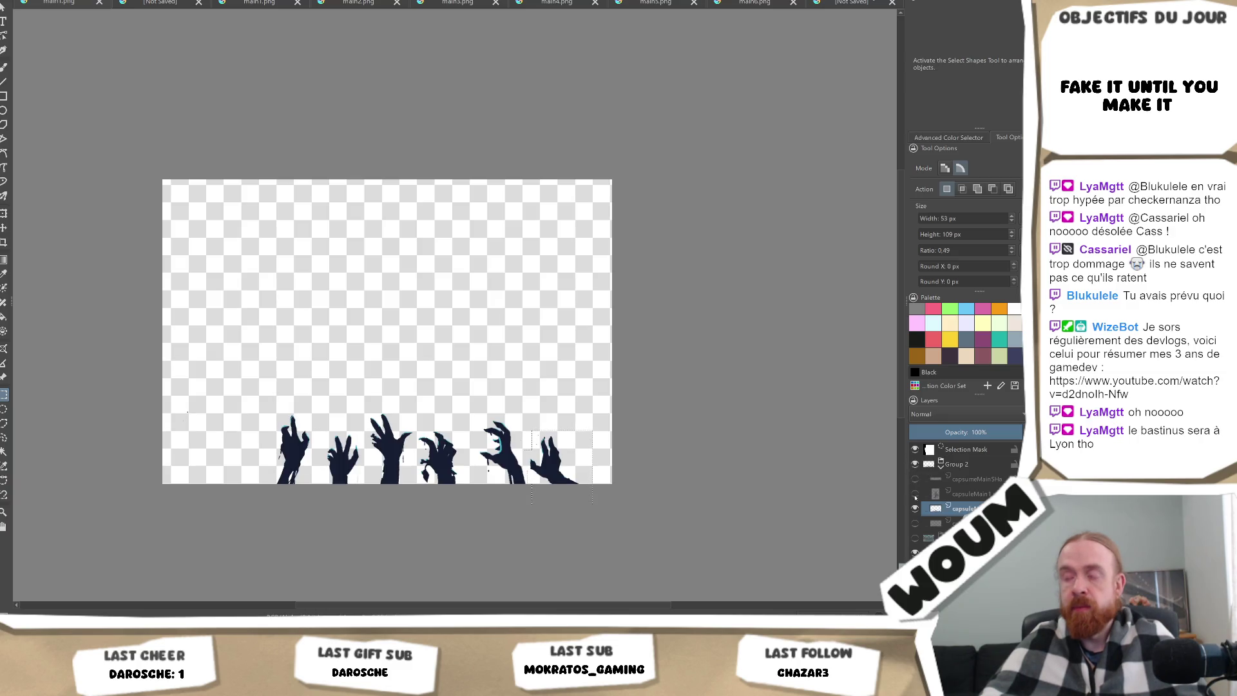
pyautogui.click(941, 471)
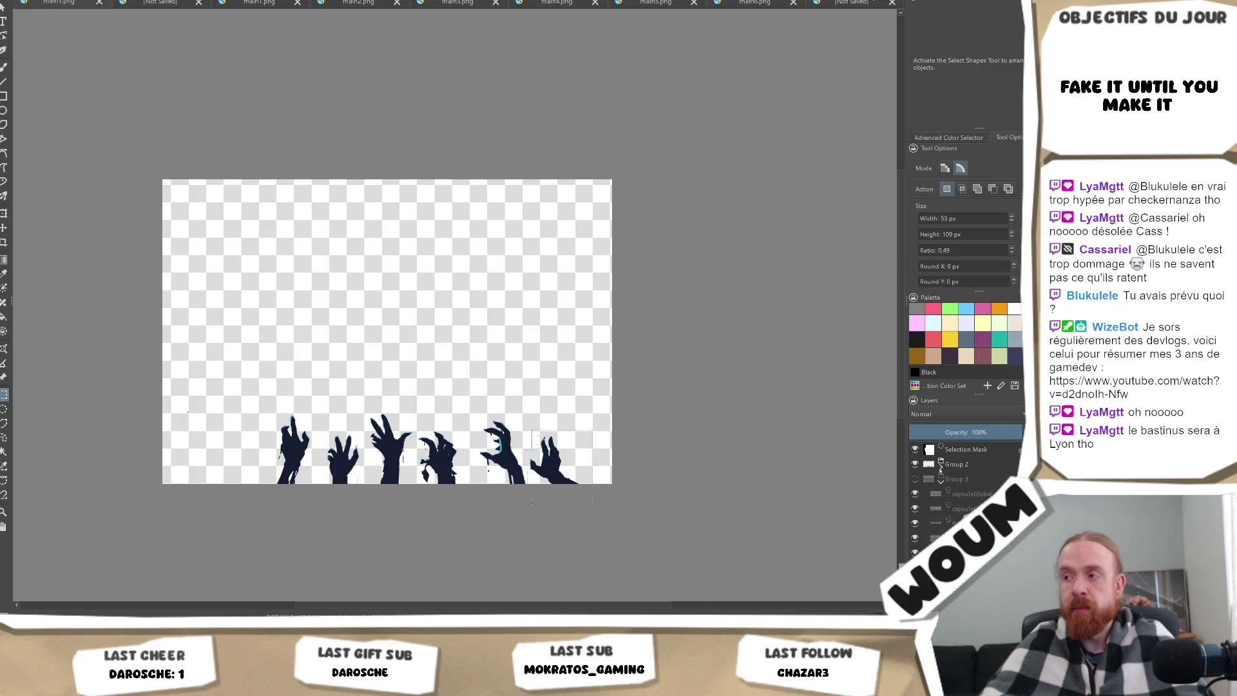
pyautogui.click(964, 451)
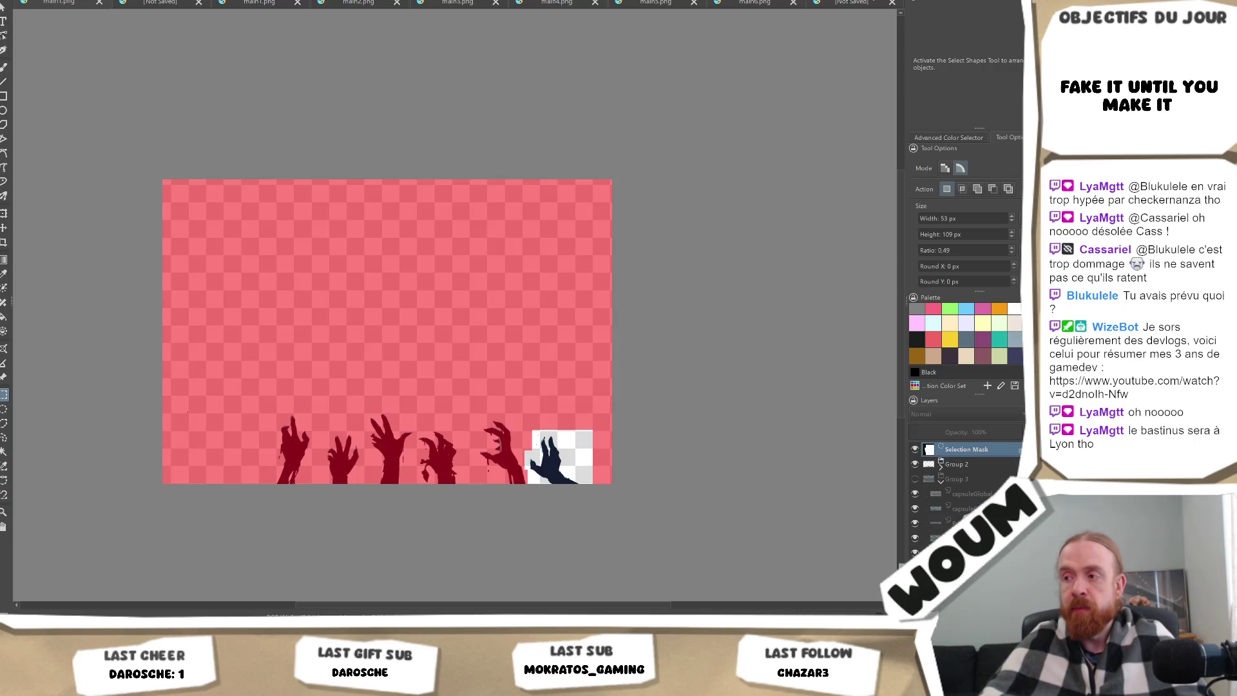
pyautogui.press('Insert')
pyautogui.moveTo(930, 457); pyautogui.dragTo(931, 474)
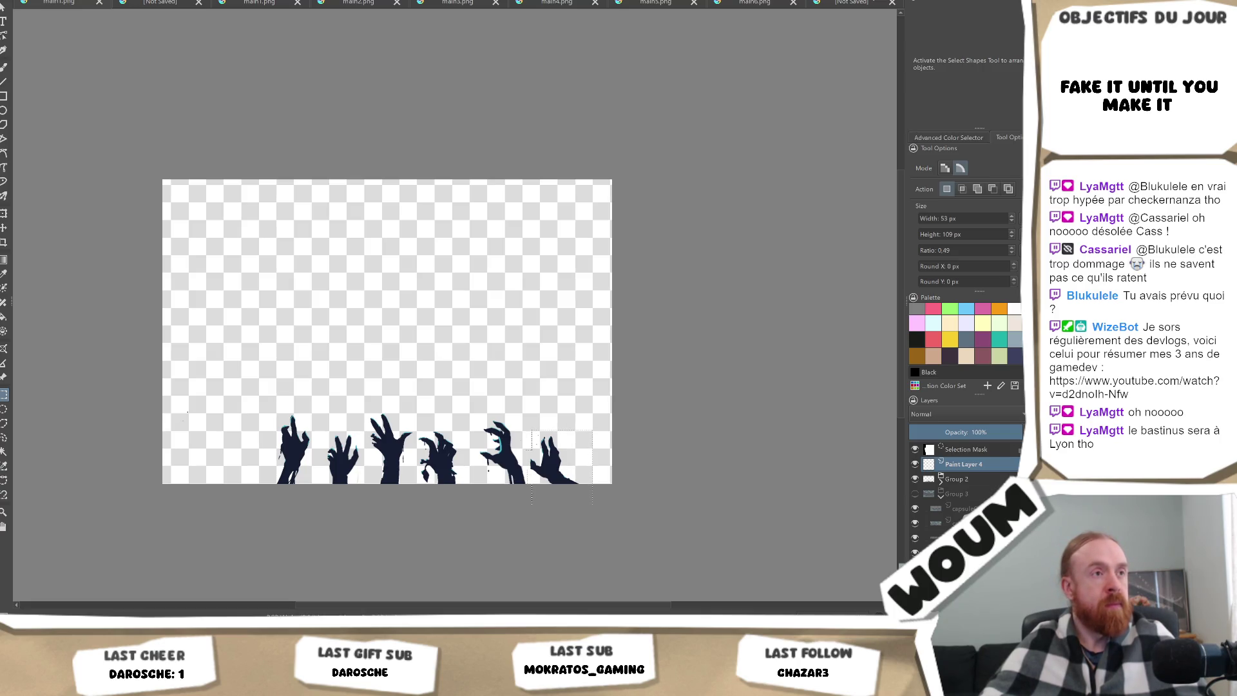
pyautogui.moveTo(588, 348)
pyautogui.mouseDown()
pyautogui.moveTo(603, 387)
pyautogui.moveTo(470, 383)
pyautogui.mouseUp()
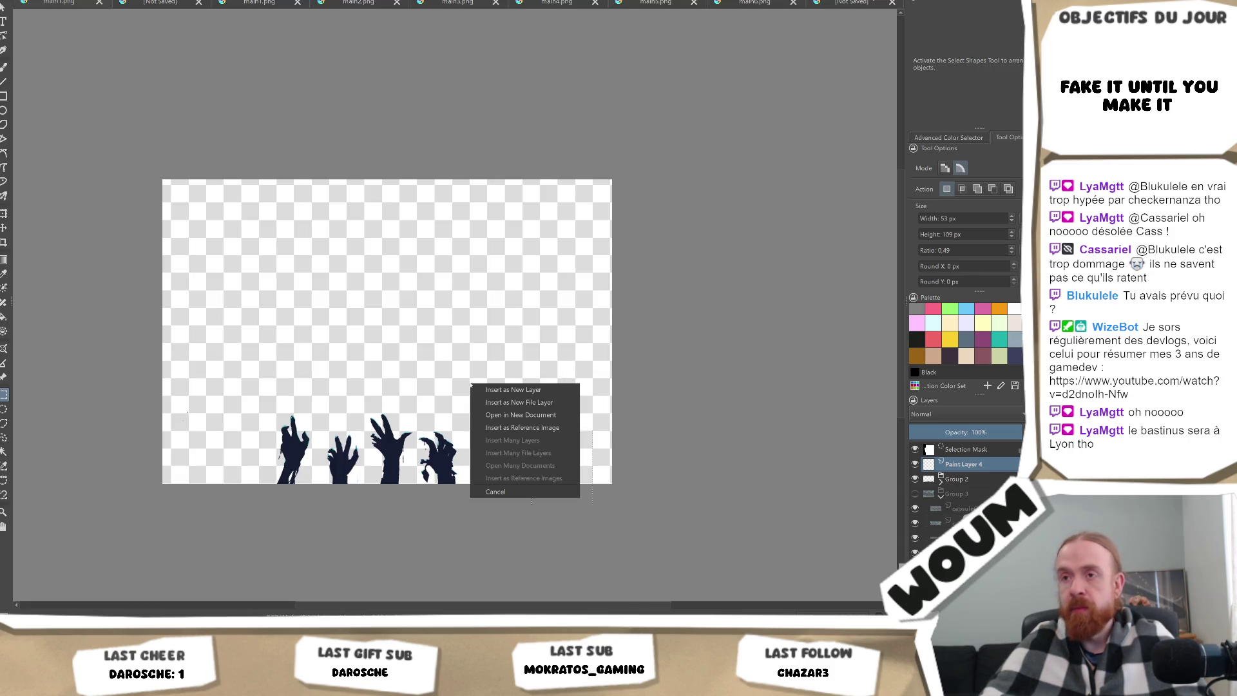
# Insert capsuleMain2.png as a new layer, hide Paint Layer 4, and keep Group 2 visible.
pyautogui.click(509, 391)
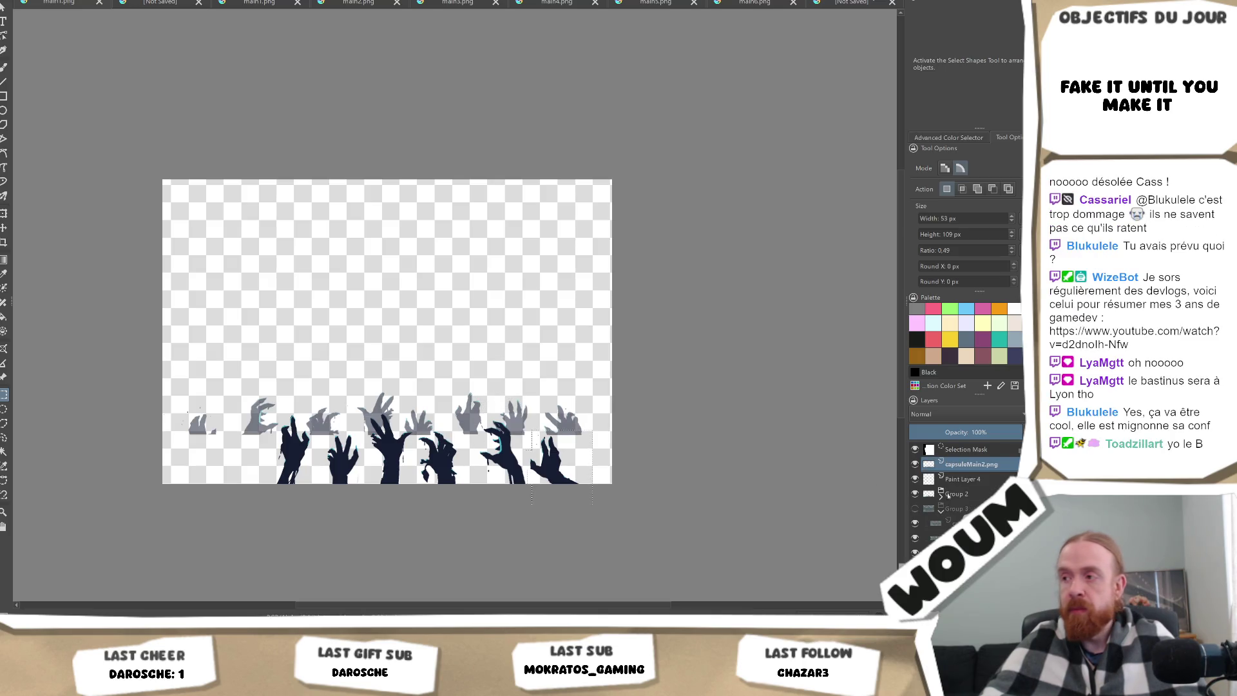
pyautogui.click(915, 479)
pyautogui.click(915, 494)
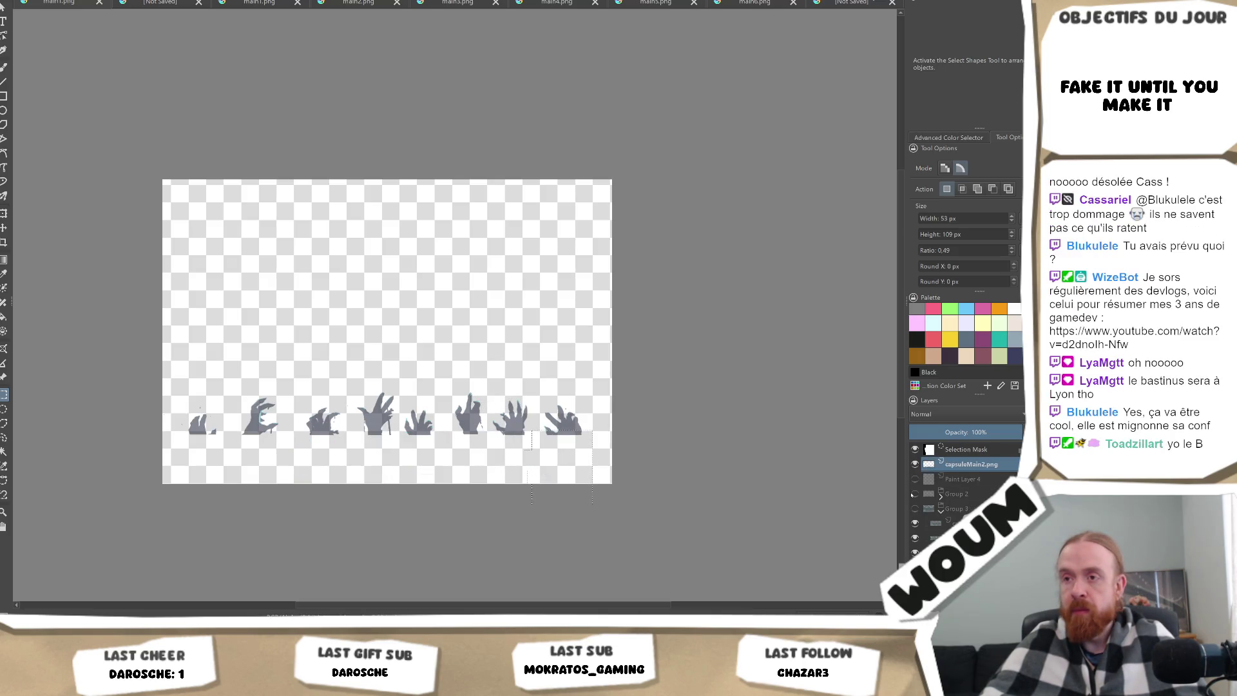
pyautogui.click(916, 494)
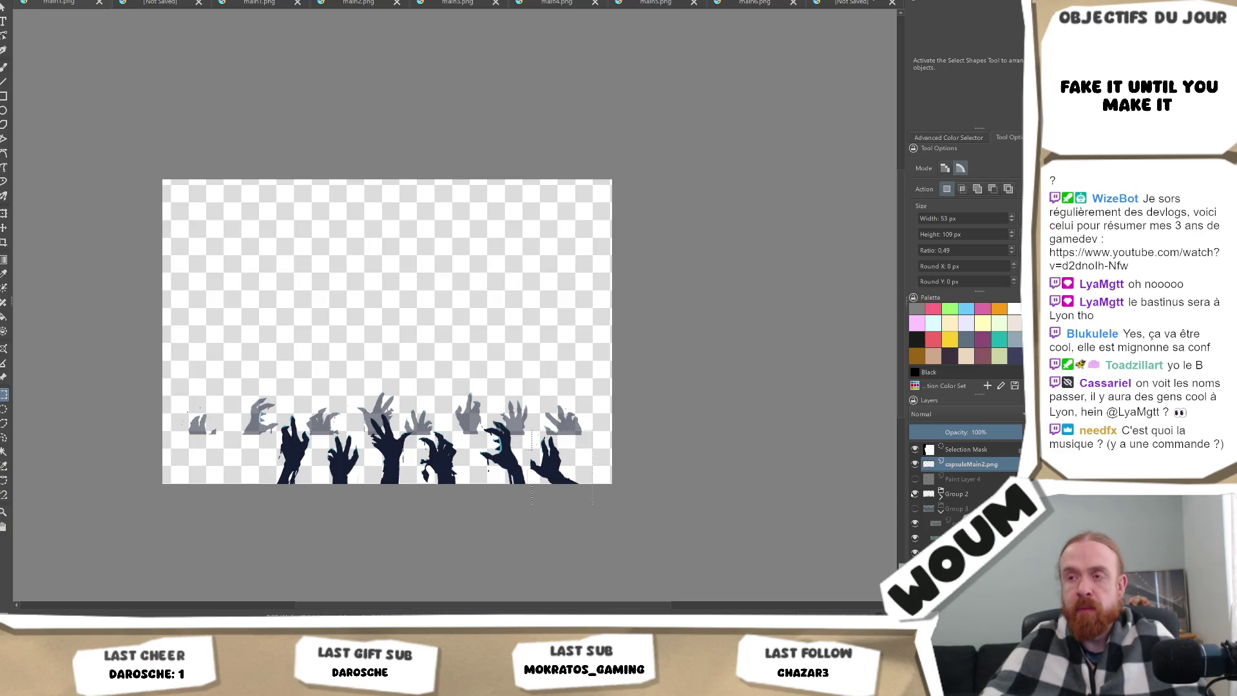
pyautogui.scroll(2, 401, 417)
pyautogui.scroll(-1, 422, 413)
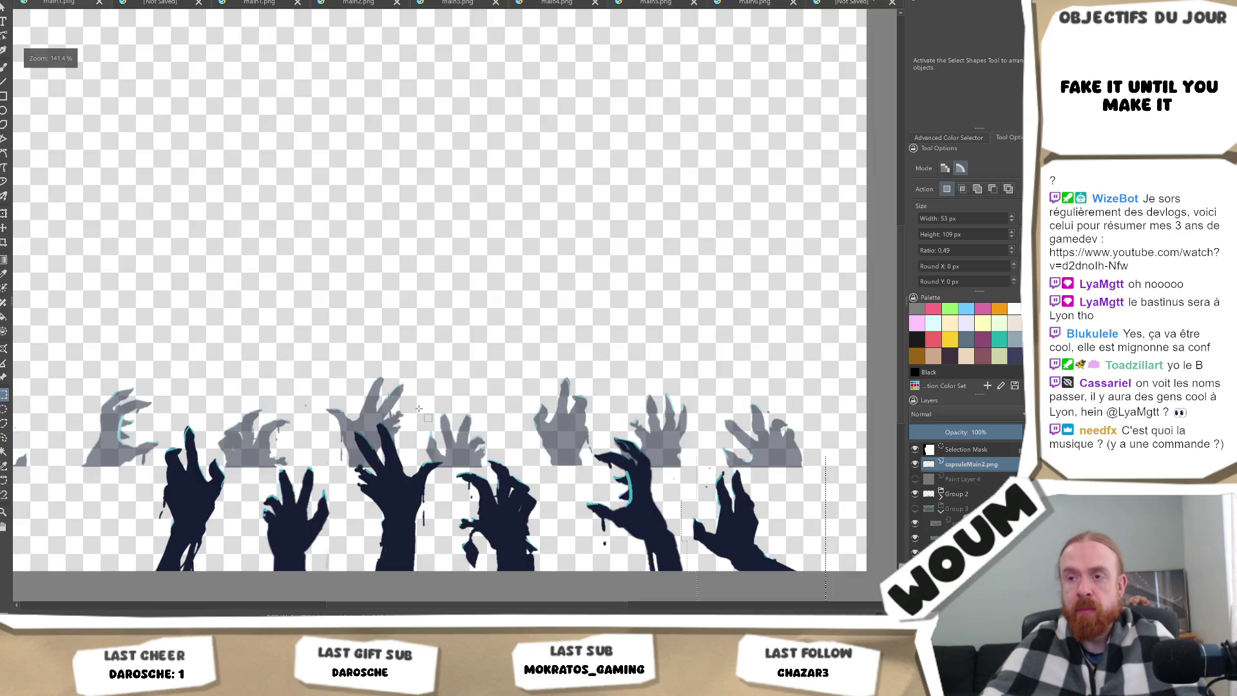
pyautogui.scroll(-1, 493, 365)
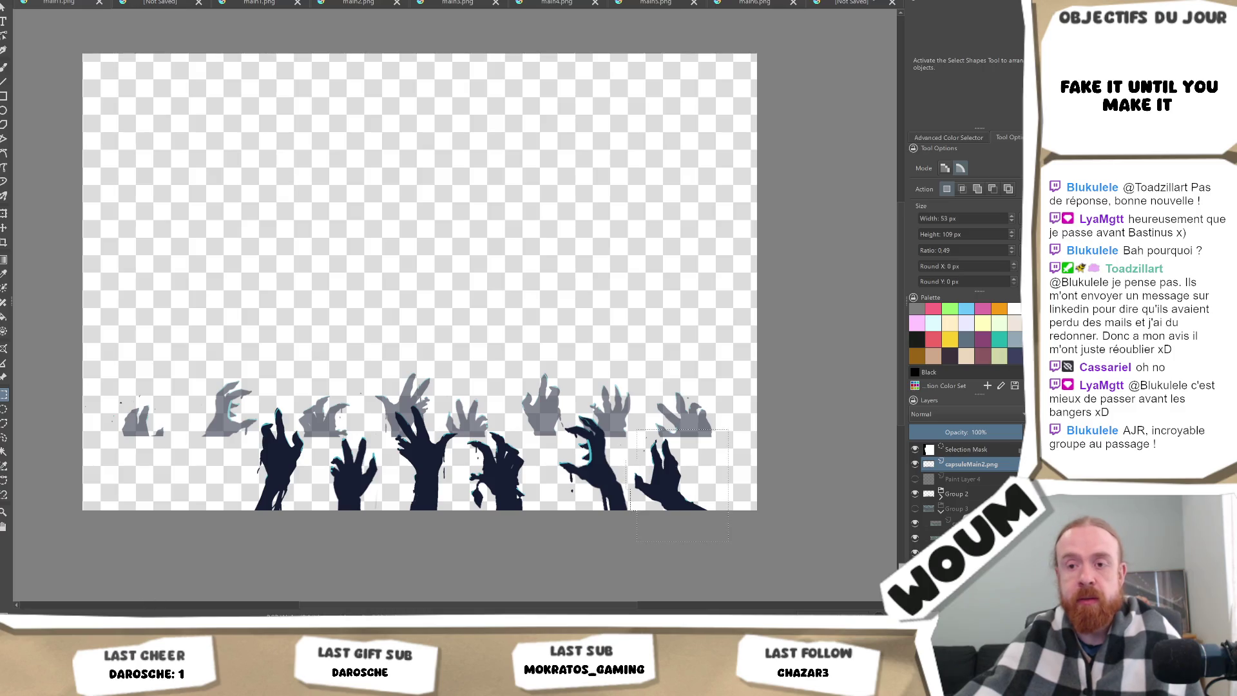
pyautogui.hotkey('alt', 'Tab')
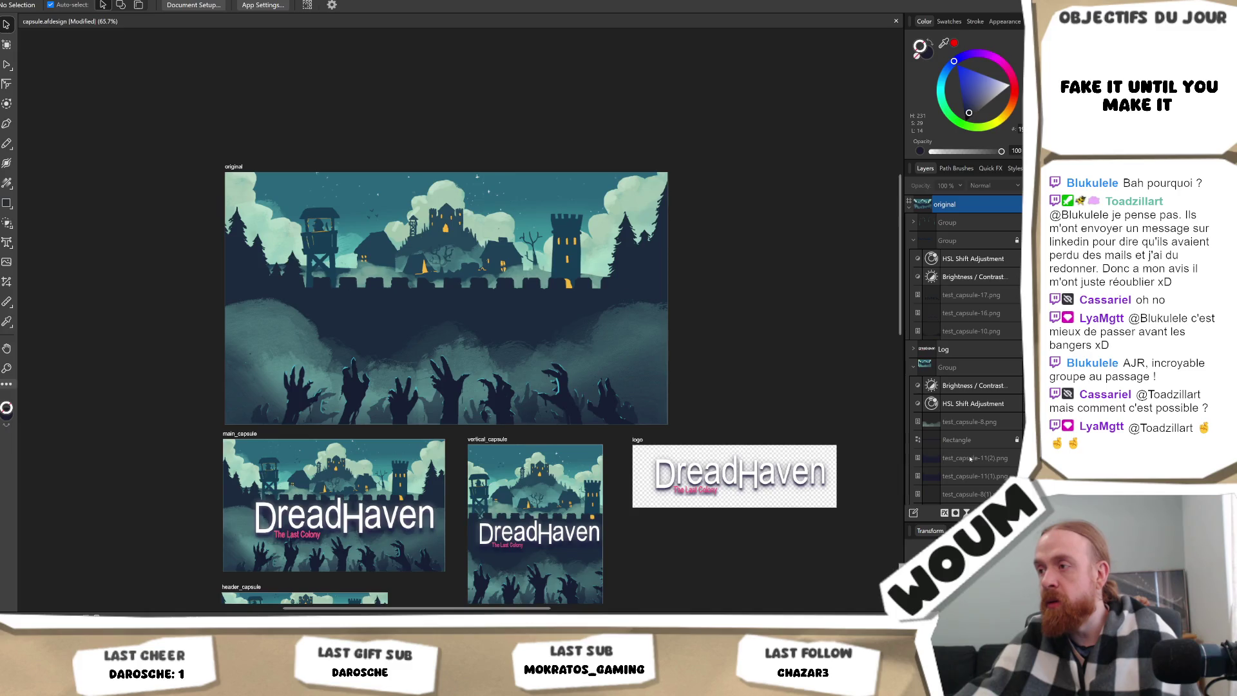
pyautogui.click(970, 477)
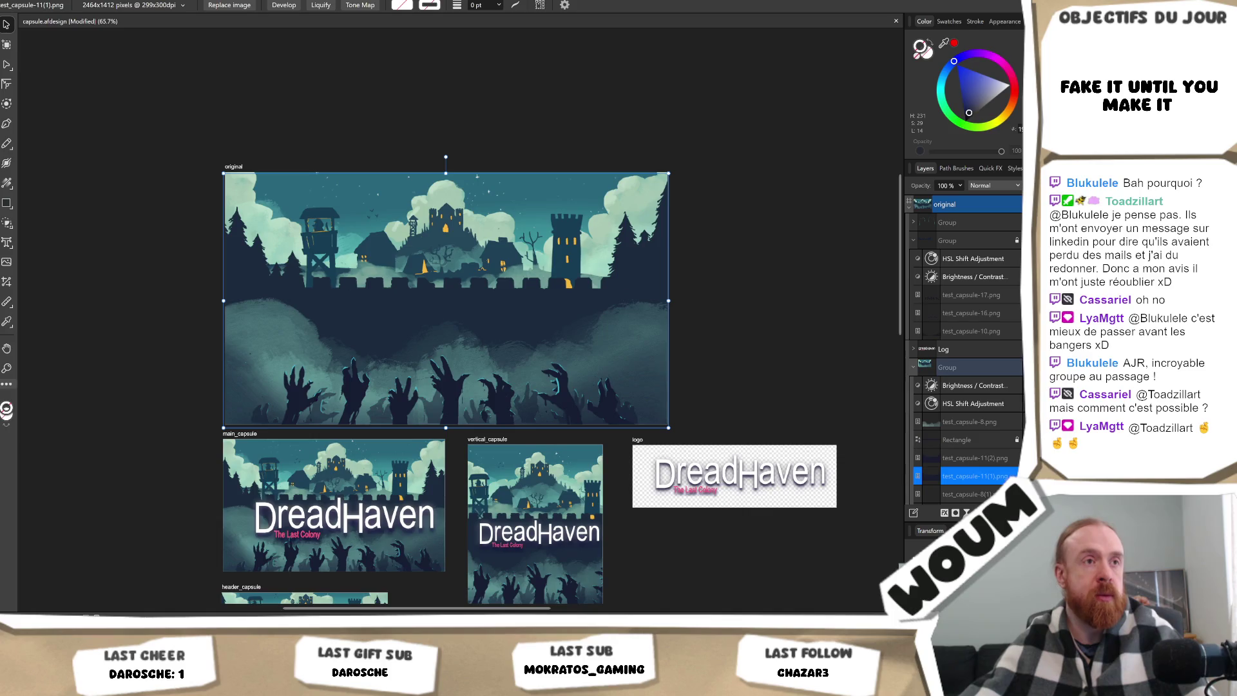
pyautogui.hotkey('alt', 'Tab')
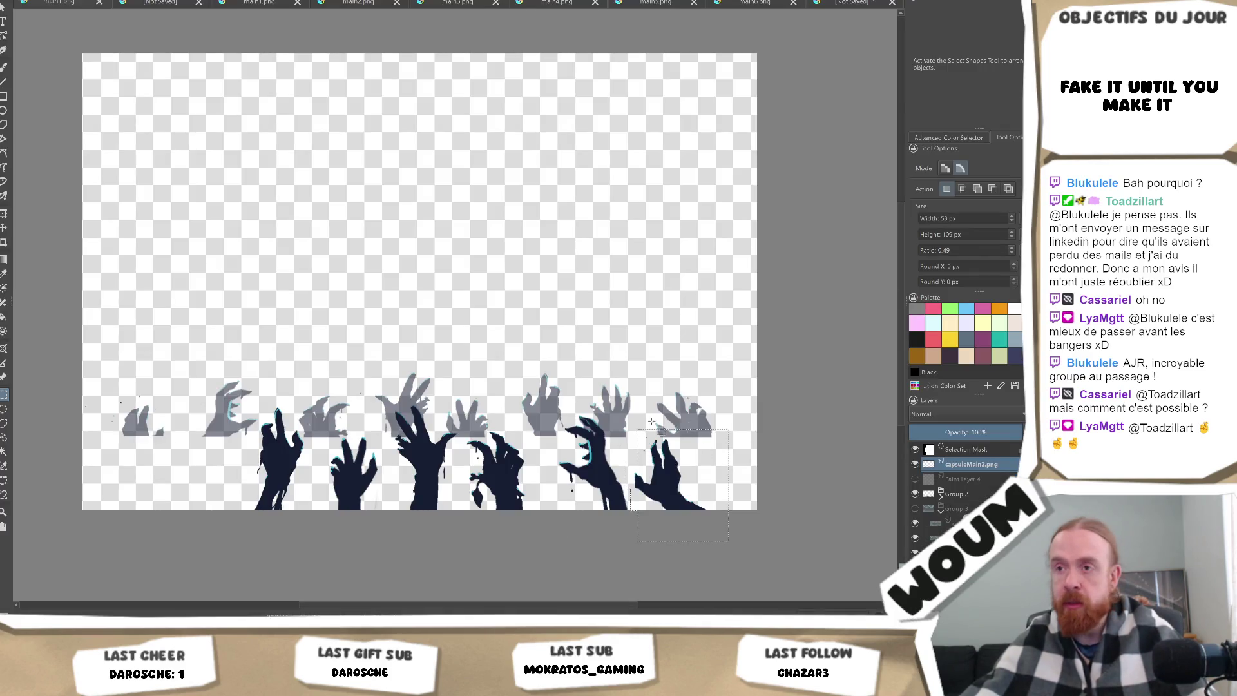
# Set the lower hands layer's opacity to exactly 50%.
pyautogui.press('1')
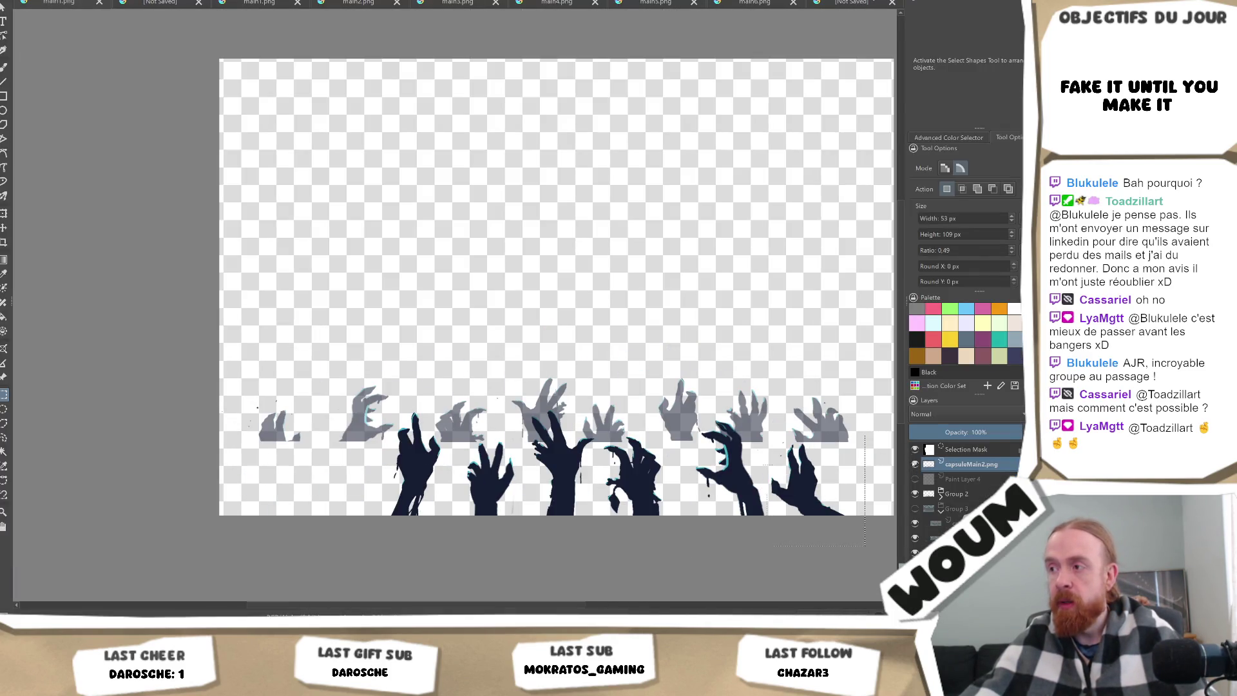
pyautogui.click(942, 508)
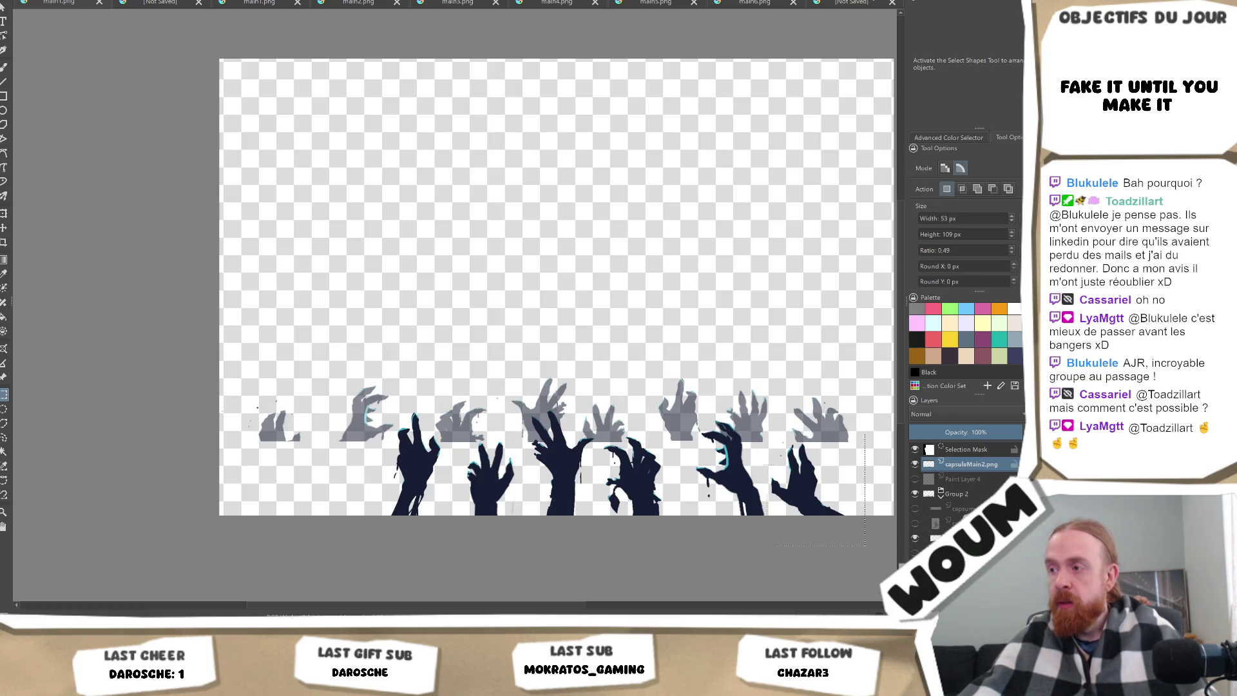
pyautogui.click(934, 538)
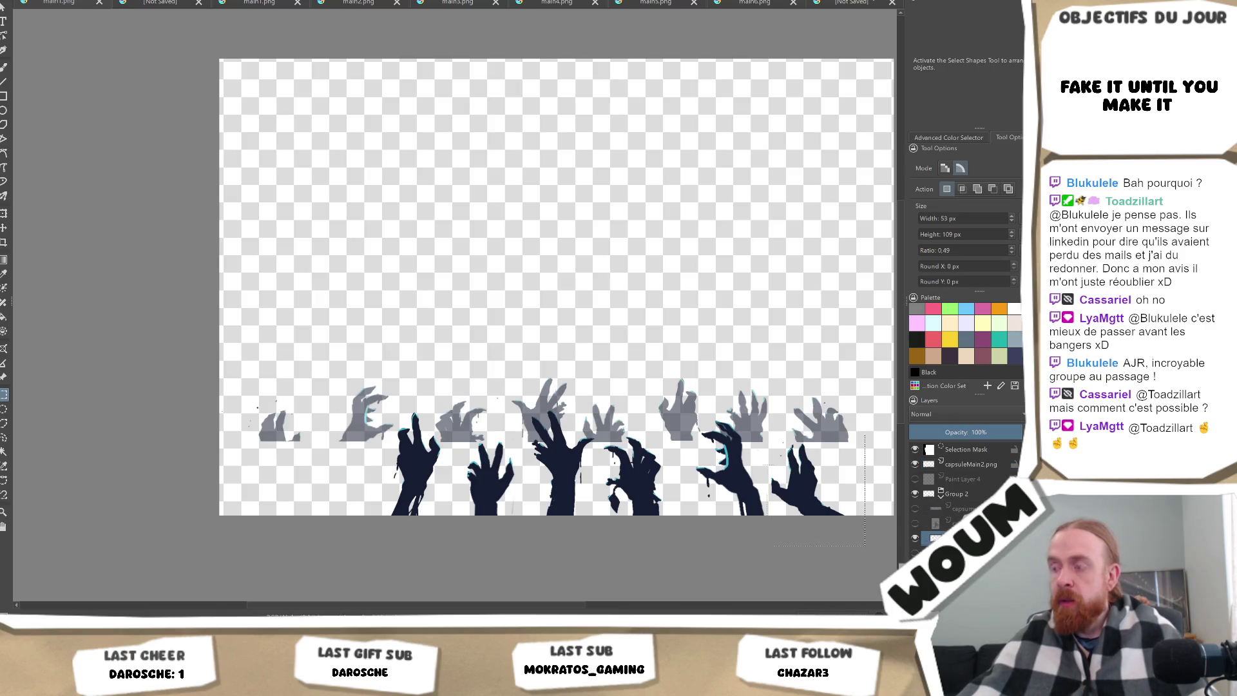
pyautogui.click(976, 436)
pyautogui.scroll(5, 491, 444)
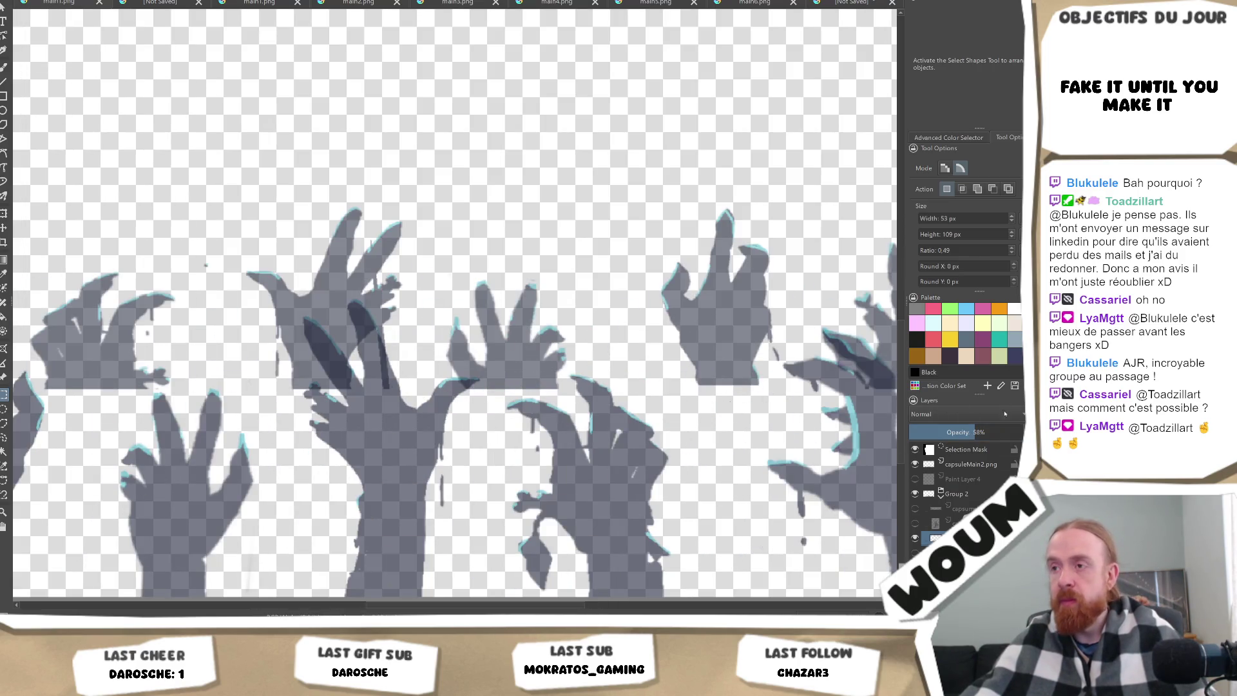
pyautogui.click(1002, 432)
pyautogui.write('50')
pyautogui.press('Return')
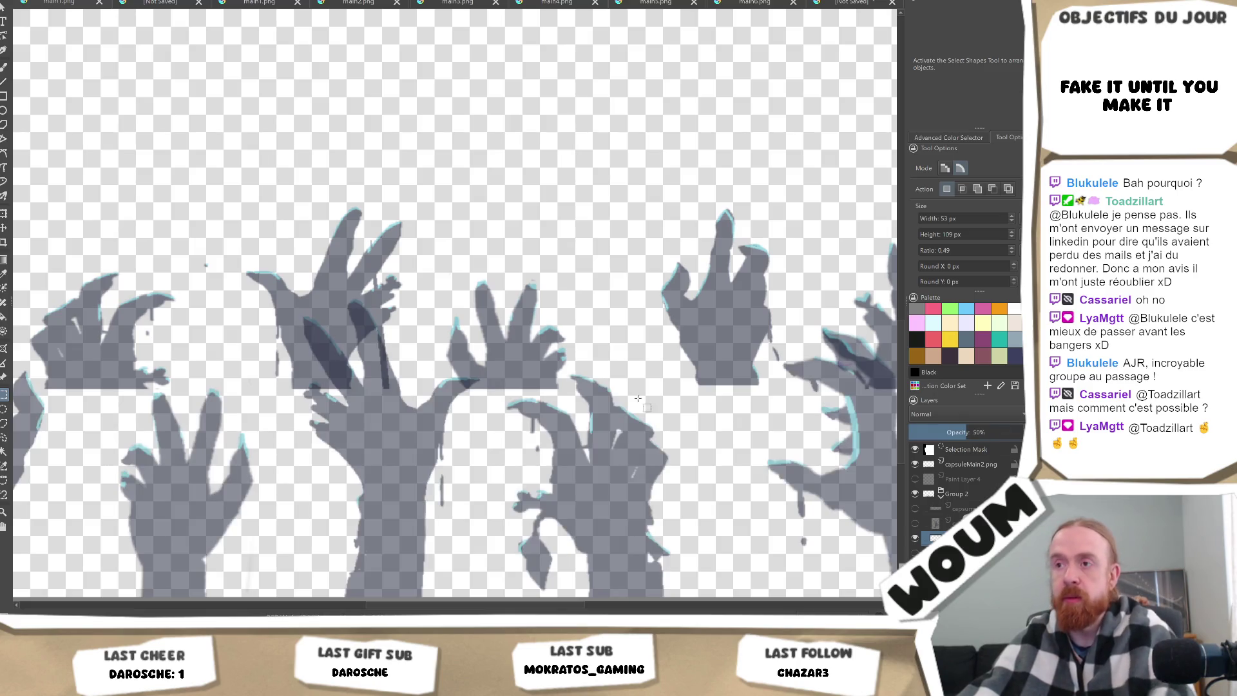
# Move the semi-transparent hands into place over the grey row, then return to Unity.
pyautogui.click(4, 228)
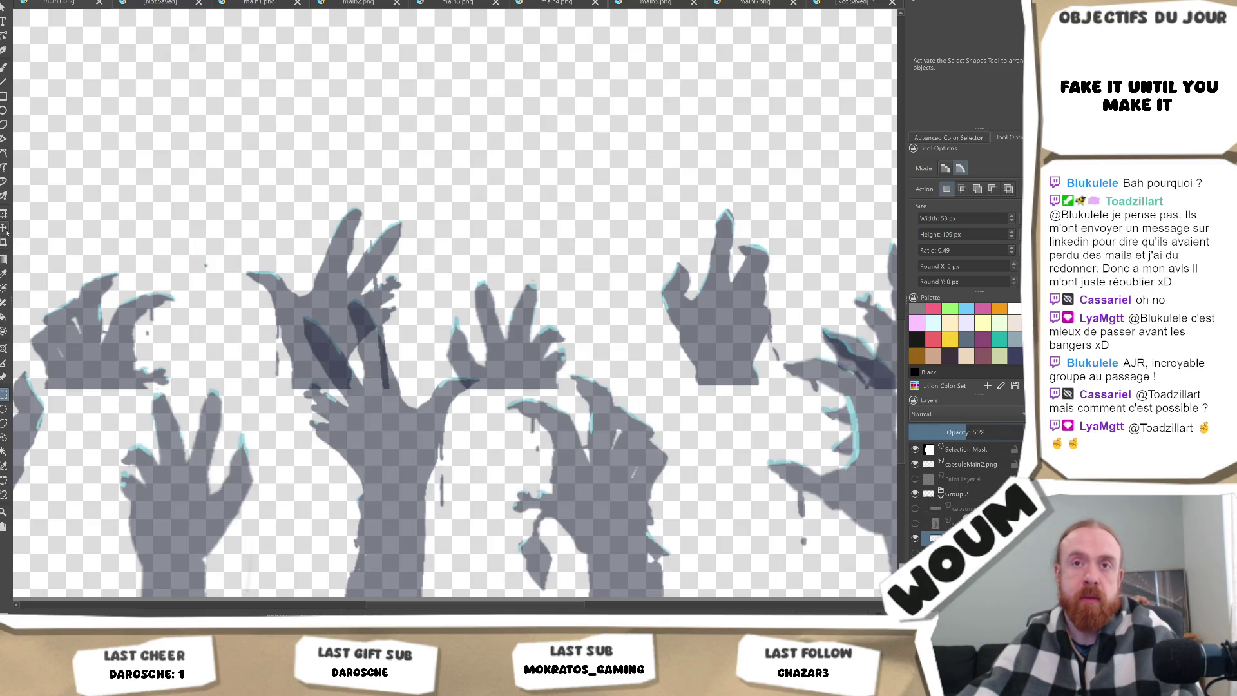
pyautogui.scroll(-1, 645, 471)
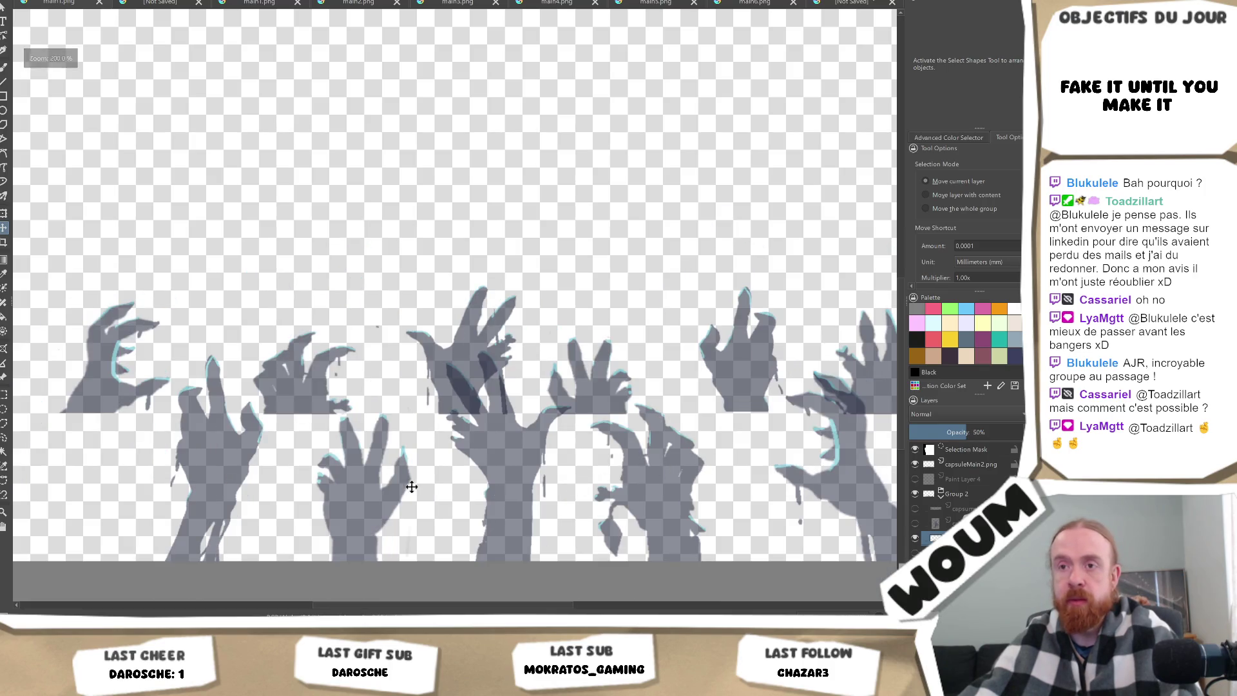
pyautogui.scroll(-1, 475, 475)
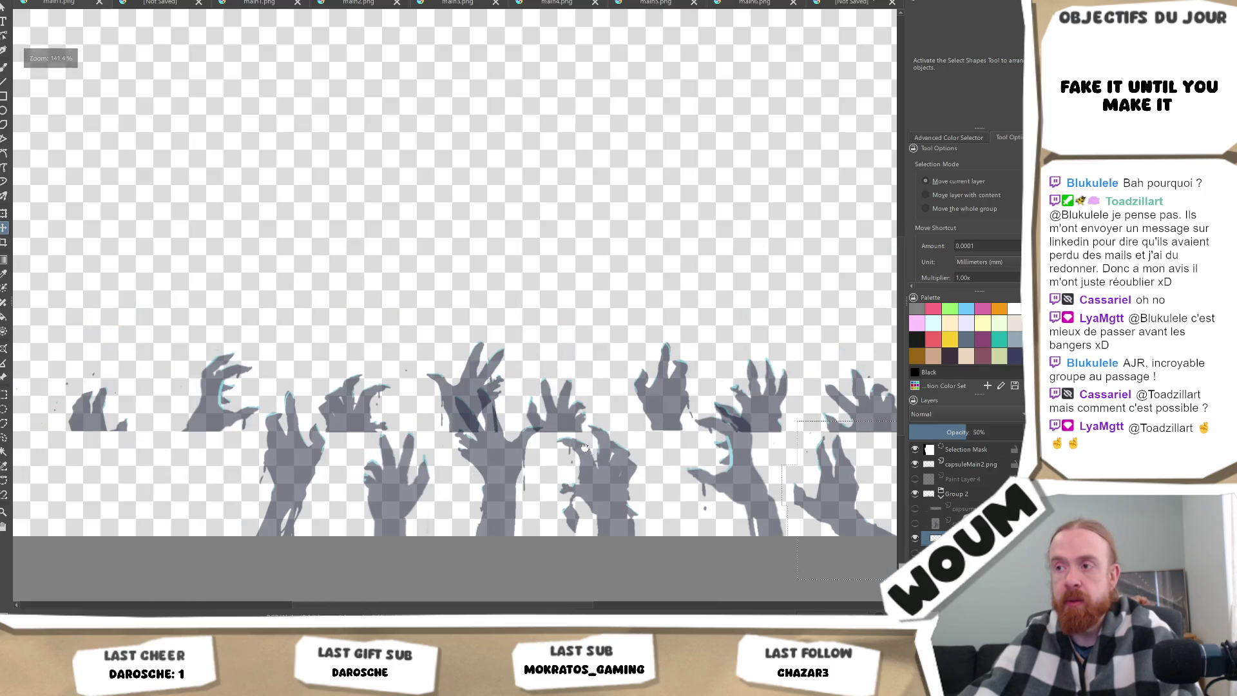
pyautogui.moveTo(673, 467); pyautogui.dragTo(531, 437)
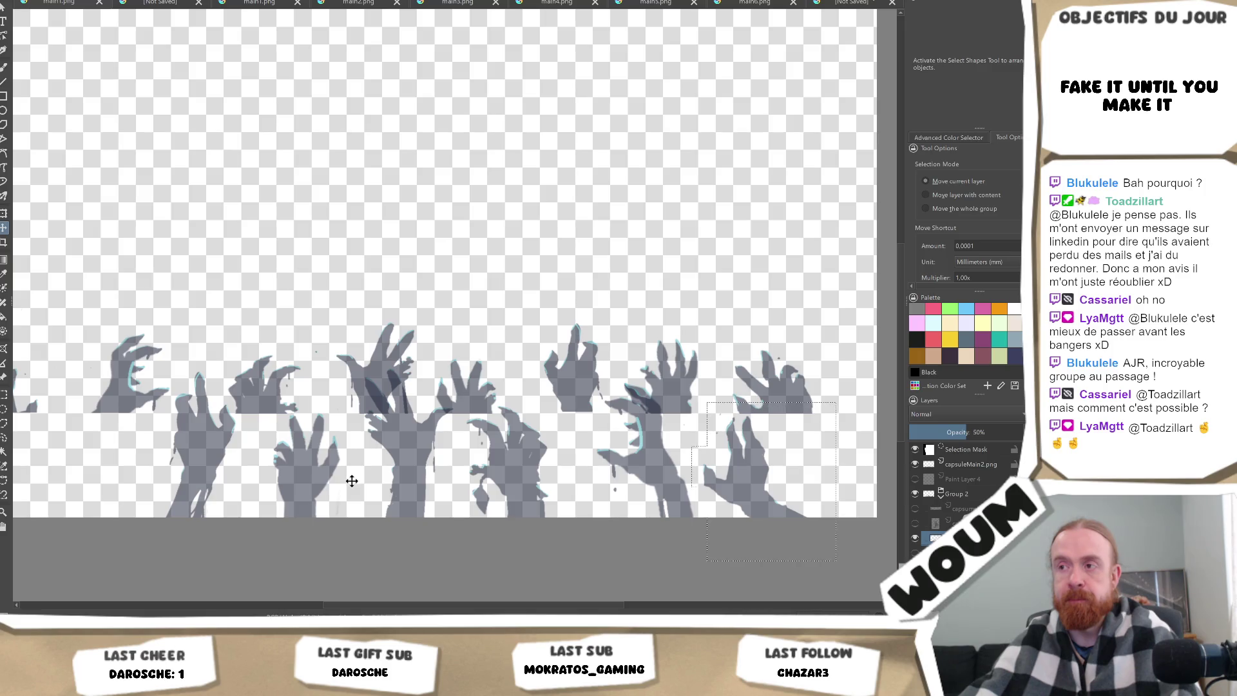
pyautogui.hscroll(-2, 409, 474)
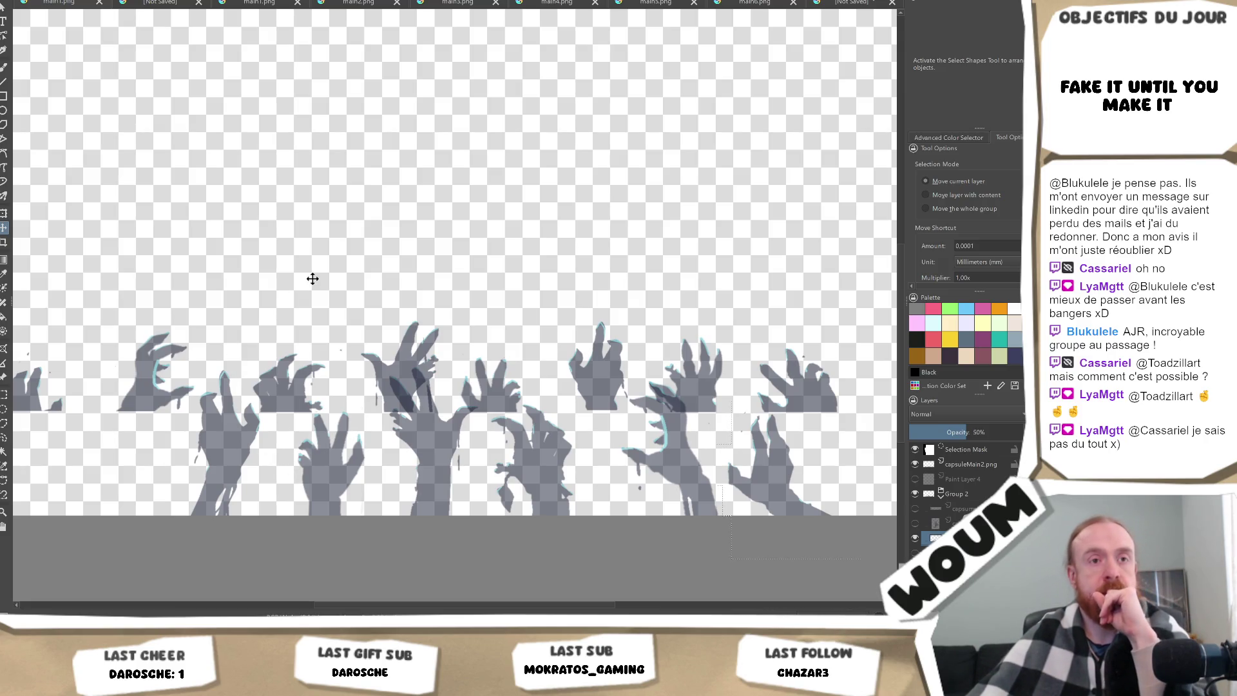
pyautogui.moveTo(511, 447)
pyautogui.mouseDown()
pyautogui.moveTo(497, 377)
pyautogui.moveTo(284, 359)
pyautogui.moveTo(296, 352)
pyautogui.mouseUp()
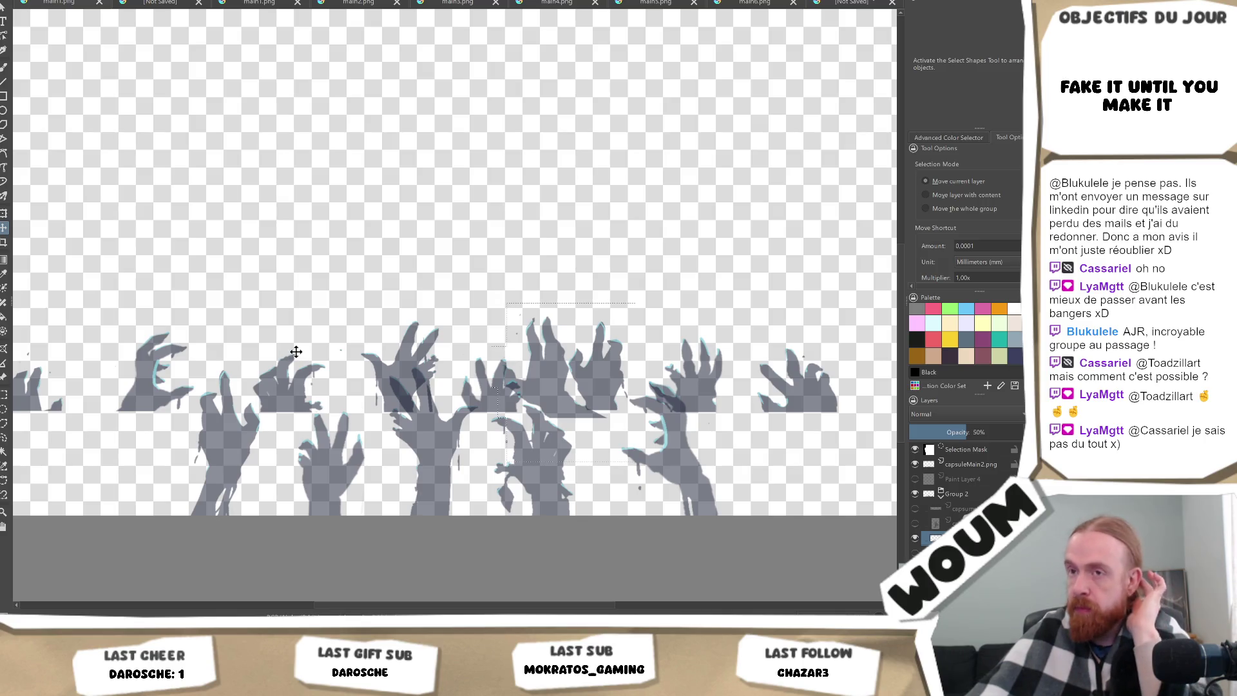
pyautogui.scroll(-3, 457, 364)
pyautogui.scroll(3, 460, 371)
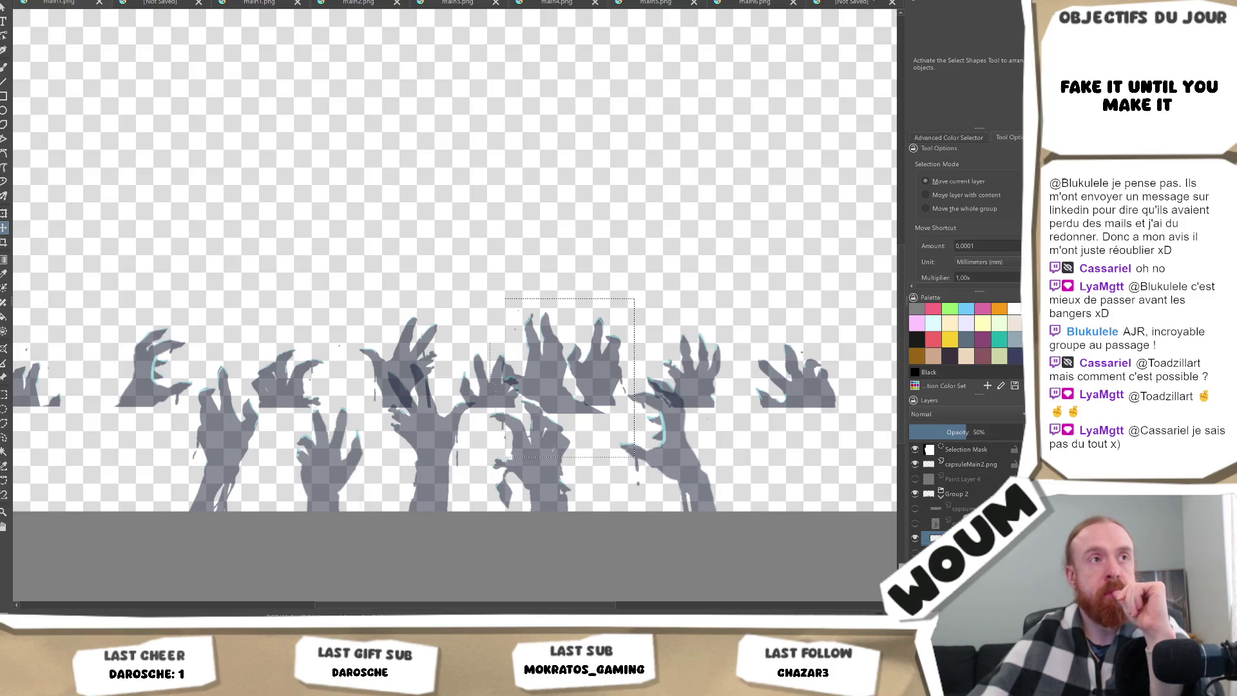
pyautogui.click(121, 598)
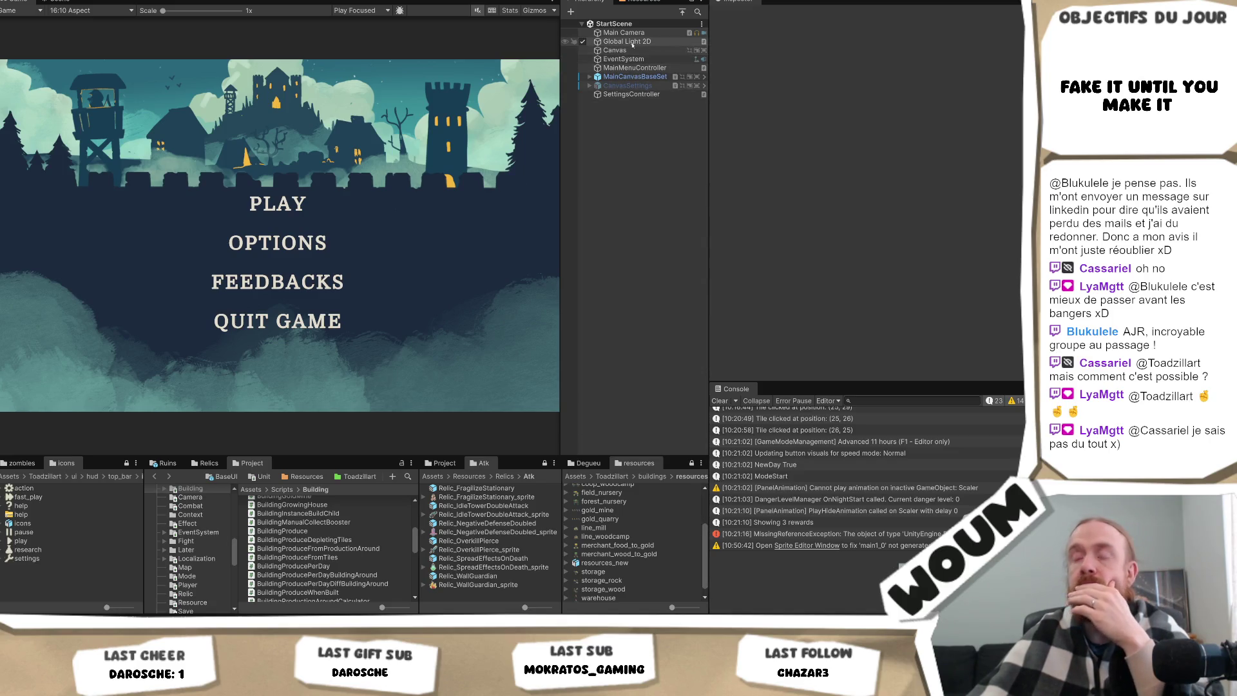
# Give the MainArt copy under MainCanvasBaseSet the mainArtShadow_0 sprite as its Source Image.
pyautogui.click(629, 51)
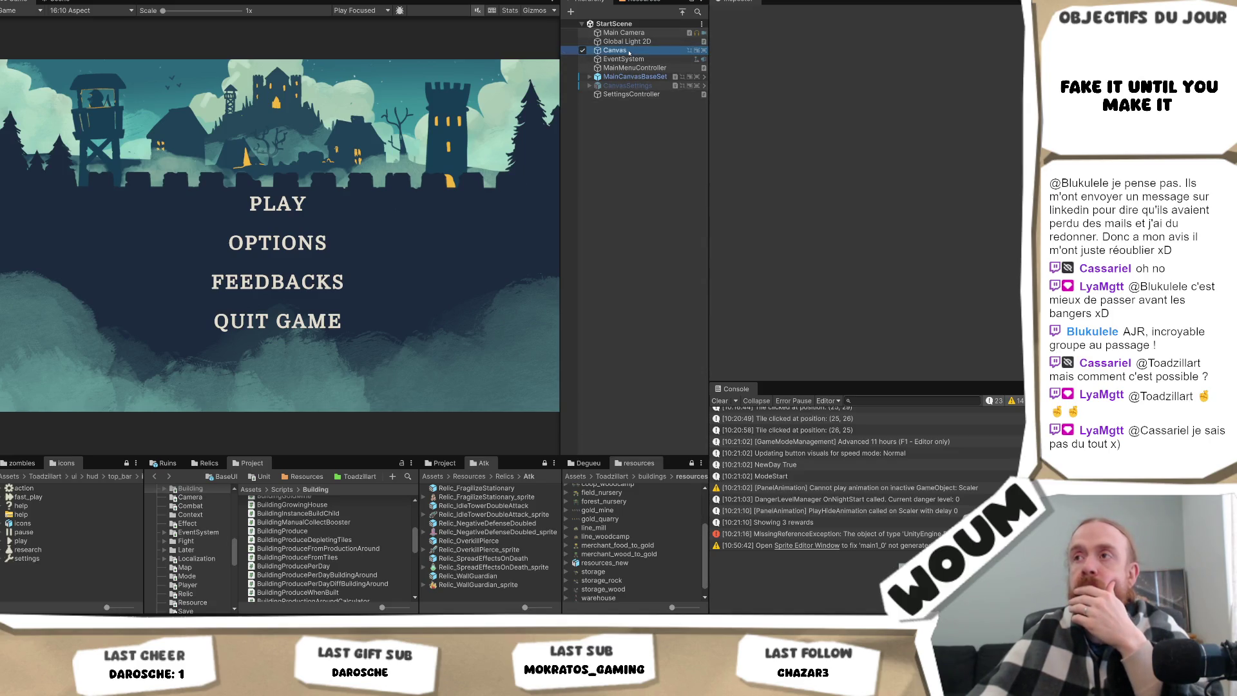
pyautogui.scroll(-3, 866, 168)
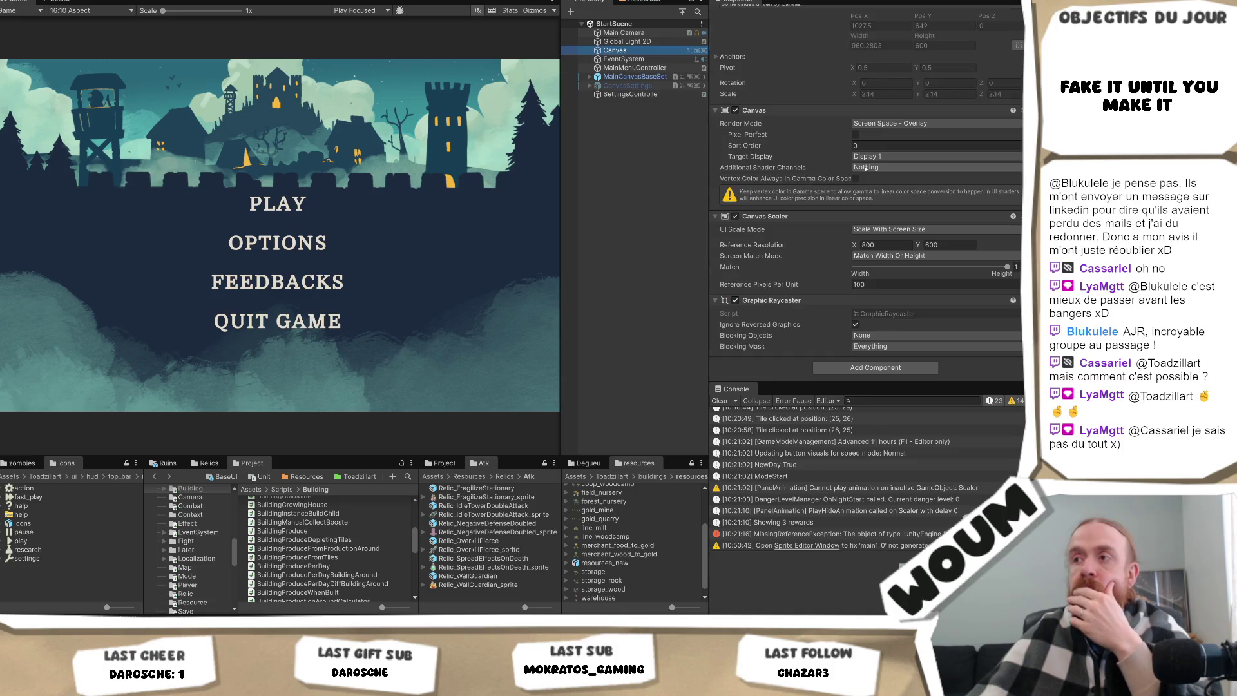
pyautogui.click(625, 76)
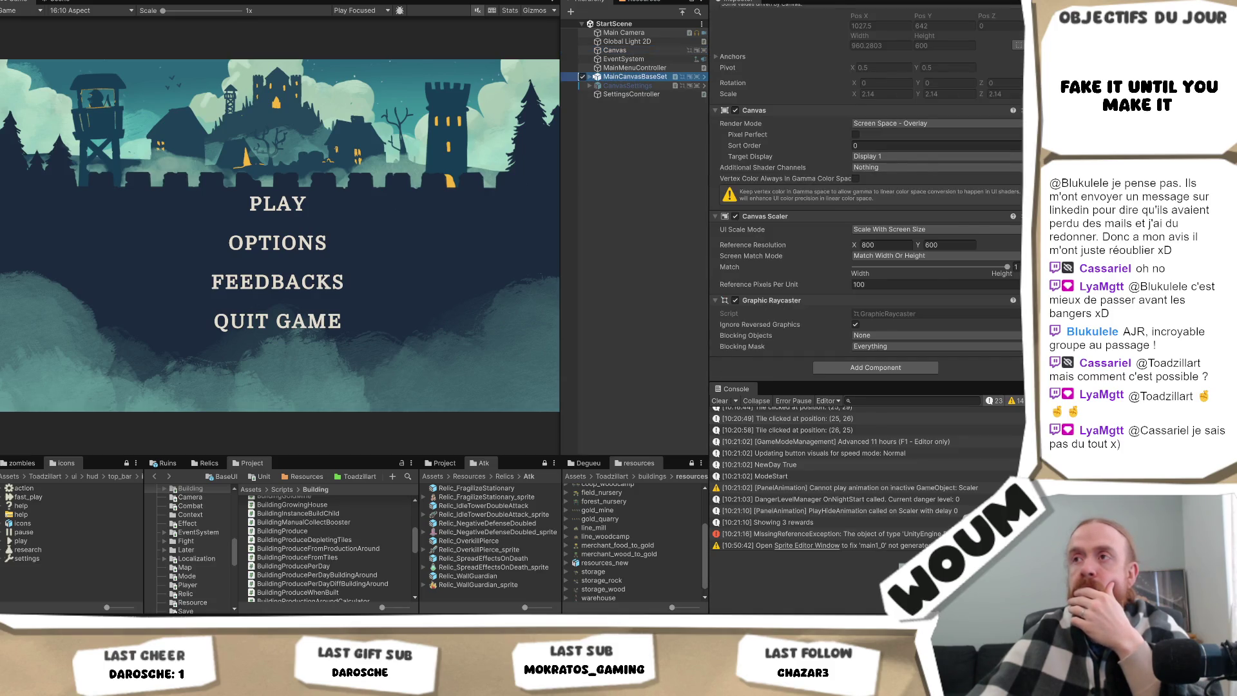
pyautogui.click(590, 77)
pyautogui.click(621, 86)
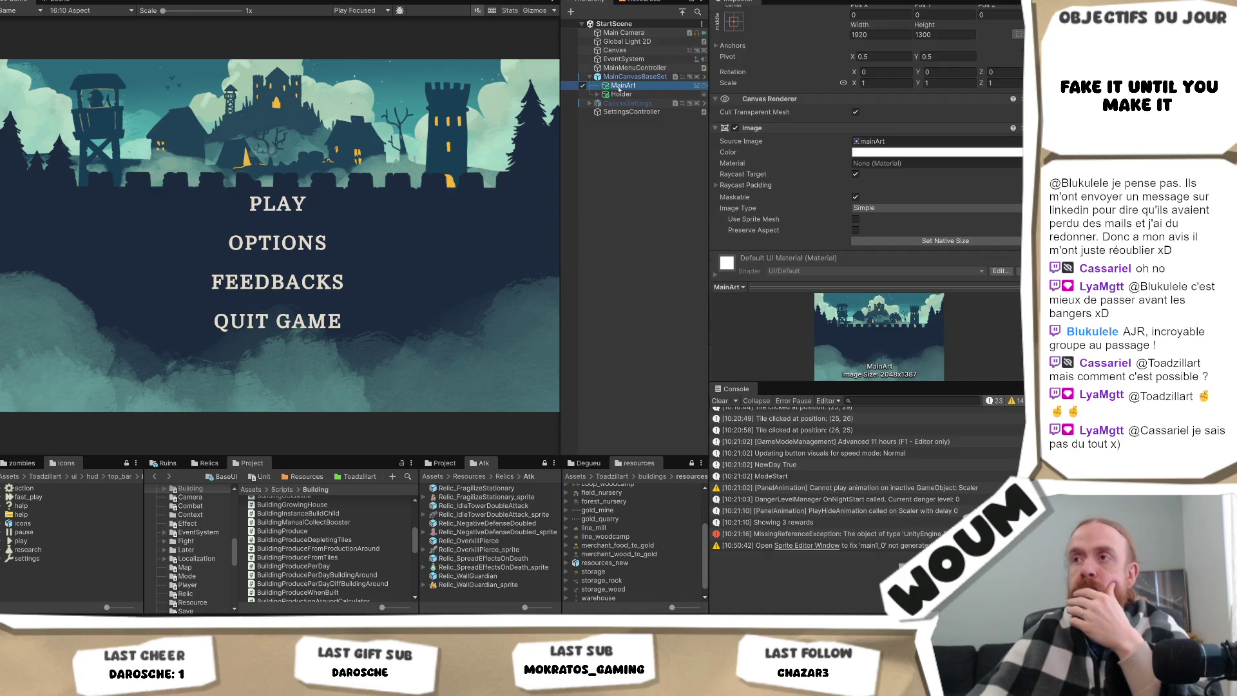
pyautogui.scroll(-2, 969, 145)
pyautogui.click(969, 145)
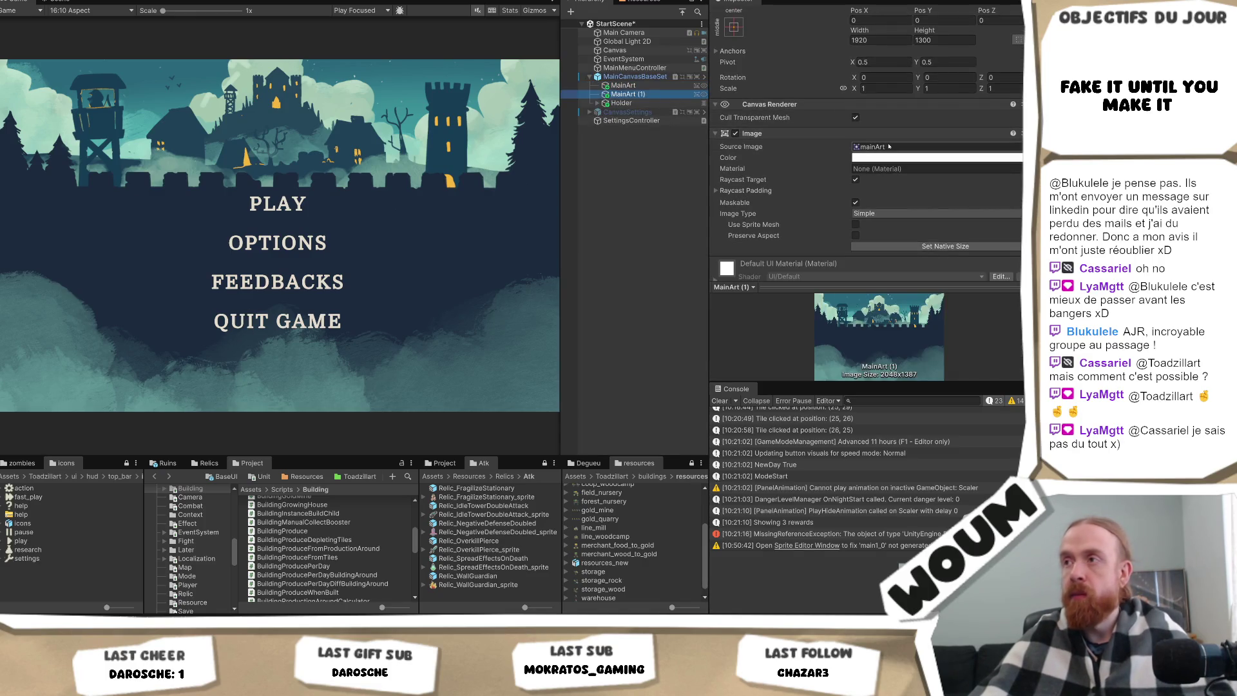
pyautogui.click(895, 148)
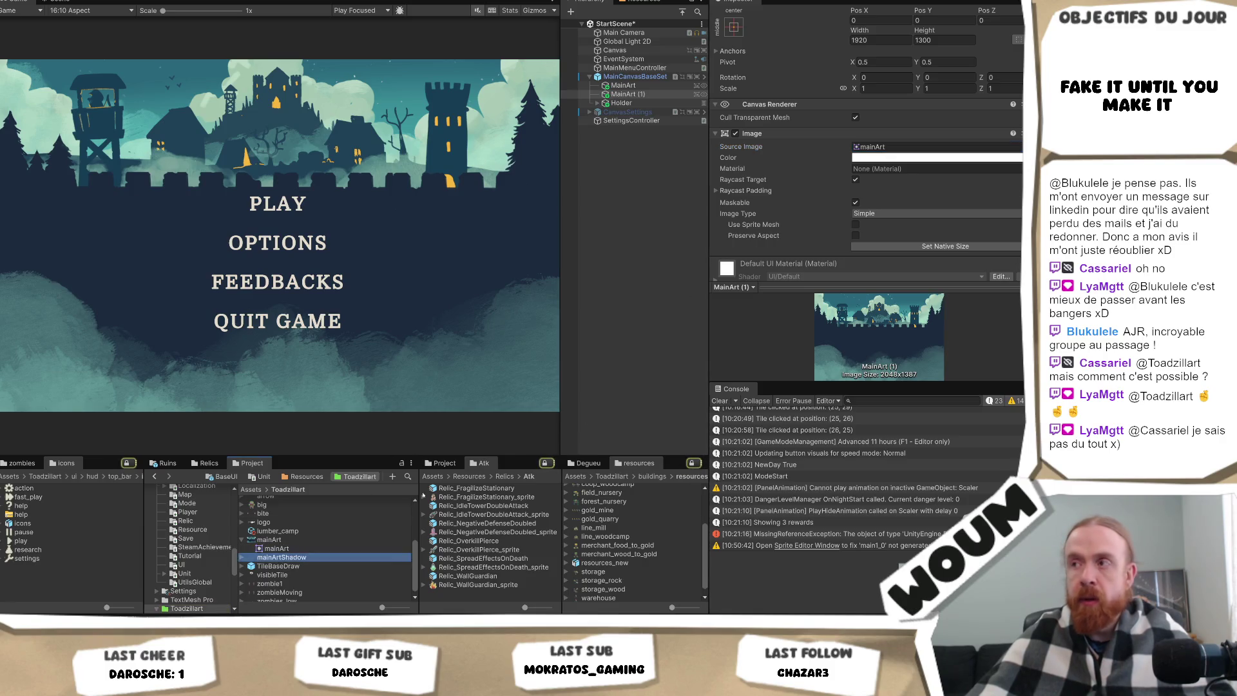
pyautogui.moveTo(894, 148); pyautogui.dragTo(894, 148)
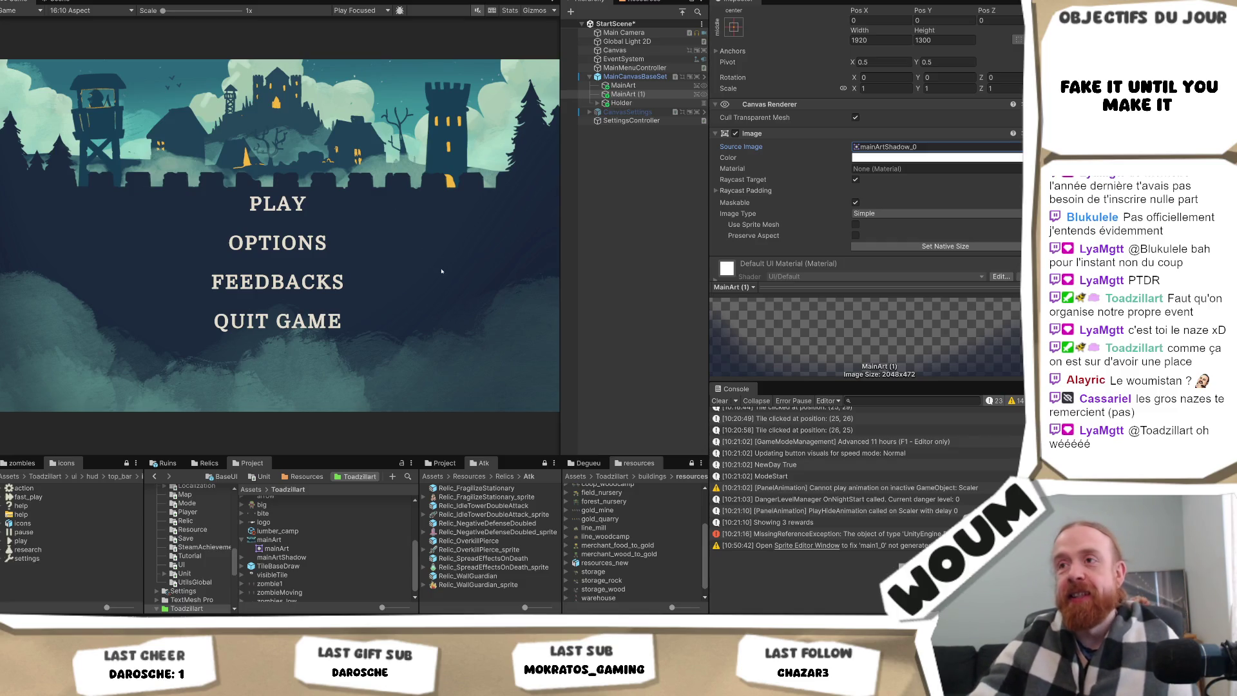
pyautogui.scroll(5, 442, 272)
pyautogui.scroll(-5, 432, 290)
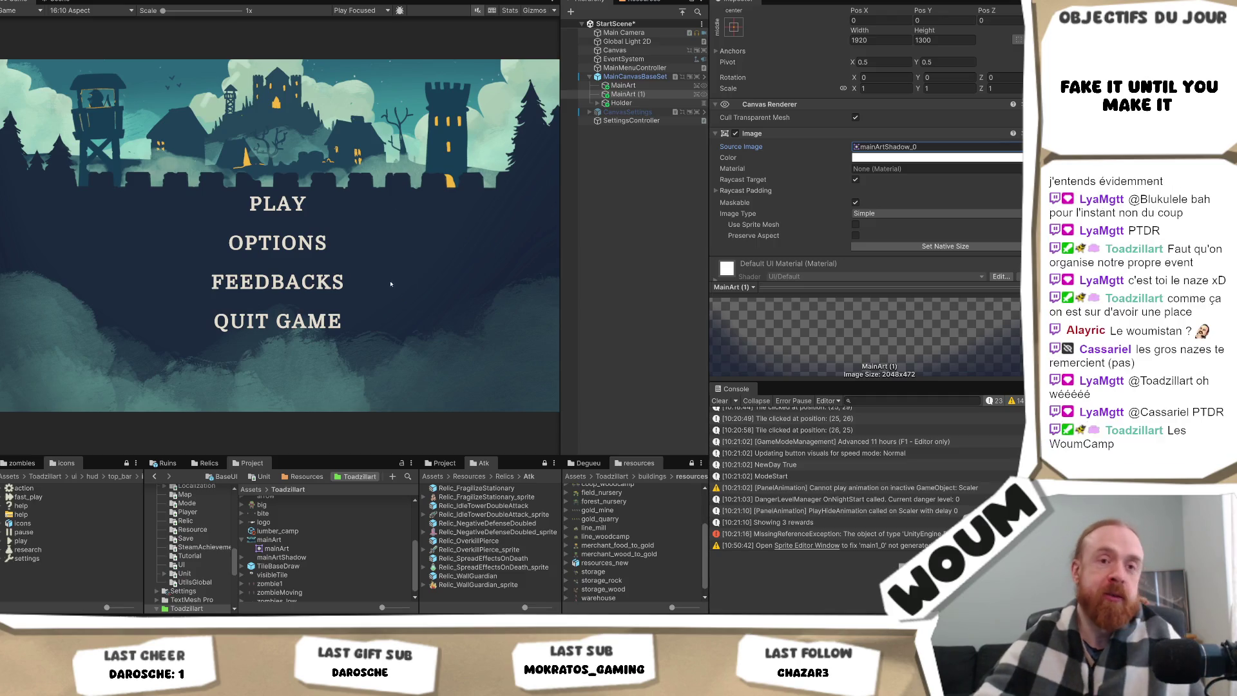
pyautogui.click(605, 205)
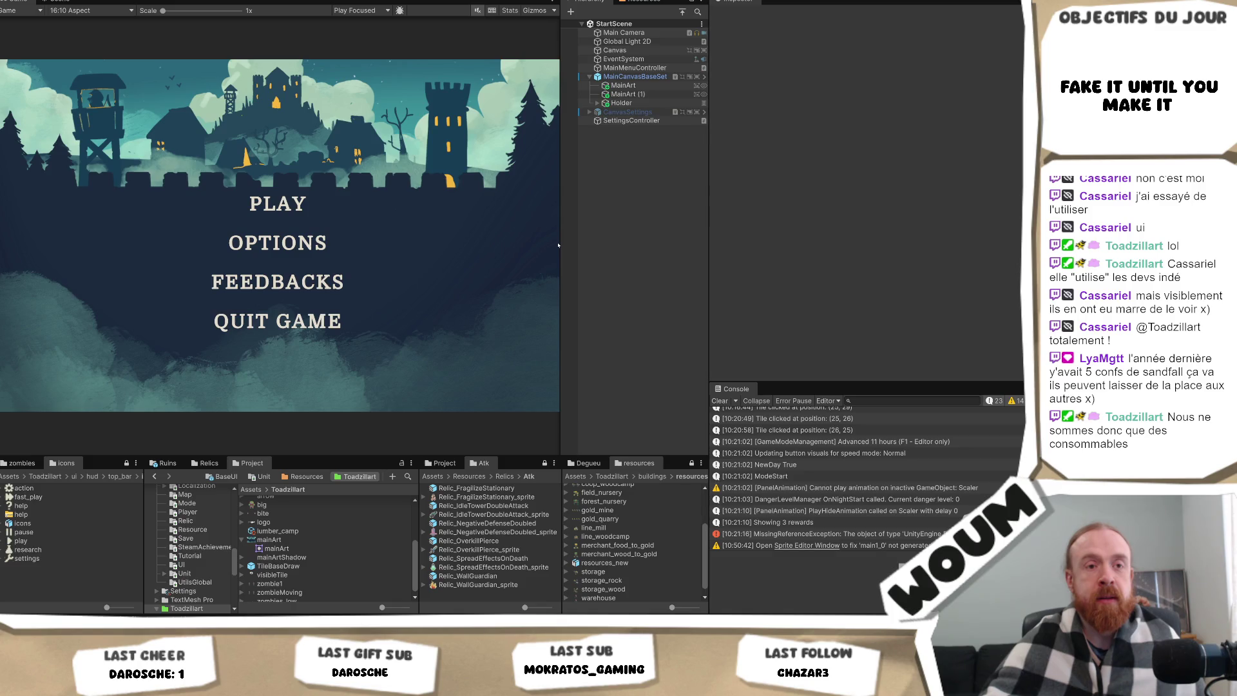
pyautogui.moveTo(559, 245)
pyautogui.mouseDown()
pyautogui.moveTo(512, 247)
pyautogui.moveTo(546, 247)
pyautogui.moveTo(581, 274)
pyautogui.moveTo(554, 269)
pyautogui.mouseUp()
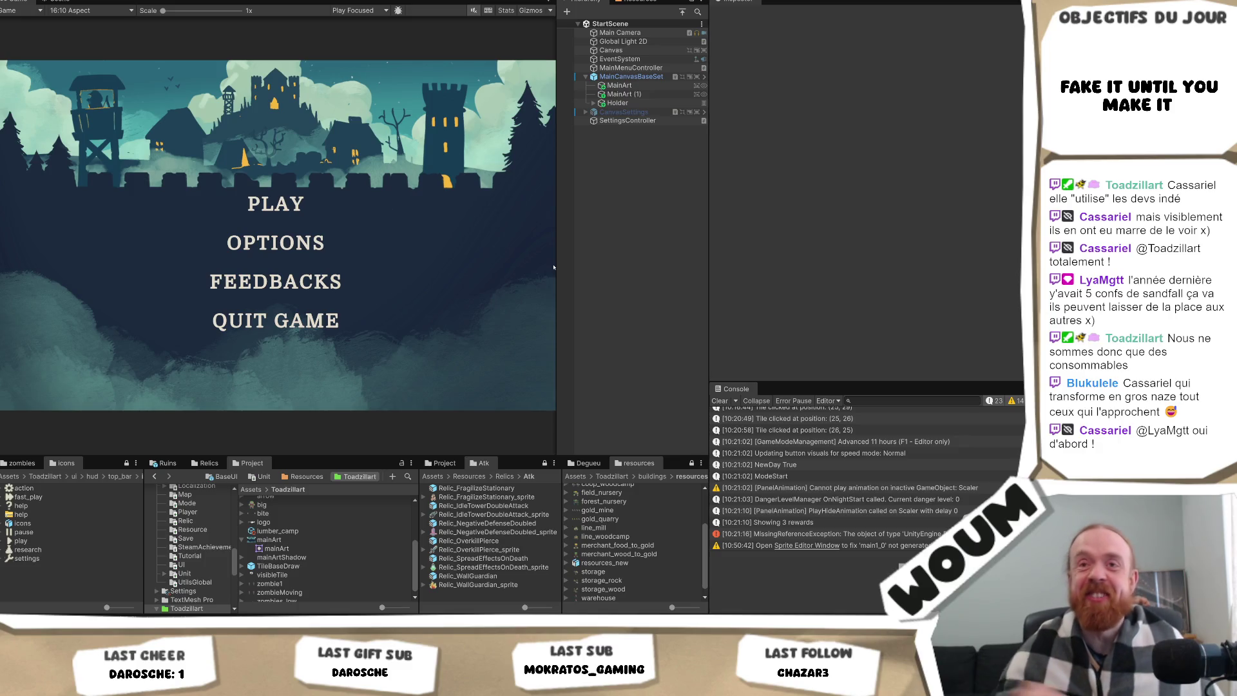
# Rename MainArt (1) to MainArtShadow.
pyautogui.click(634, 94)
pyautogui.click(639, 94)
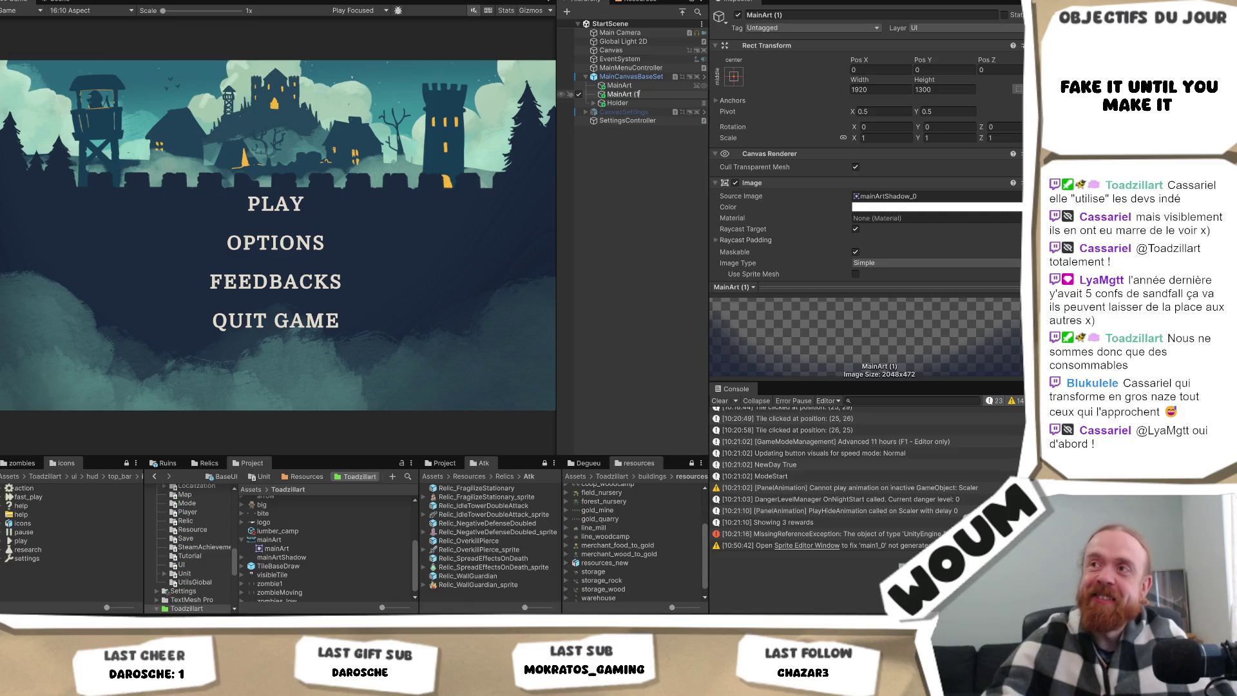
pyautogui.press('BackSpace')
pyautogui.press('BackSpace')
pyautogui.press('BackSpace')
pyautogui.write('Shadow')
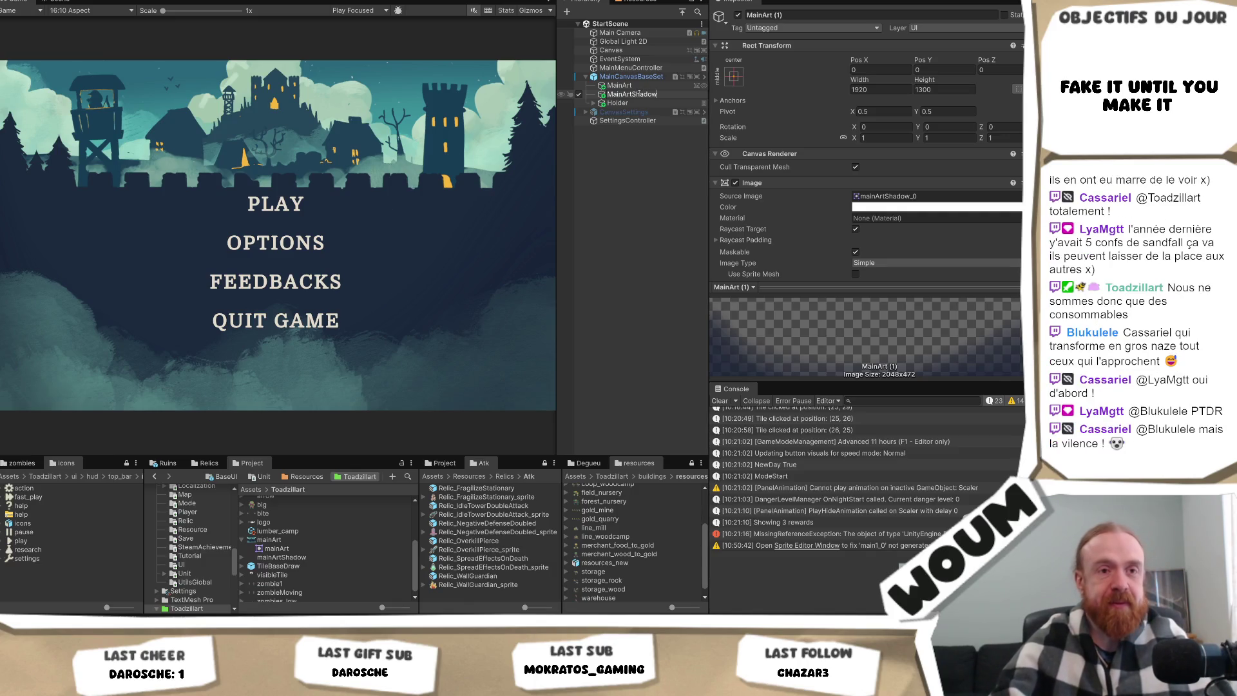
pyautogui.press('Return')
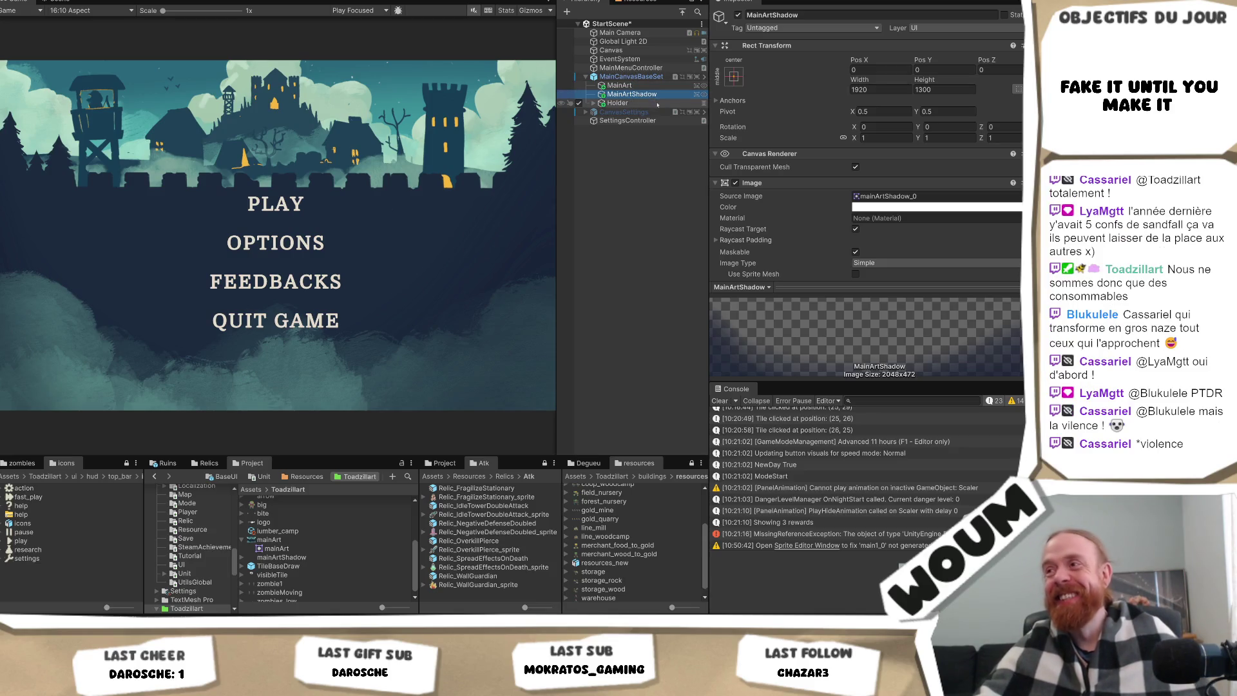
# Duplicate MainArtShadow and locate its sprite in the MainArt folder of hand images.
pyautogui.hotkey('ctrl', 'd')
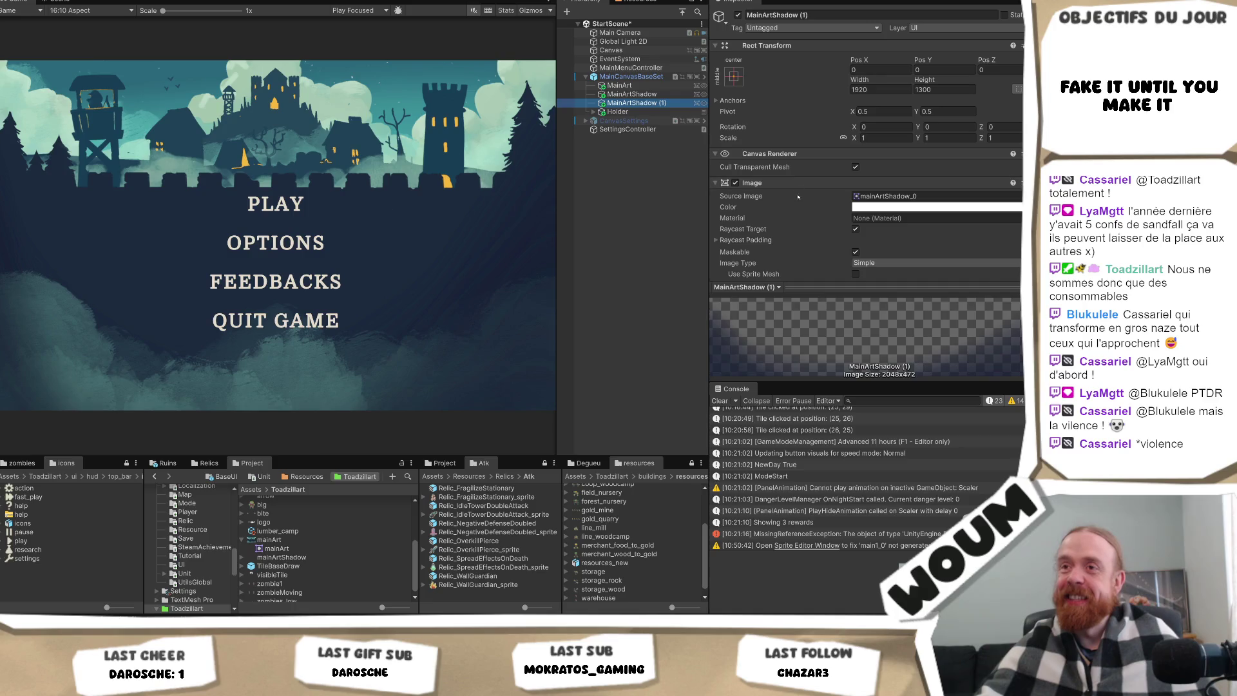
pyautogui.click(953, 196)
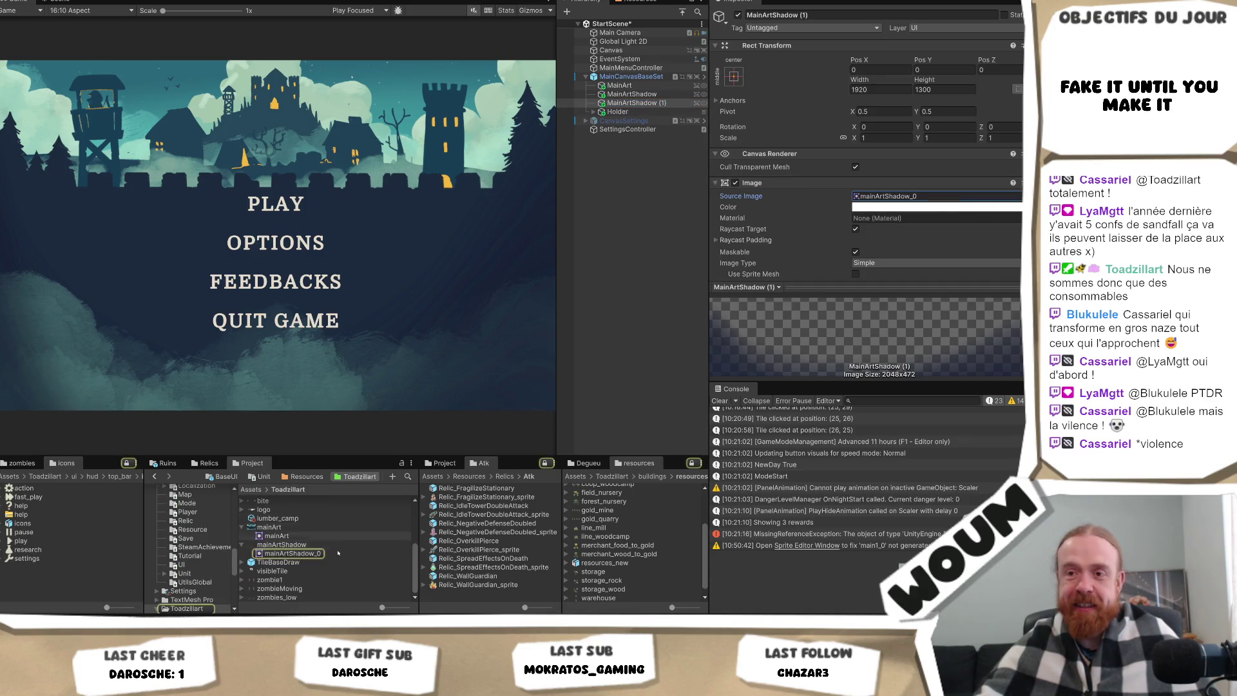
pyautogui.scroll(3, 334, 550)
pyautogui.doubleClick(269, 518)
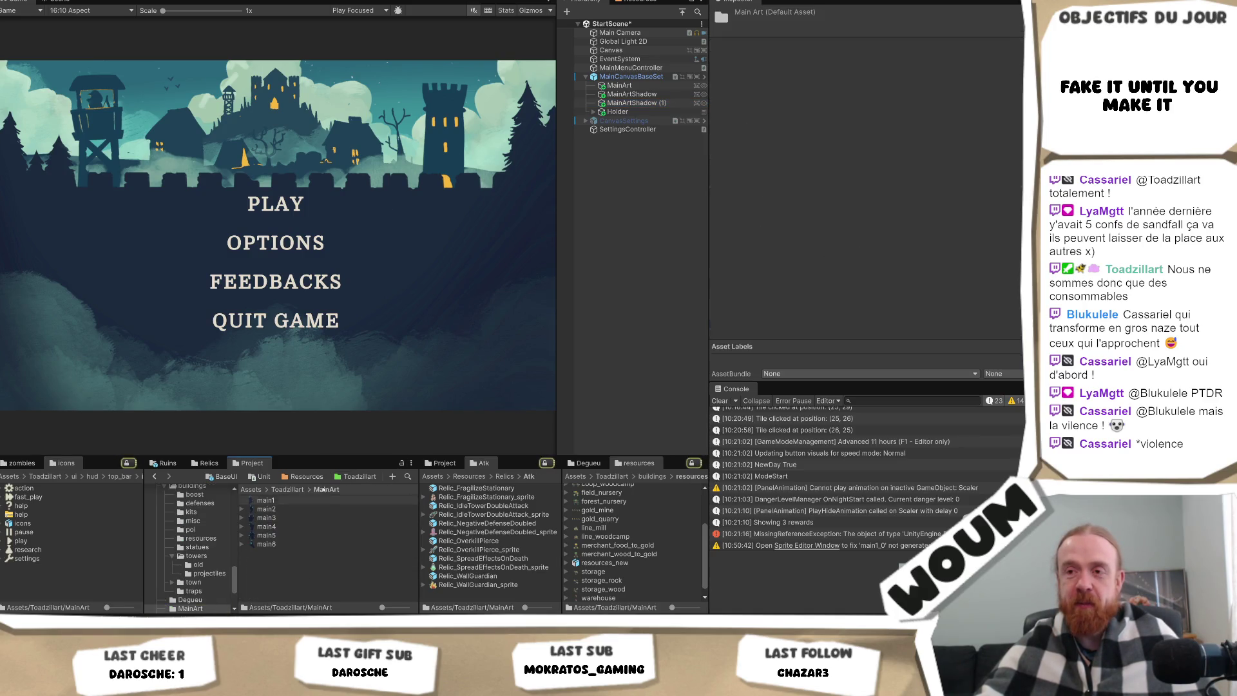
# Give MainArtShadow (1) the main1 image and switch main1–main6 to Single sprite mode.
pyautogui.click(632, 103)
pyautogui.moveTo(269, 506); pyautogui.dragTo(891, 165)
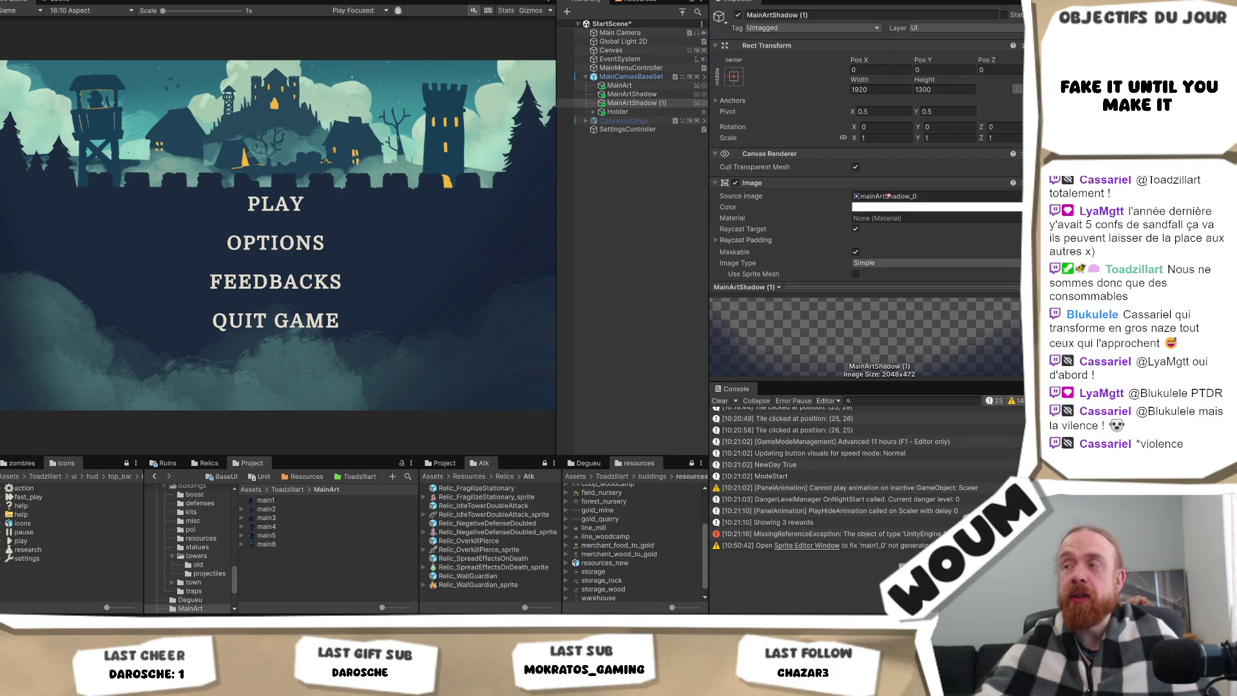
pyautogui.click(267, 504)
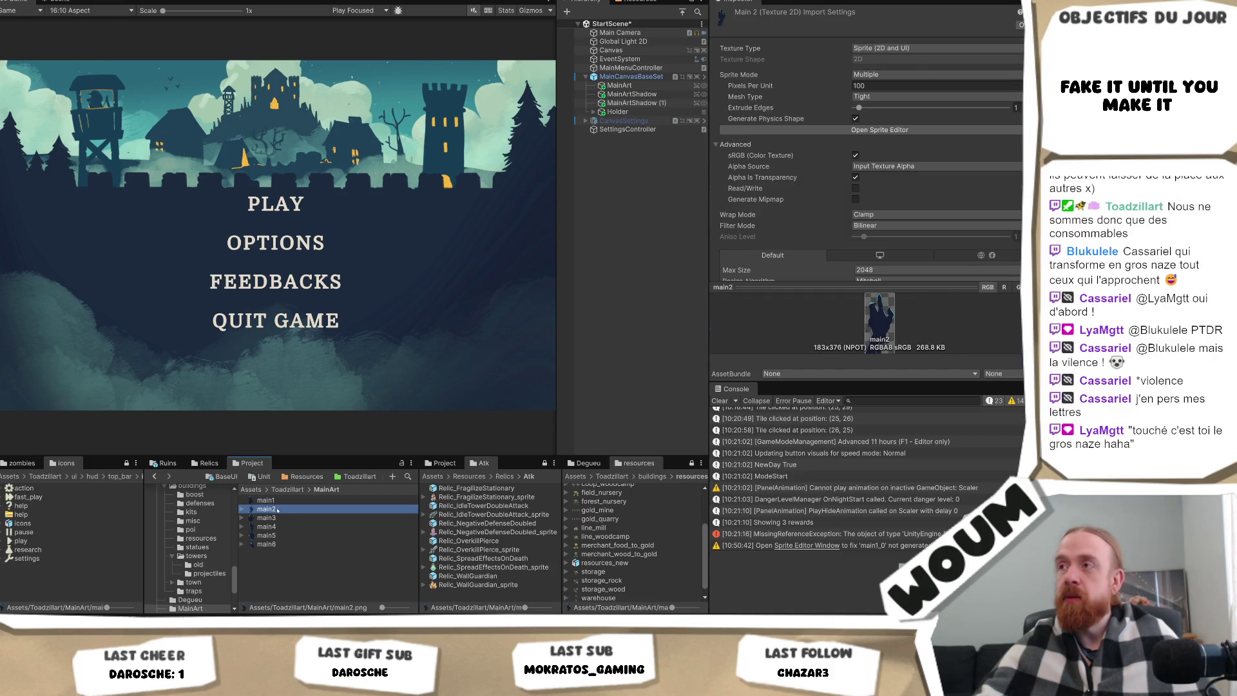
pyautogui.keyDown('shift'); pyautogui.click(294, 545); pyautogui.keyUp('shift')
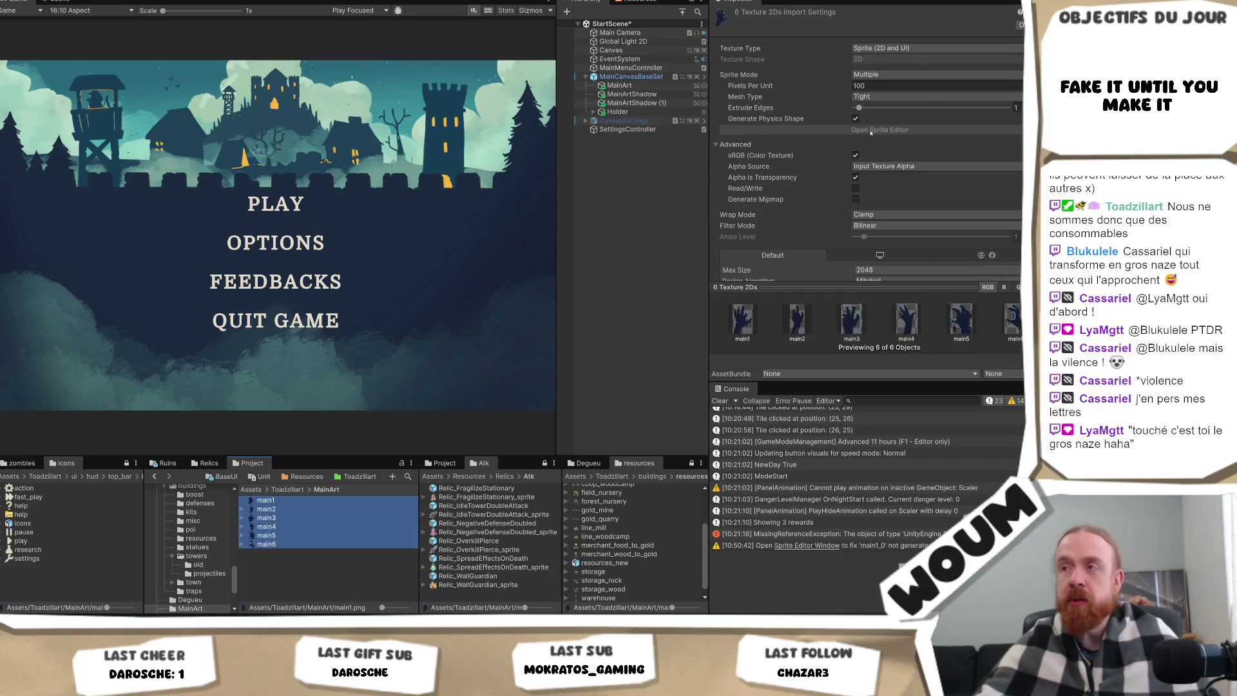
pyautogui.click(902, 74)
pyautogui.click(877, 82)
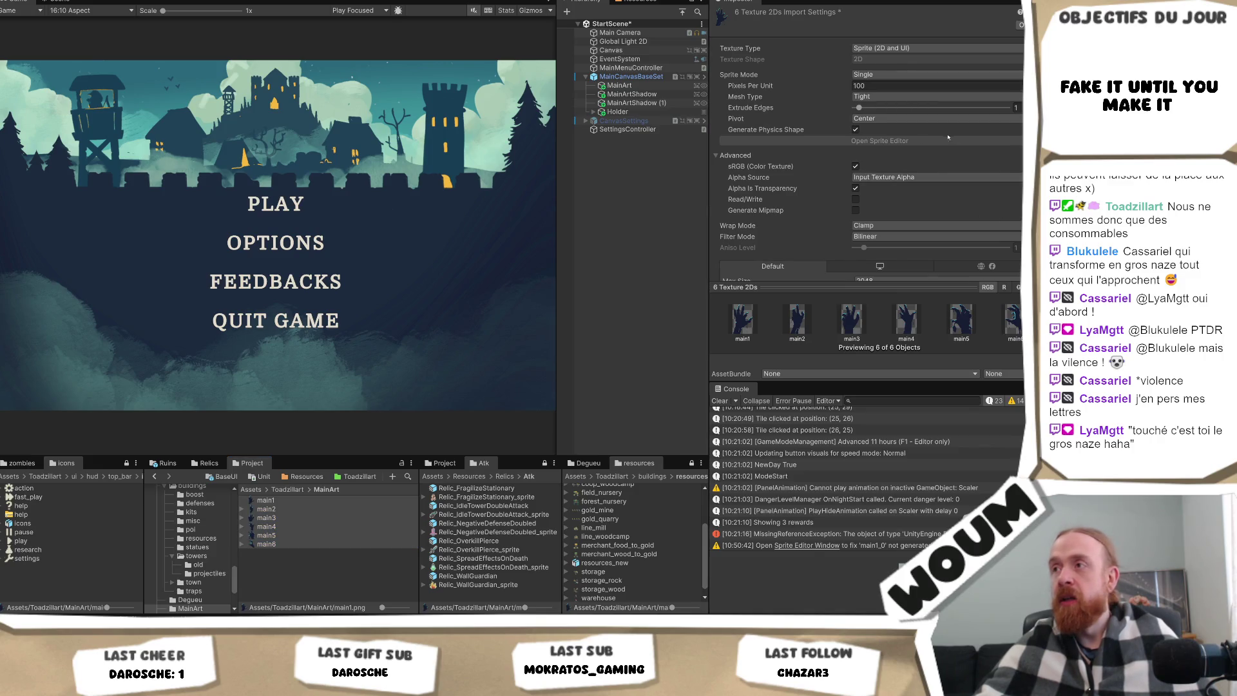
pyautogui.scroll(-4, 948, 137)
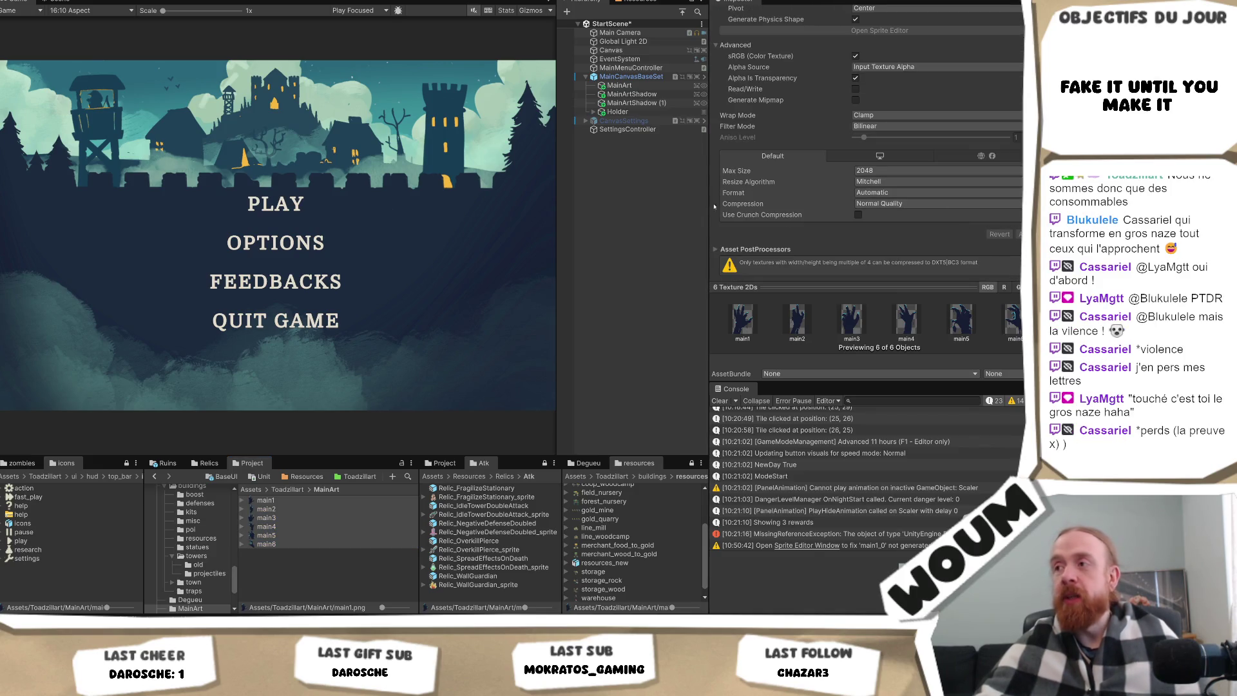
pyautogui.click(616, 112)
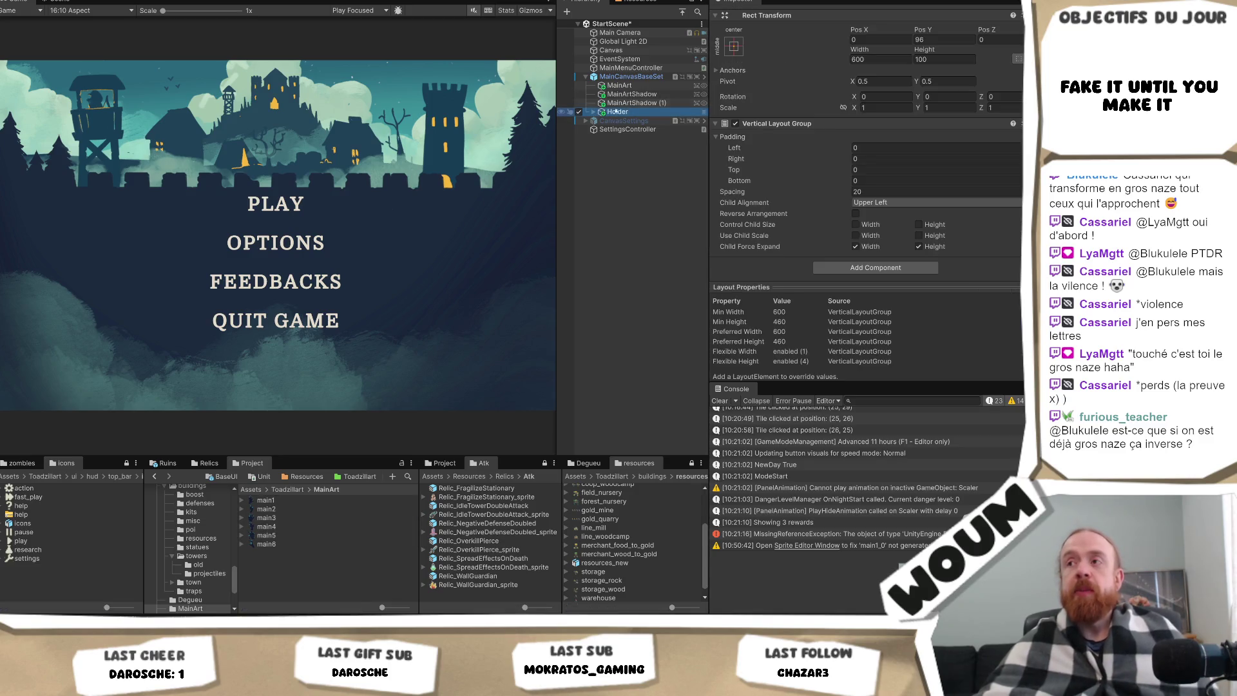
# Give MainArtShadow (1) the main1 hand image and size it 227 by 336.
pyautogui.click(619, 104)
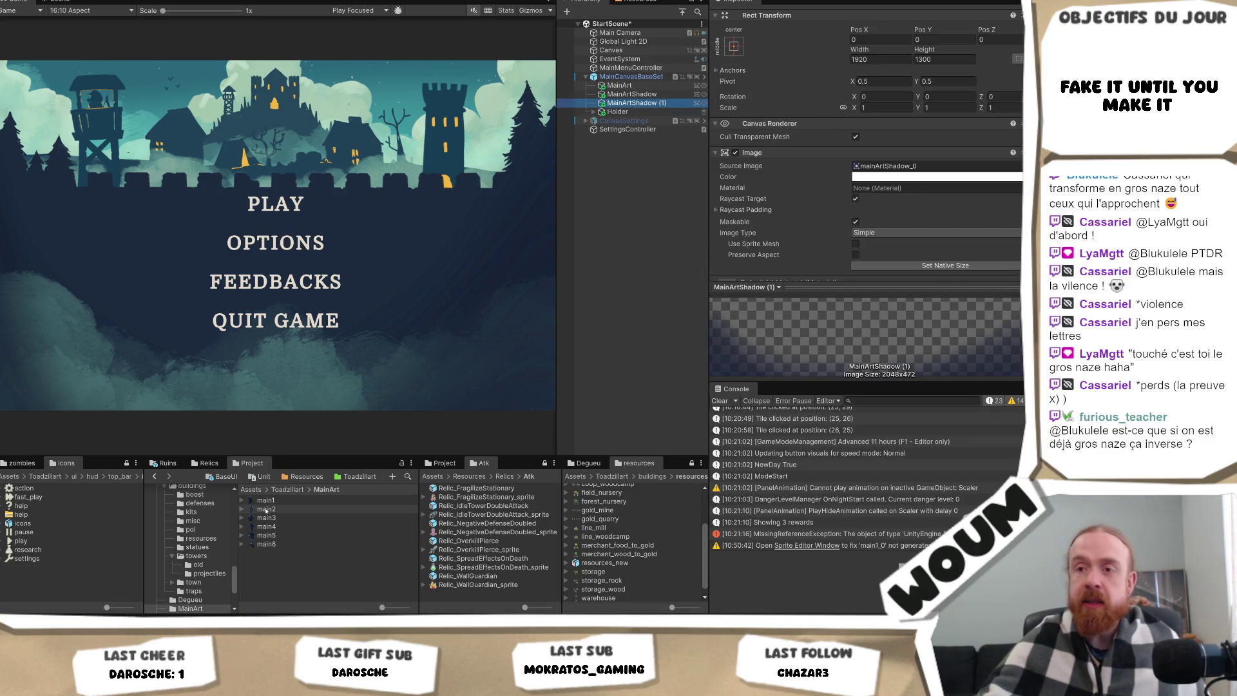
pyautogui.moveTo(266, 510); pyautogui.dragTo(926, 171)
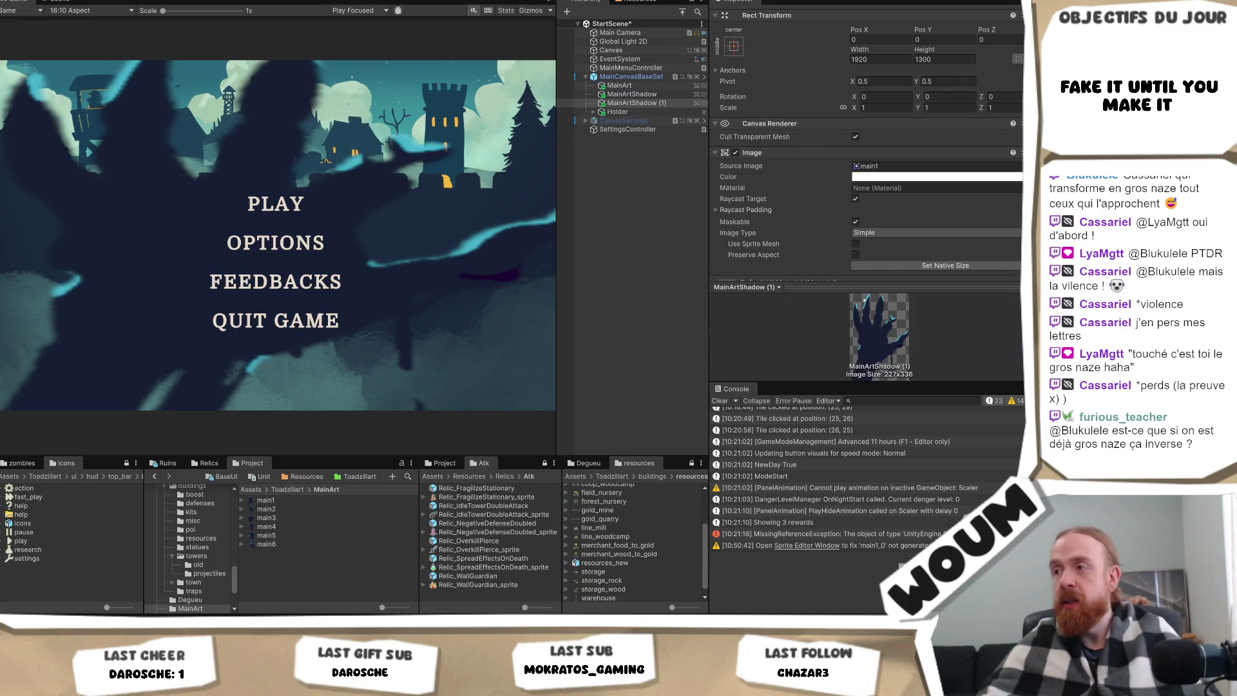
pyautogui.click(889, 59)
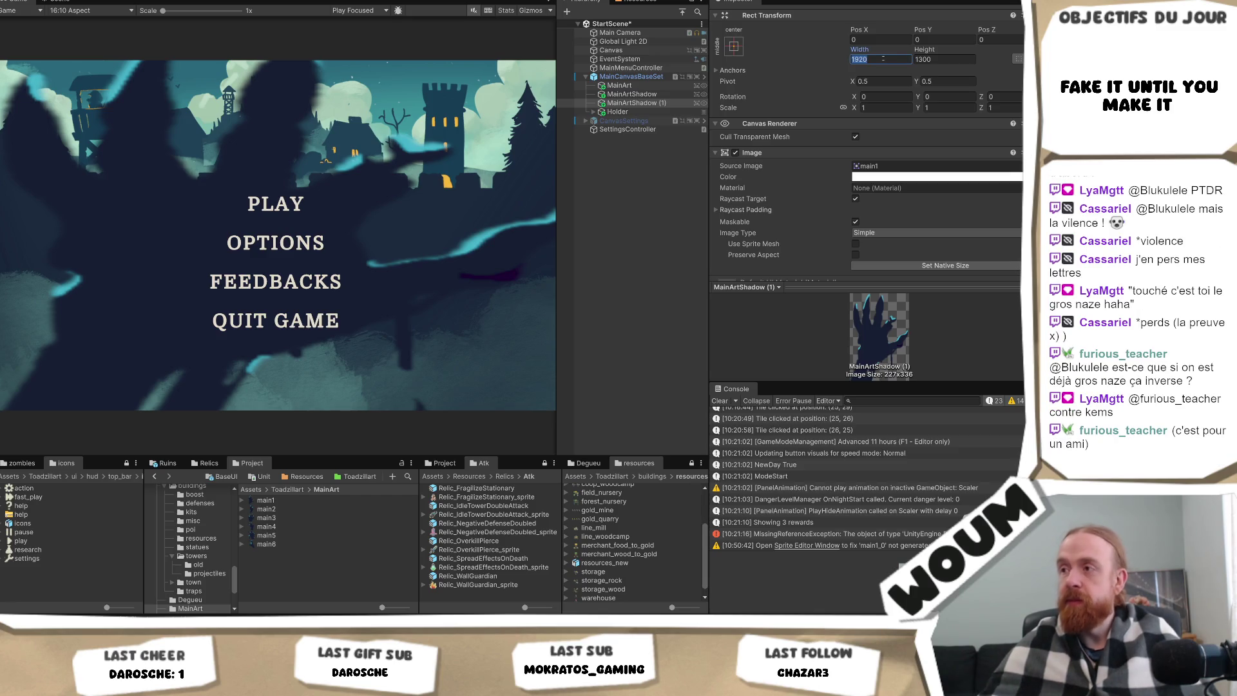
pyautogui.write('227')
pyautogui.press('Tab')
pyautogui.write('336')
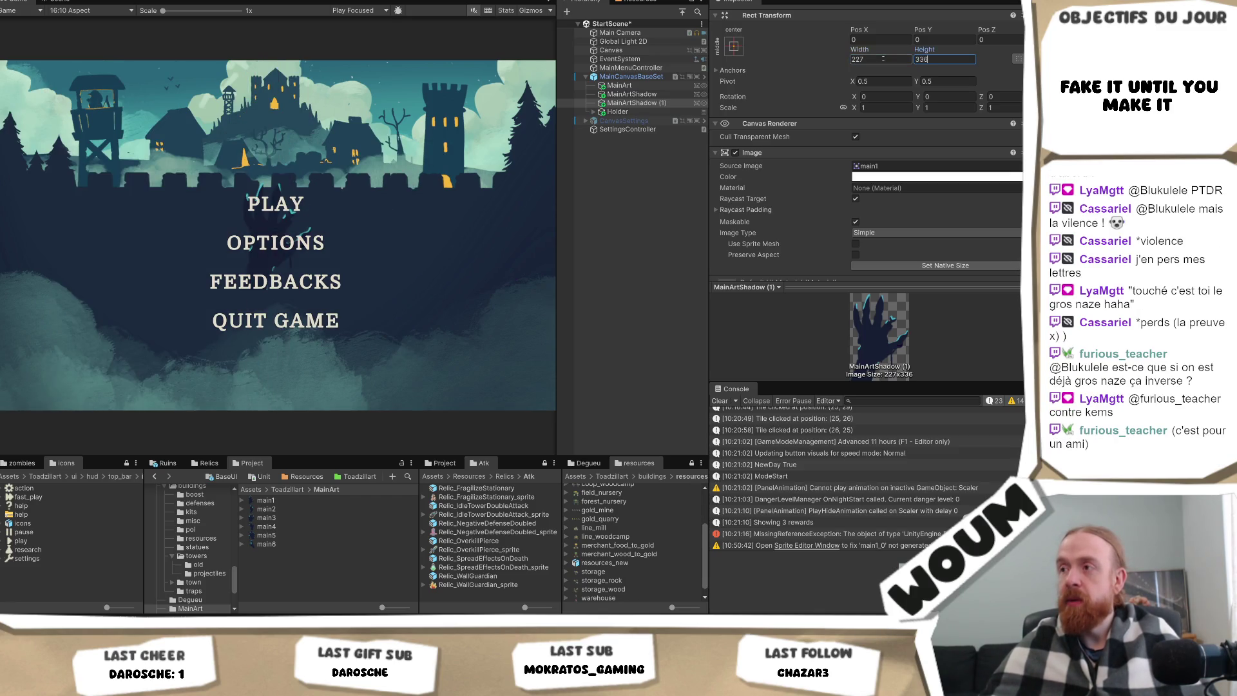
pyautogui.press('Return')
# Set the MainArt background's size to 2048 by 1387.
pyautogui.click(620, 85)
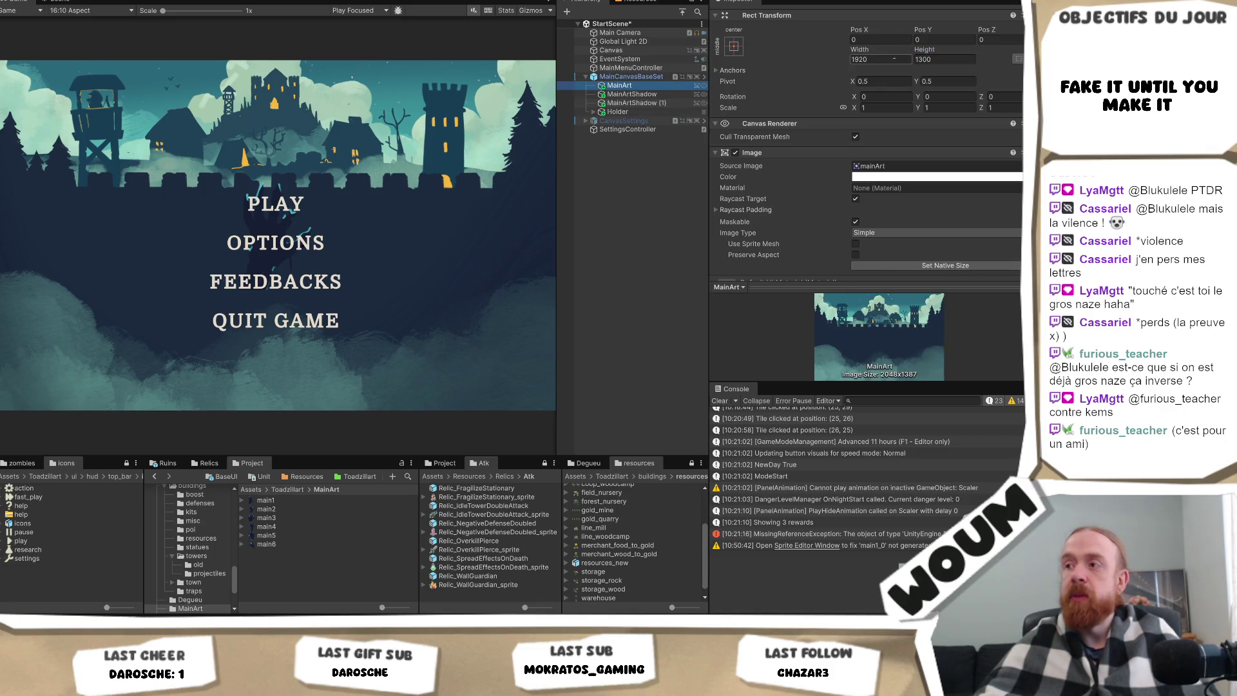
pyautogui.click(888, 60)
pyautogui.write('2048')
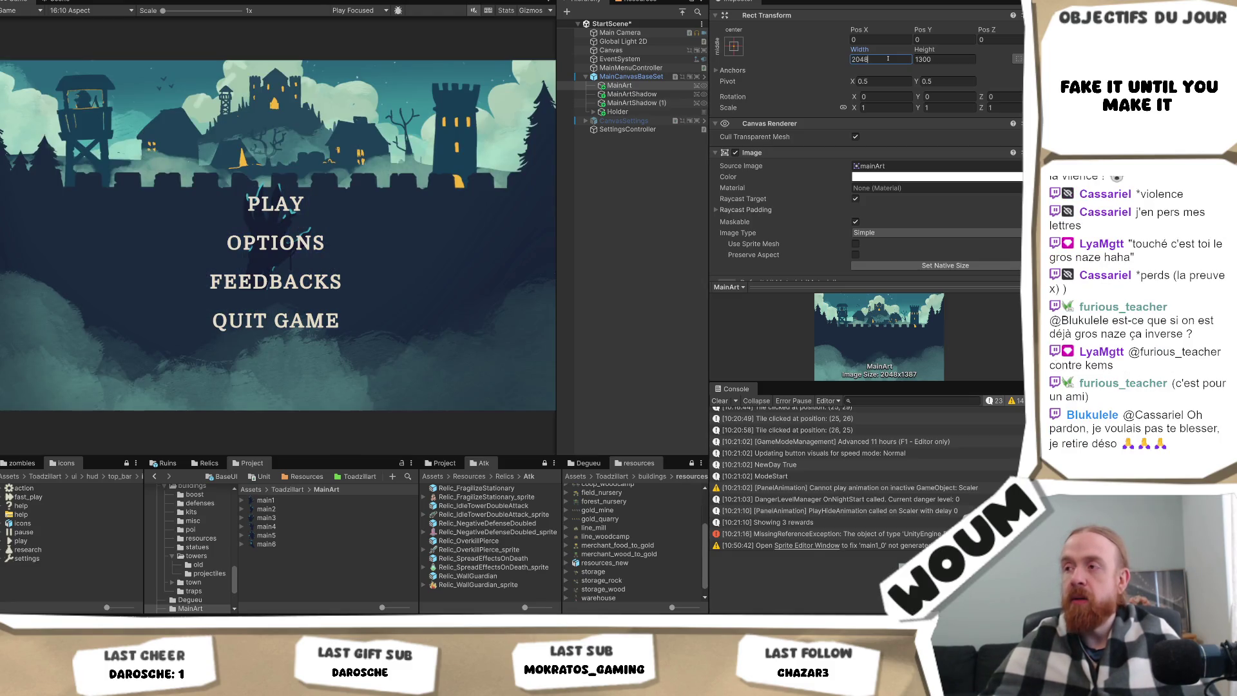
pyautogui.press('Tab')
pyautogui.write('13')
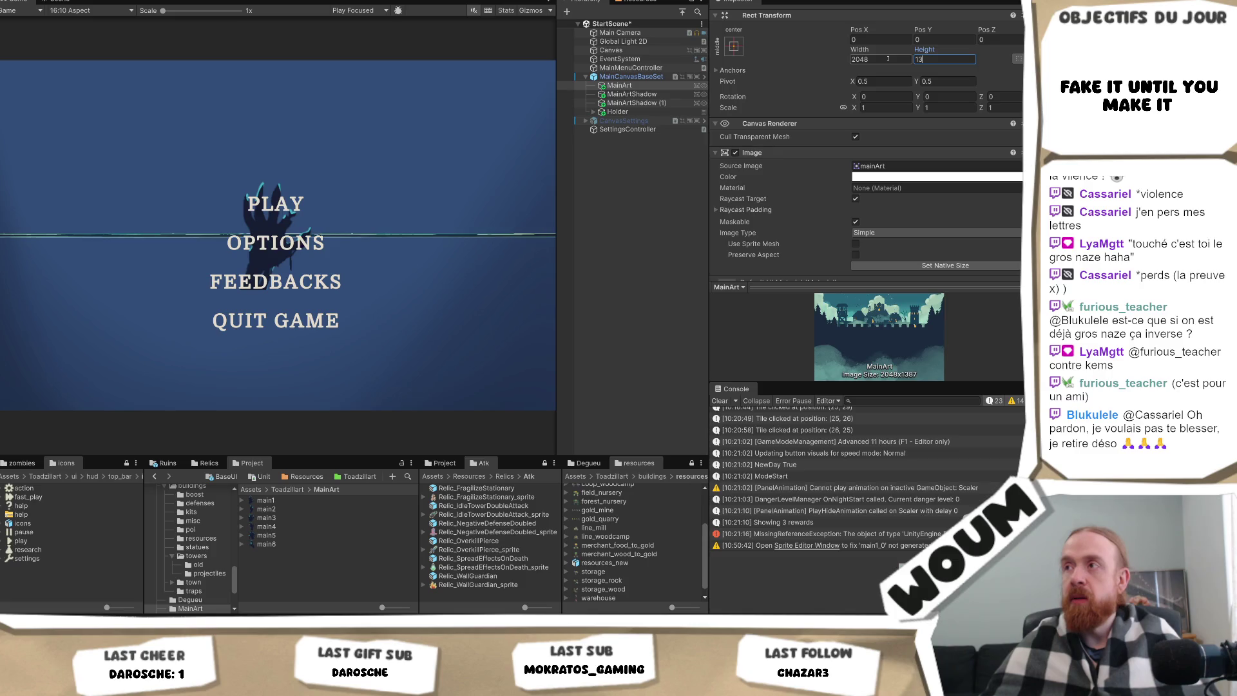
pyautogui.write('87')
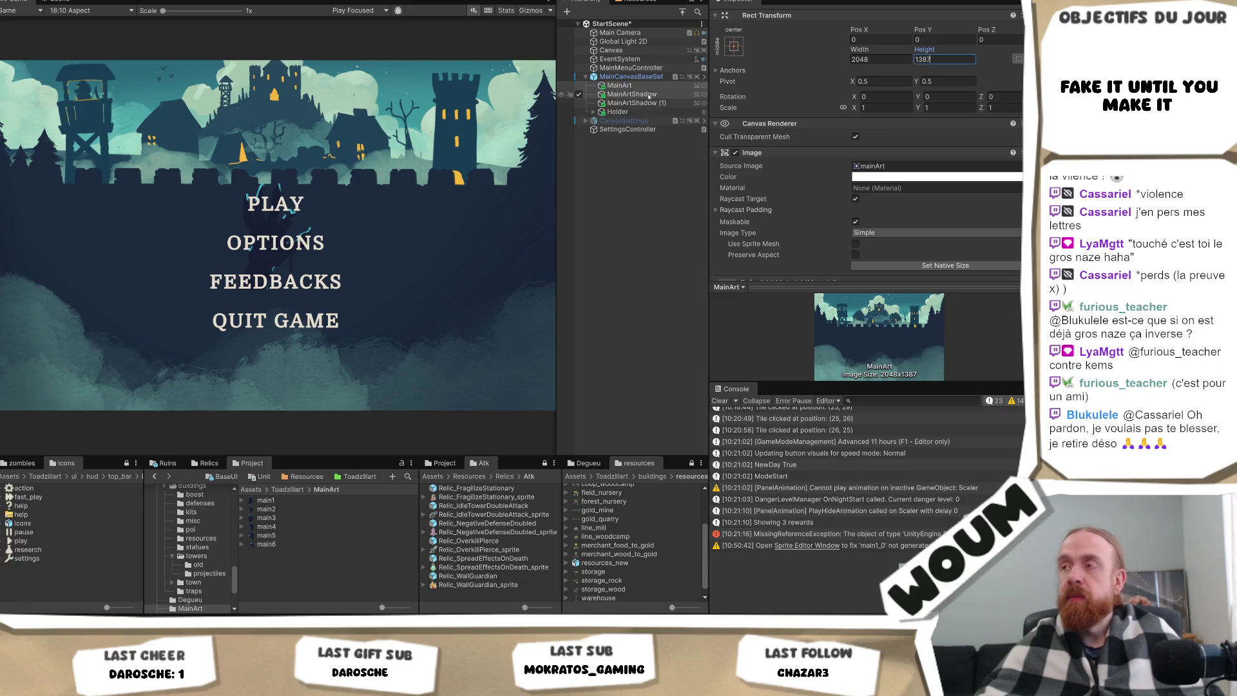
pyautogui.hotkey('shift', 'Tab')
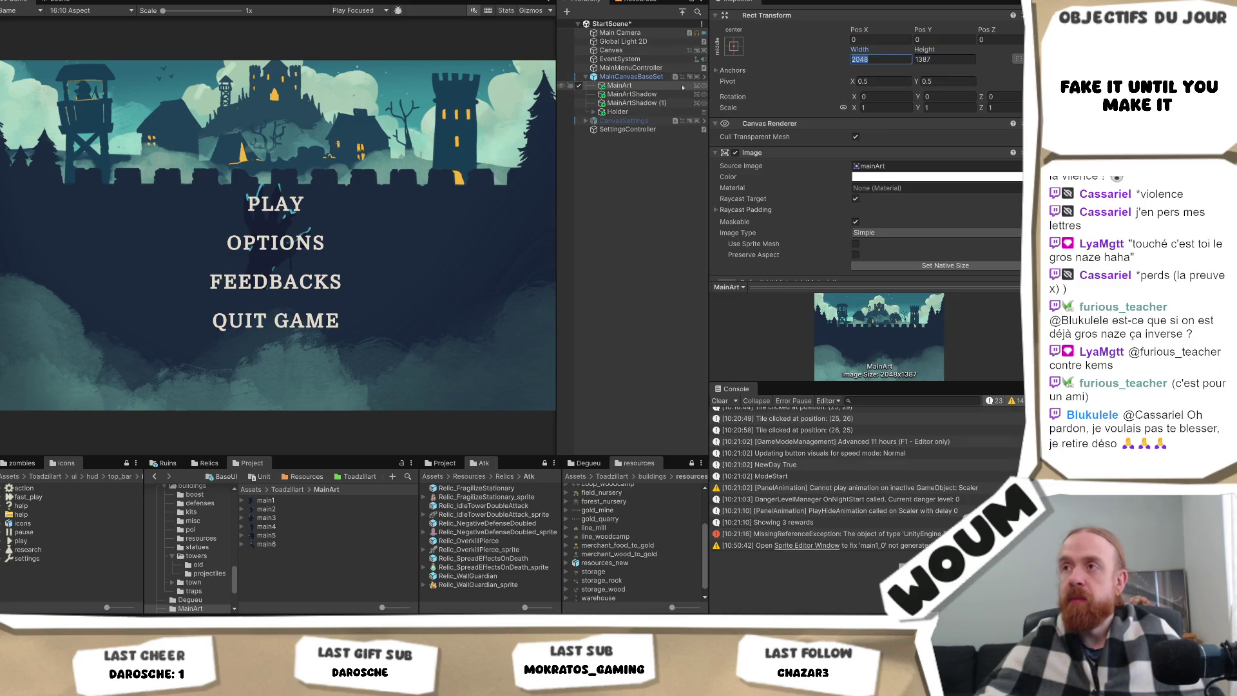
# Copy MainArt's 1387 height and paste it into MainArtShadow's Height field.
pyautogui.click(619, 95)
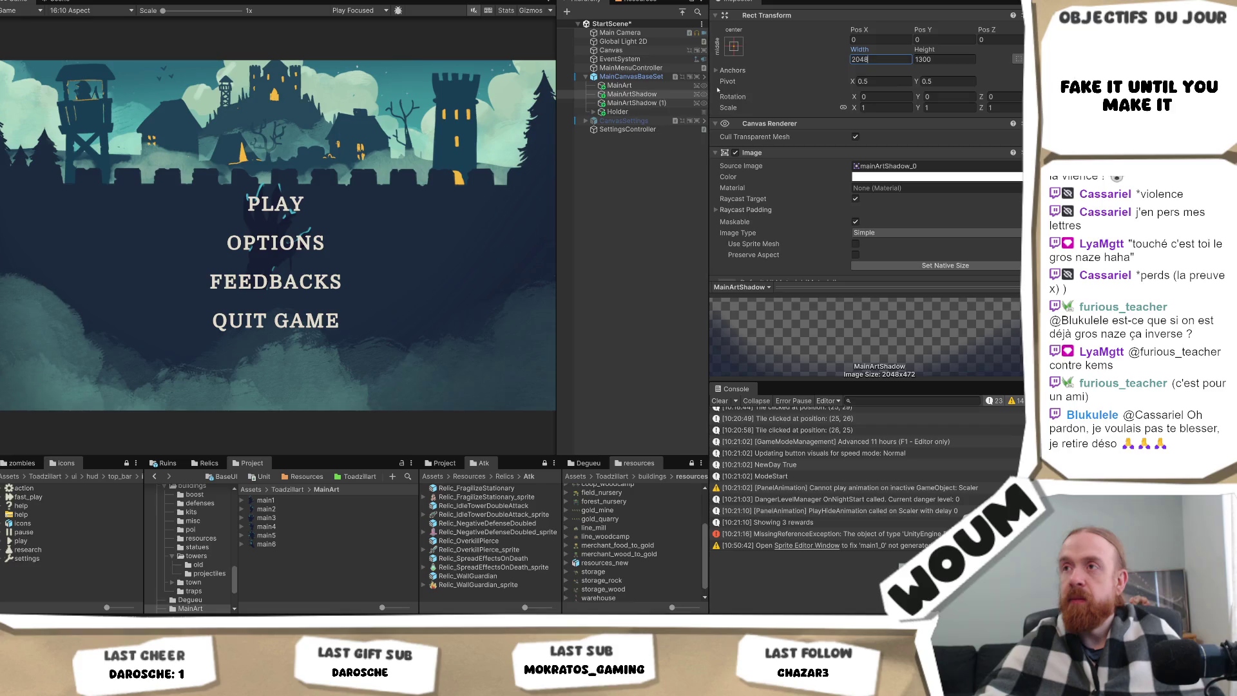
pyautogui.click(646, 84)
pyautogui.click(926, 59)
pyautogui.click(632, 94)
pyautogui.click(941, 60)
pyautogui.write('1387')
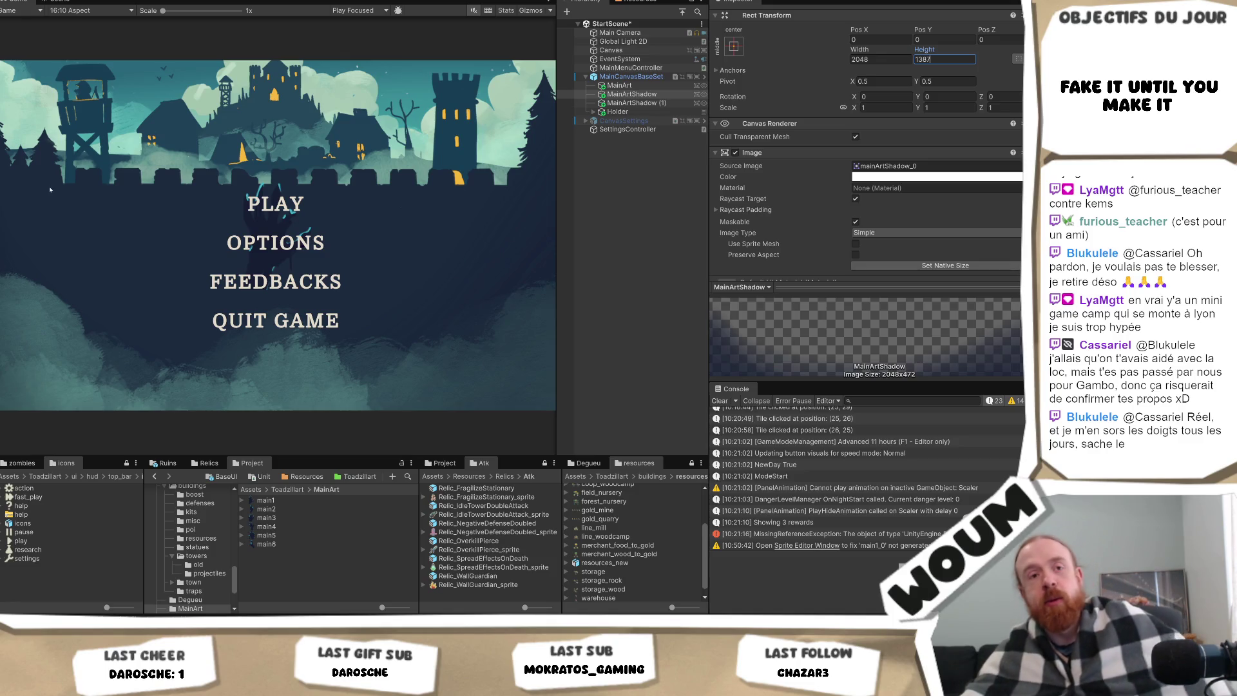
pyautogui.click(651, 103)
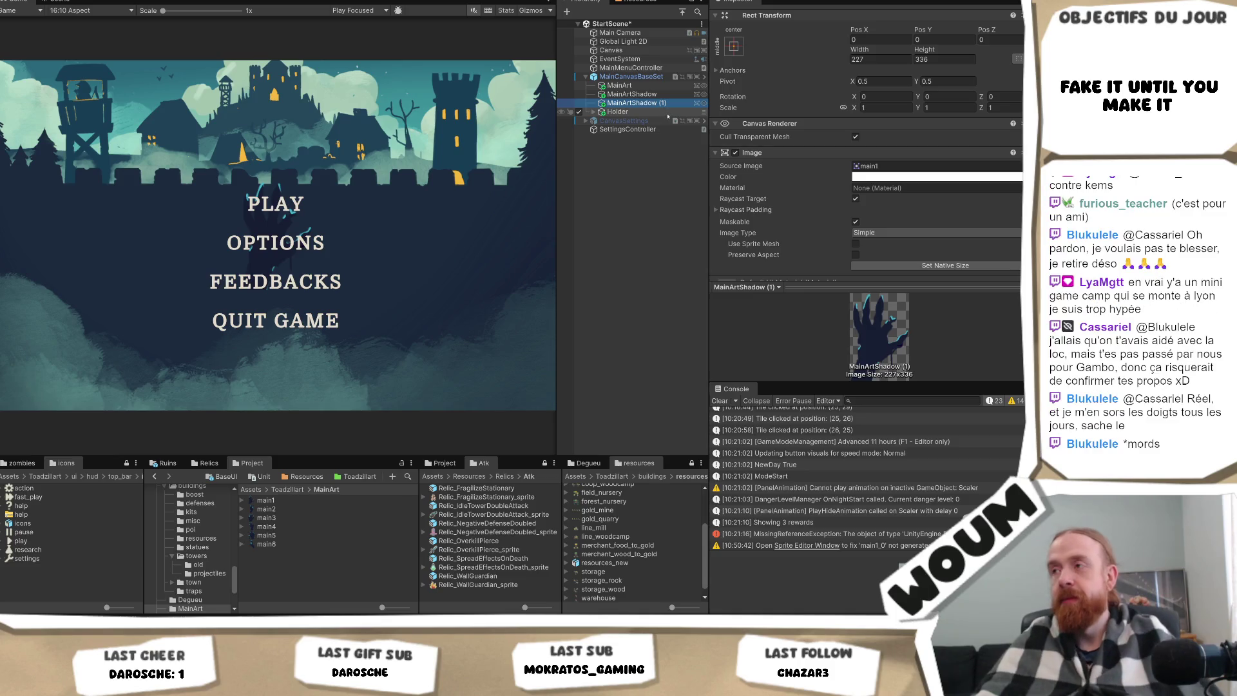
# Rename the hand copy to Main1.
pyautogui.press('F2')
pyautogui.write('Main1')
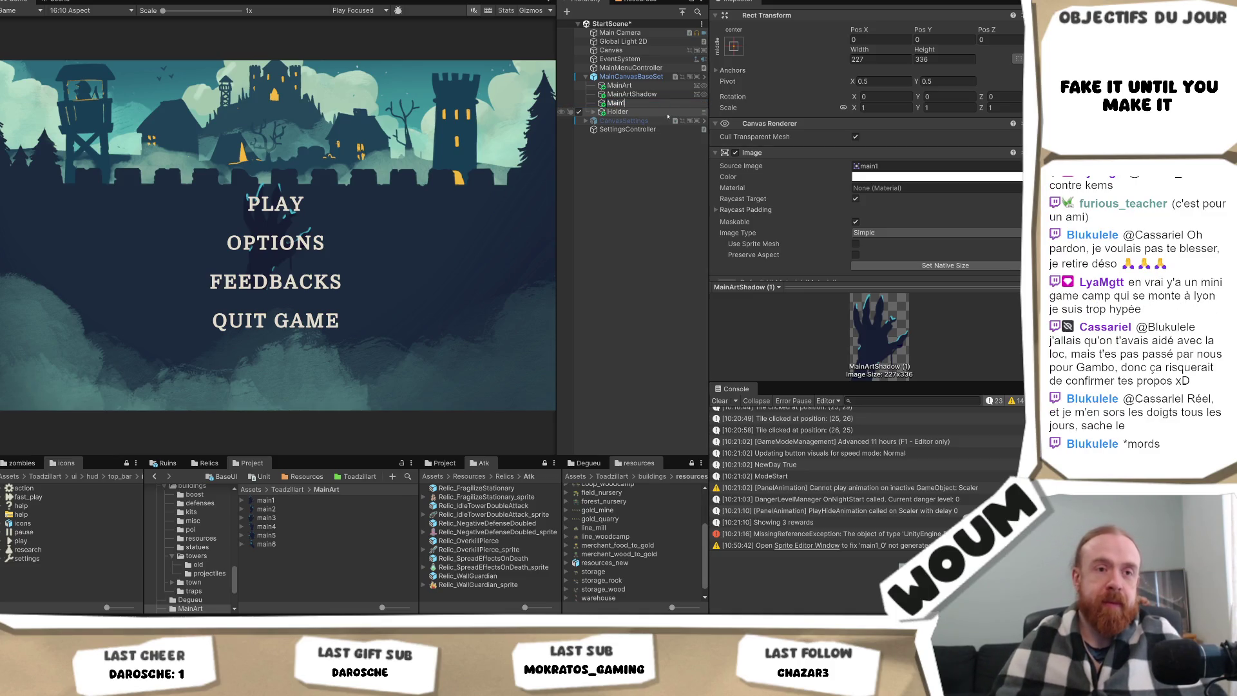
pyautogui.press('Return')
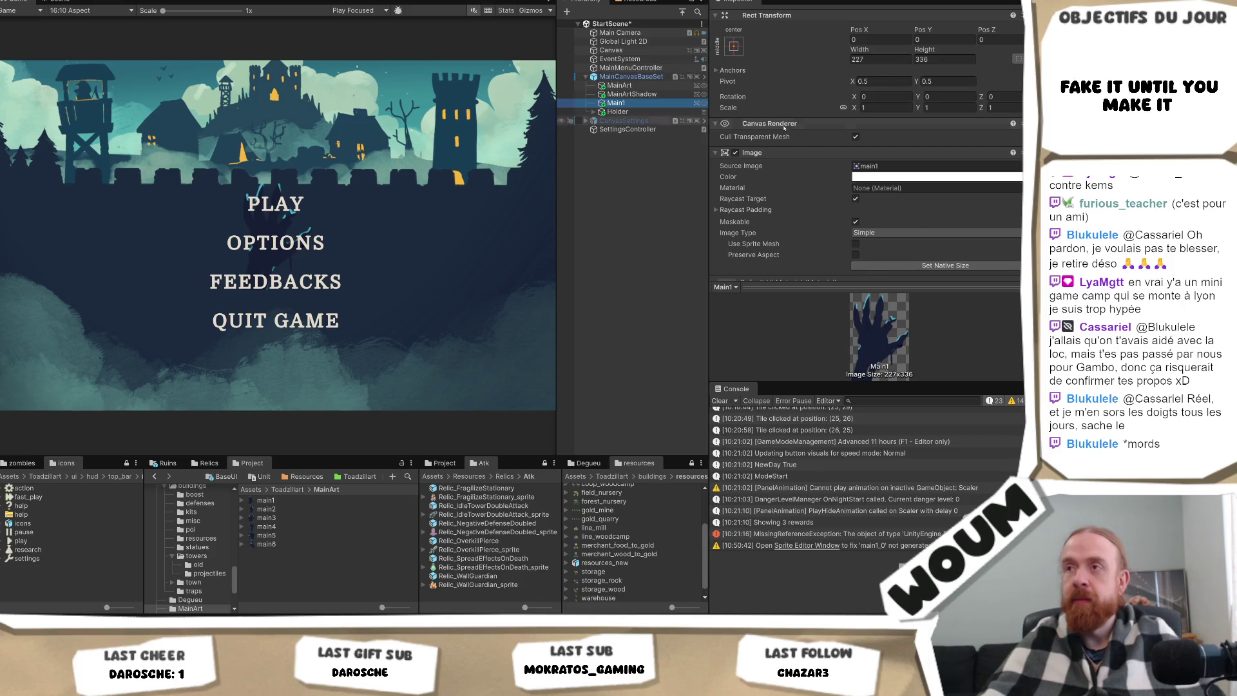
# Anchor and position Main1 at the bottom-left corner with the Alt anchor preset.
pyautogui.click(731, 45)
pyautogui.press('alt')
pyautogui.keyDown('alt'); pyautogui.click(770, 183); pyautogui.keyUp('alt')
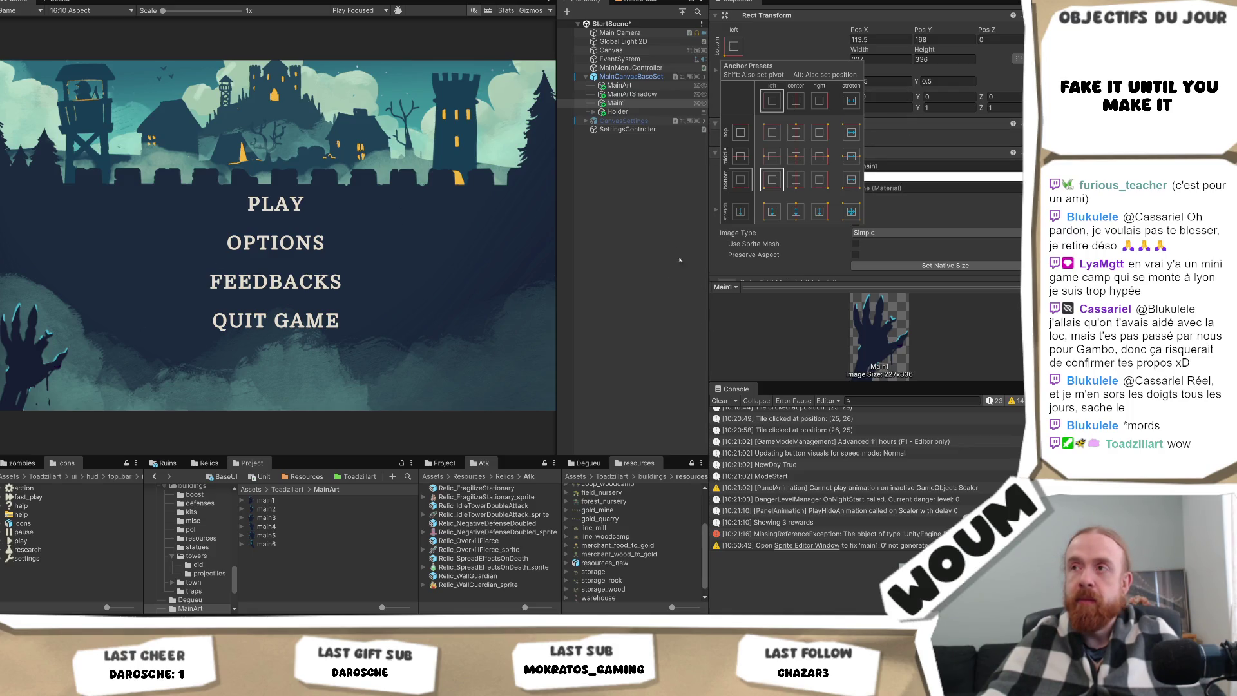
pyautogui.click(616, 103)
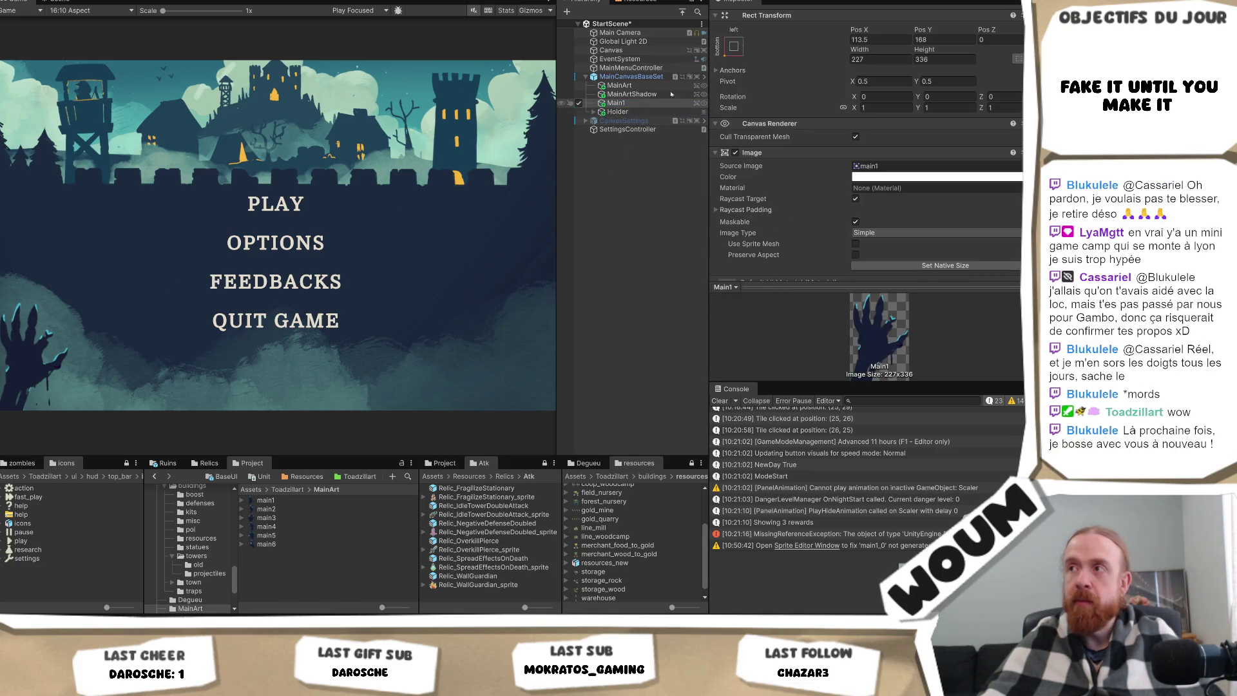
# Rotate Main1 to about -14.03 degrees on Z.
pyautogui.click(999, 97)
pyautogui.write('0.23')
pyautogui.moveTo(981, 97); pyautogui.dragTo(732, 108)
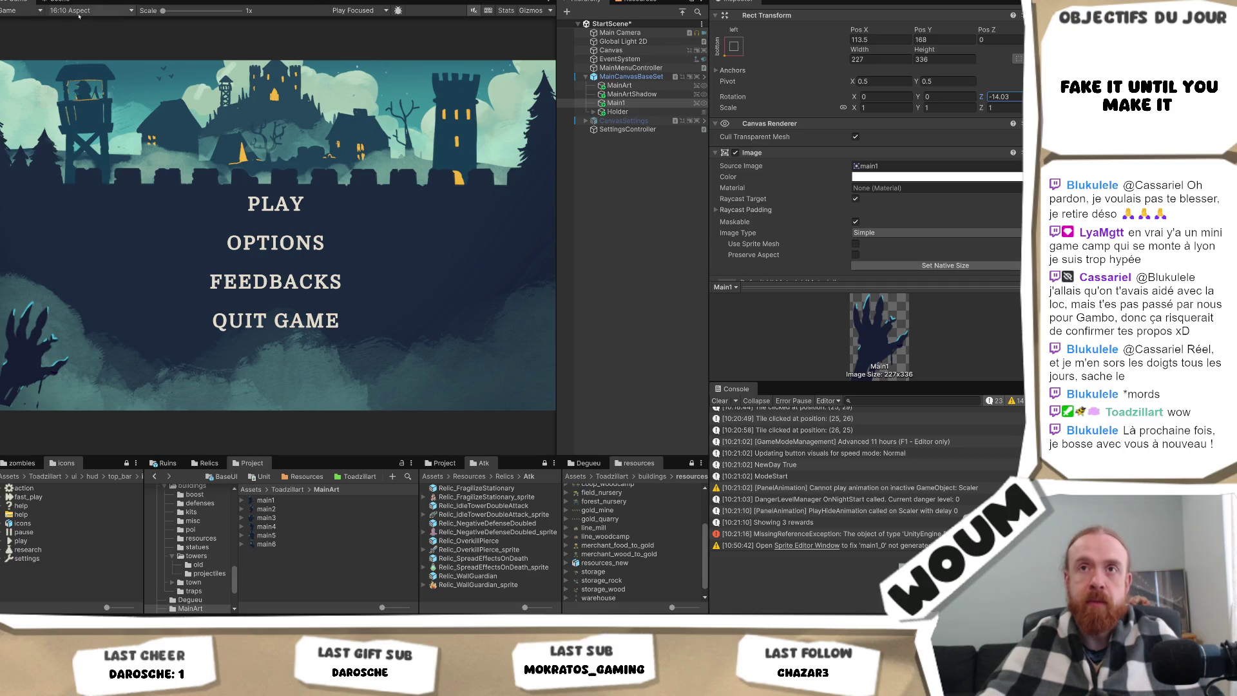
pyautogui.click(59, 2)
# Frame Main1 in the Scene view and drag it further down-left into the corner.
pyautogui.doubleClick(616, 102)
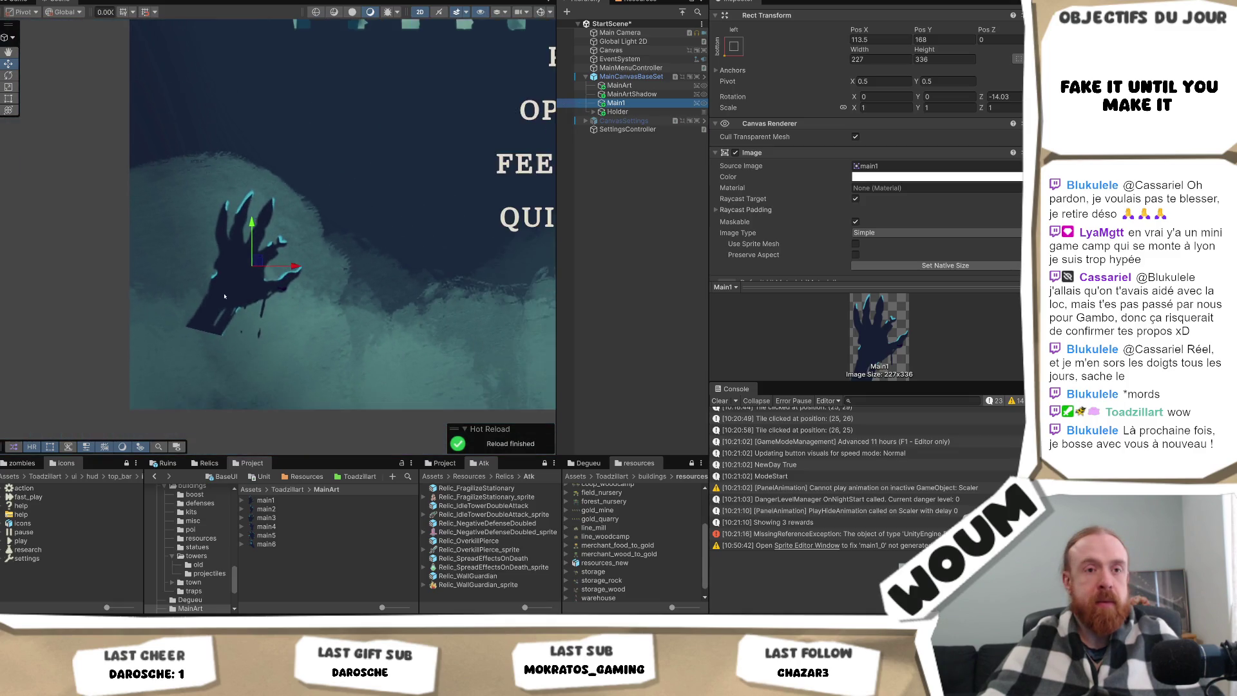
pyautogui.scroll(-4, 224, 296)
pyautogui.click(249, 274)
pyautogui.moveTo(251, 276); pyautogui.dragTo(214, 329)
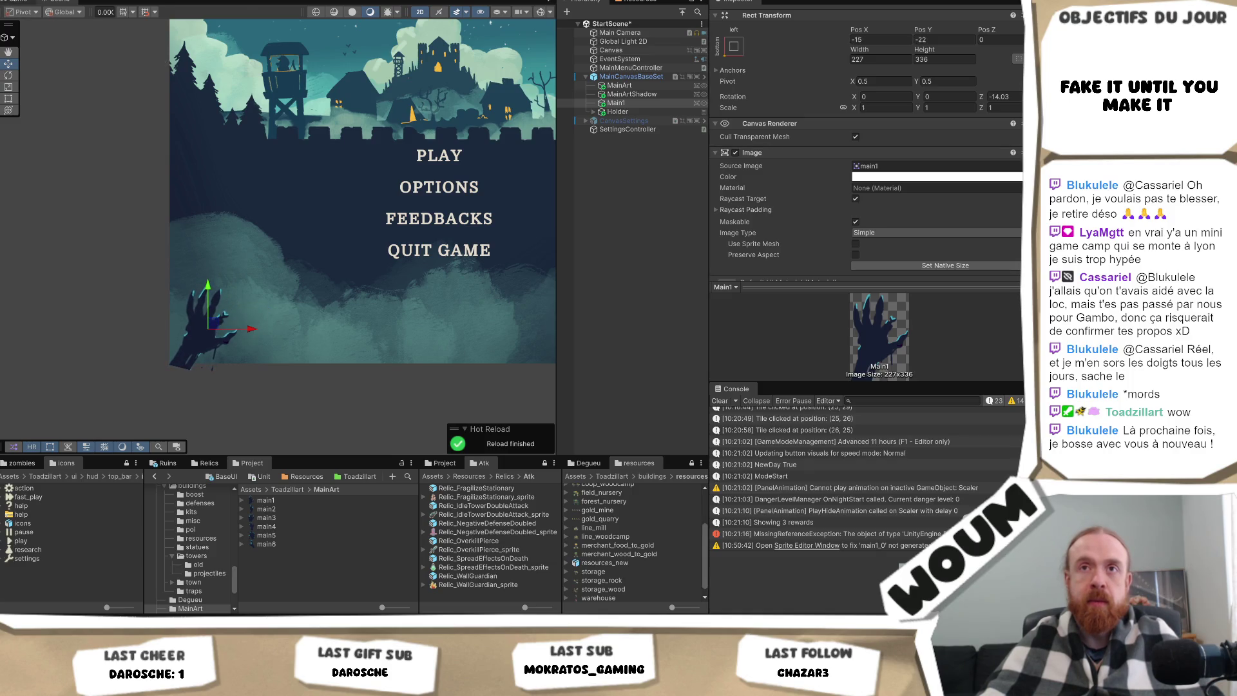
# Preview the menu in Game view, then delete the Main1 hand object.
pyautogui.click(24, 2)
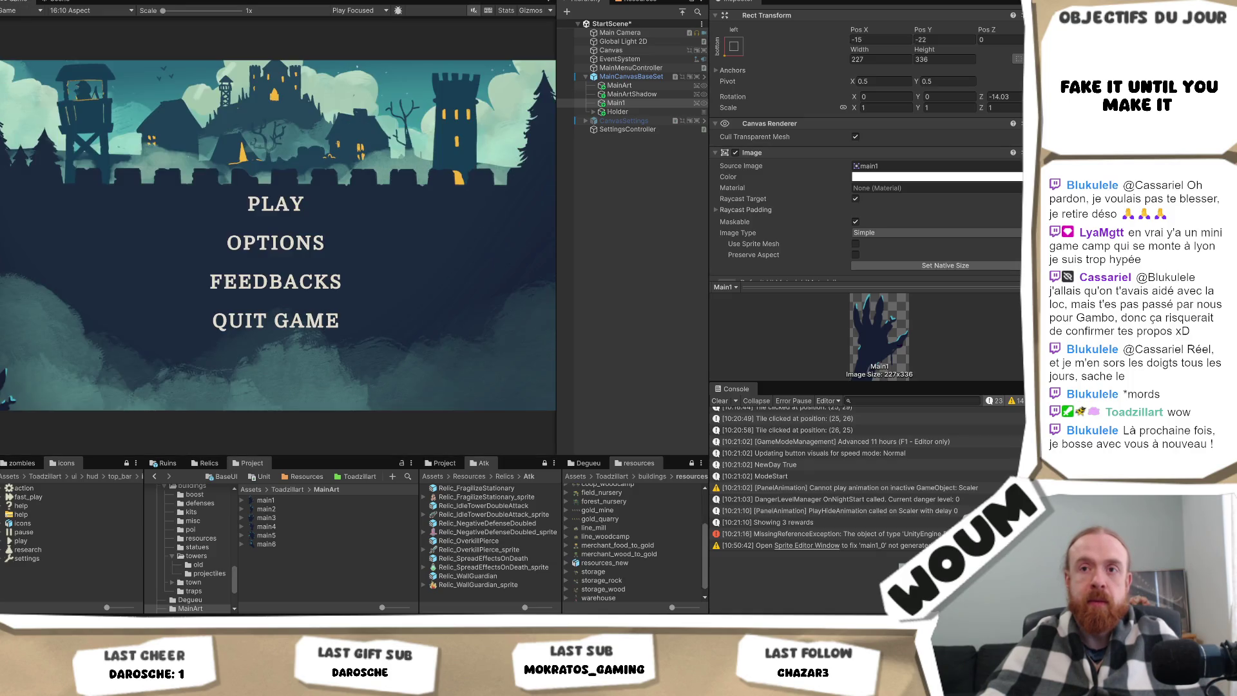
pyautogui.click(58, 2)
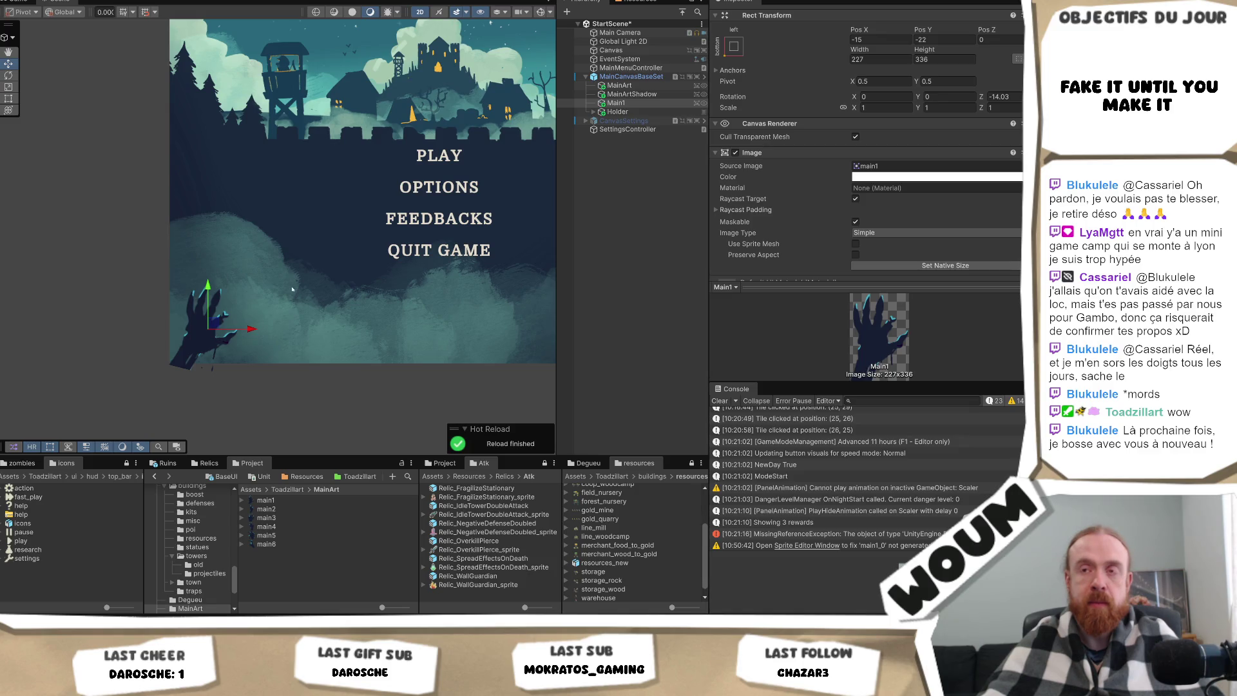
pyautogui.moveTo(292, 289); pyautogui.dragTo(151, 321)
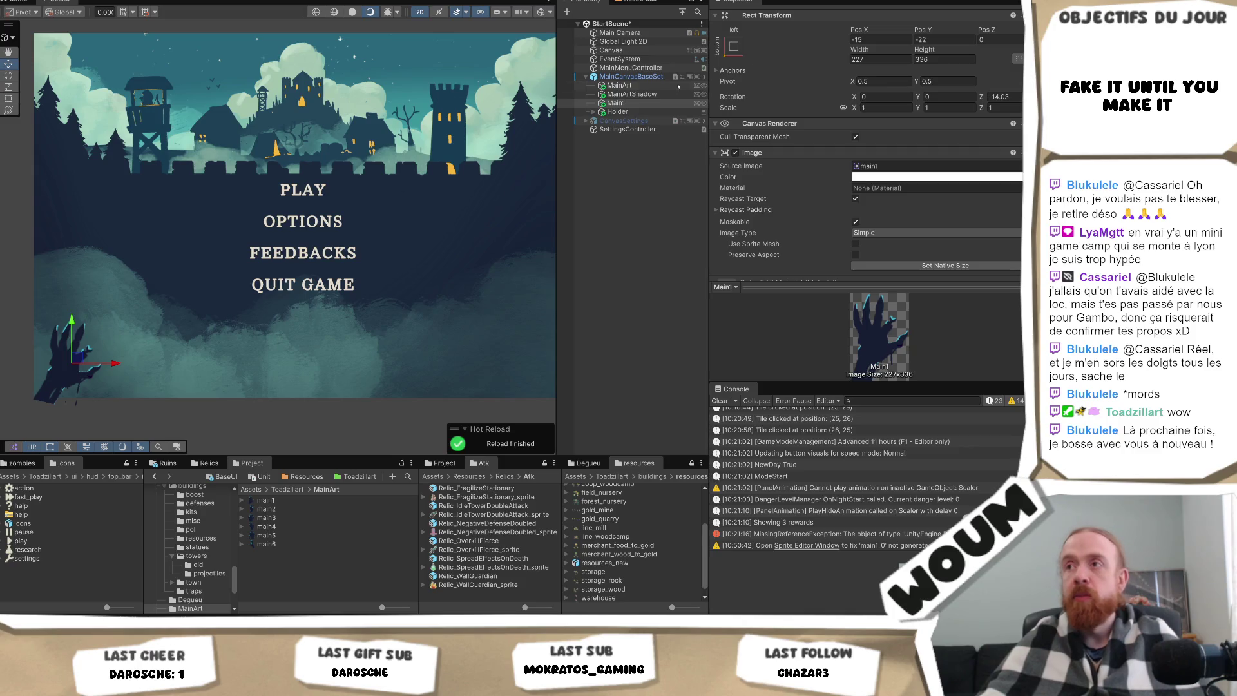
pyautogui.press('Delete')
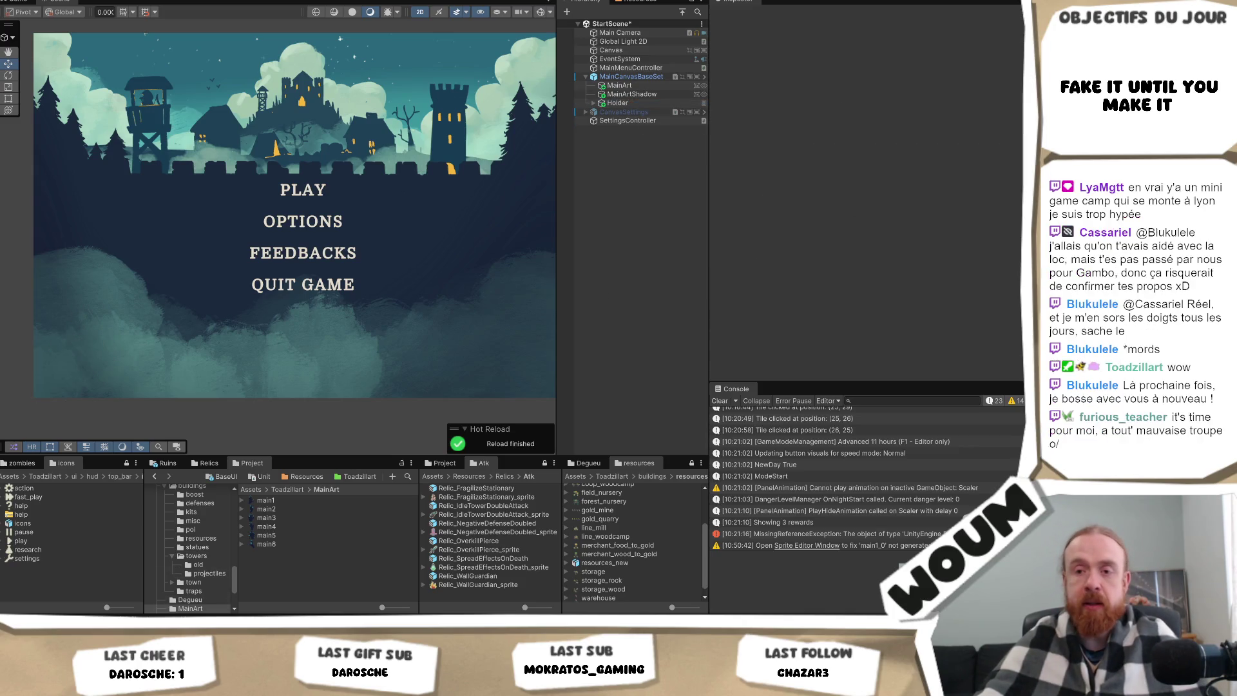
pyautogui.hotkey('alt', 'Tab')
# Drag the selected hand cut-out down and to the right.
pyautogui.scroll(-3, 445, 303)
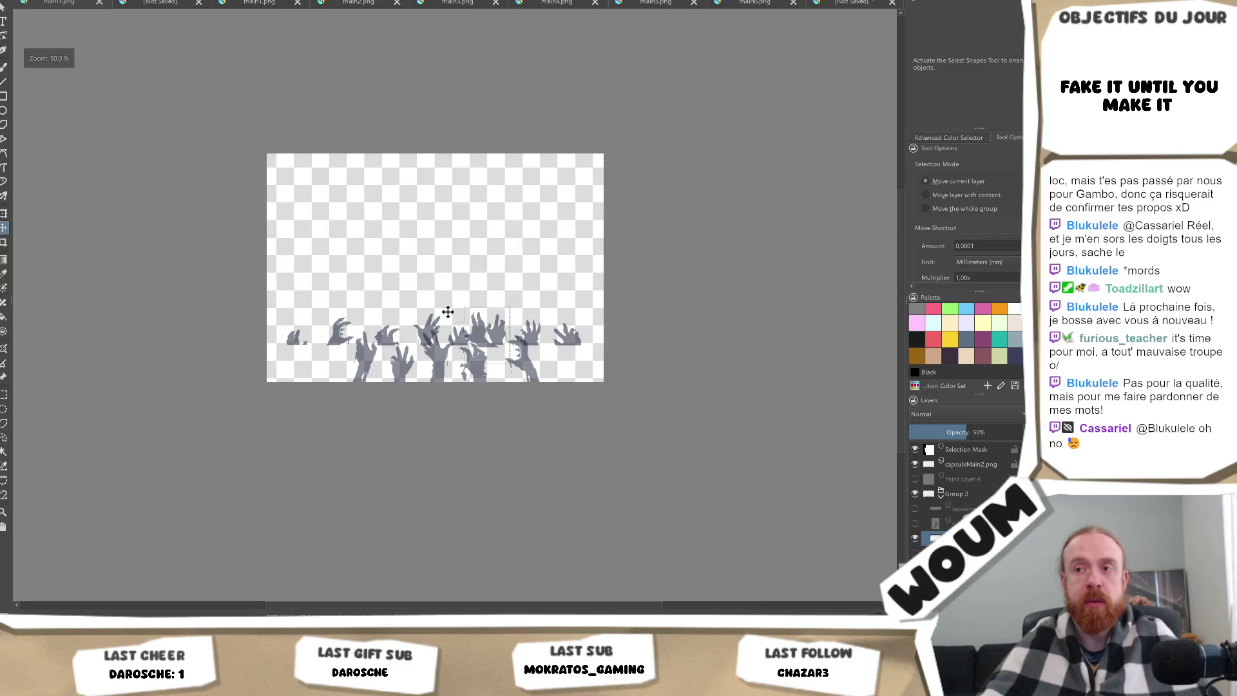
pyautogui.scroll(2, 448, 313)
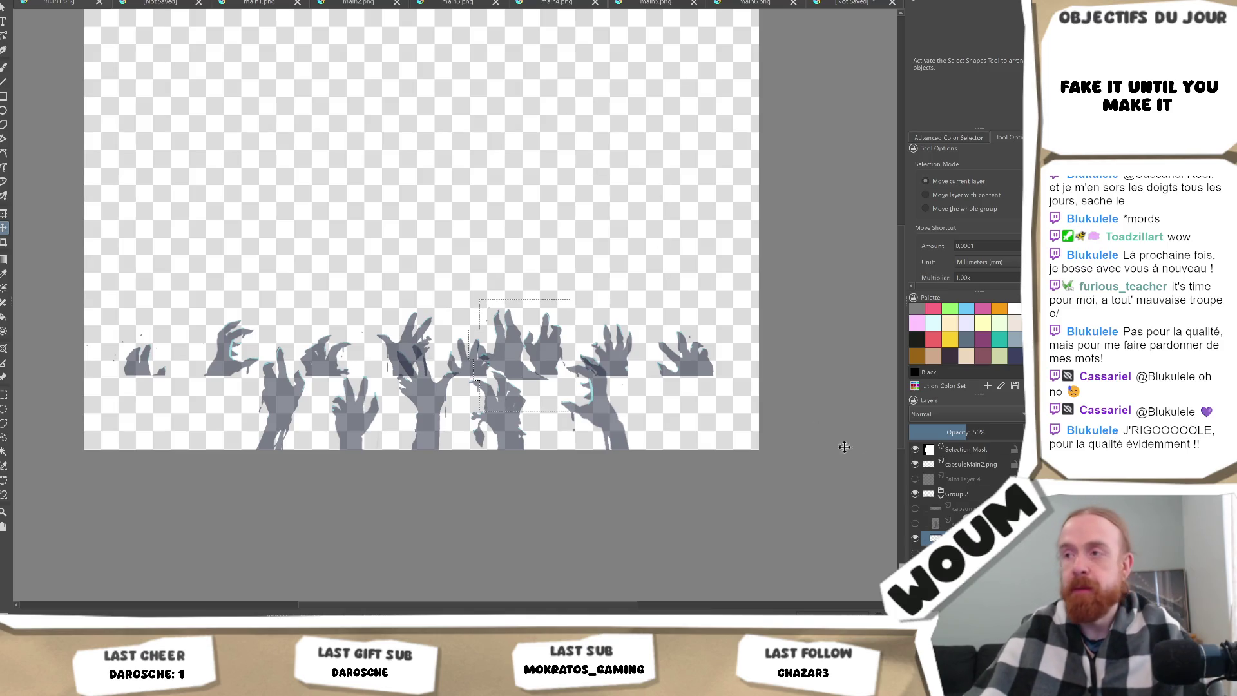
pyautogui.moveTo(525, 355); pyautogui.dragTo(683, 425)
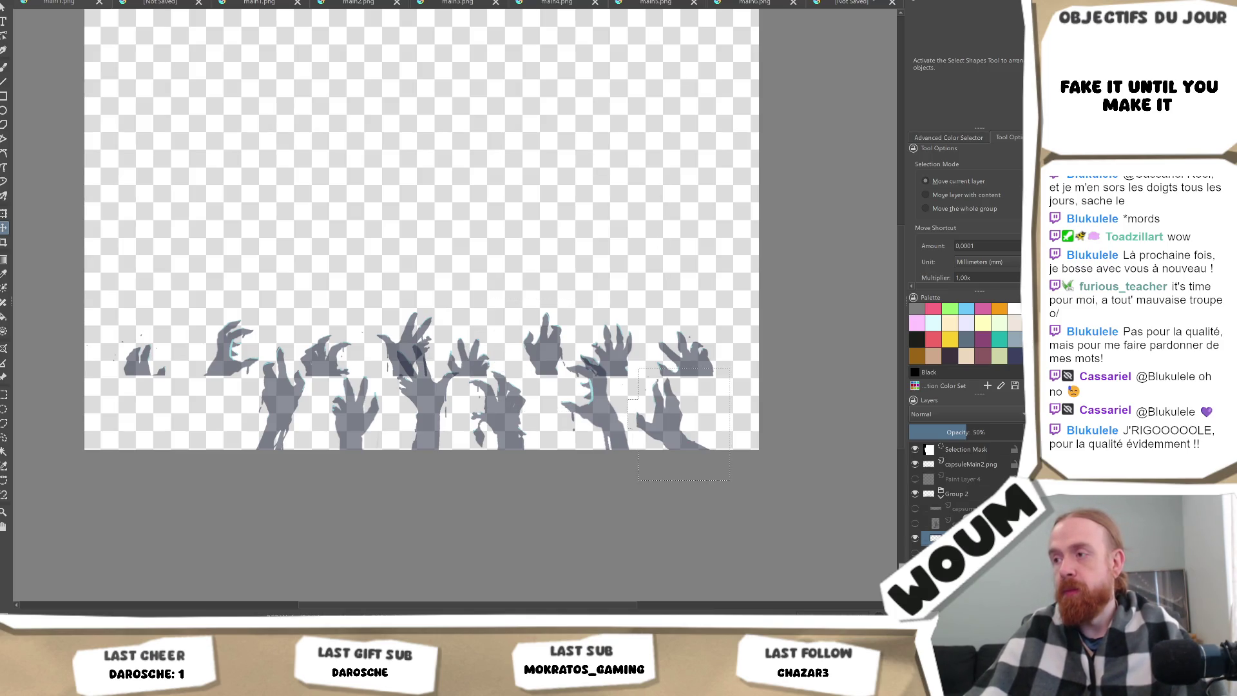
# Undo the faded layer, leftover paint layer and selection mask, leaving seven dark hands with capsuleMain1.
pyautogui.hotkey('ctrl', 'z')
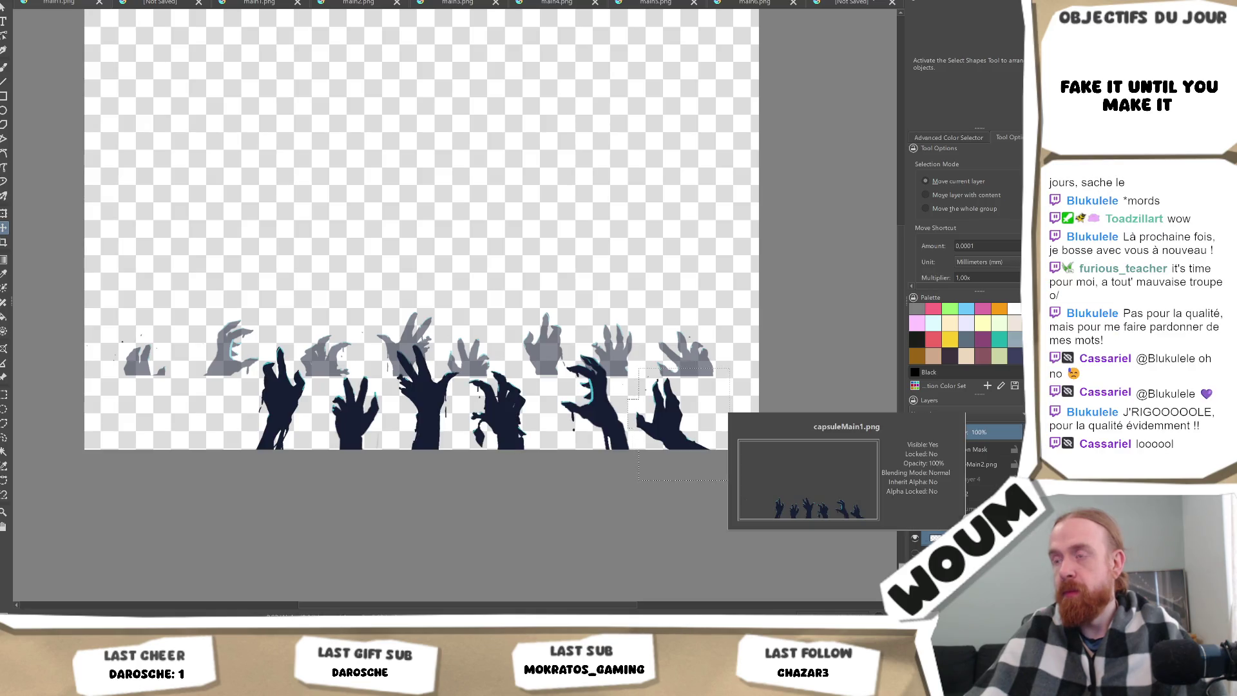
pyautogui.hotkey('ctrl', 'z')
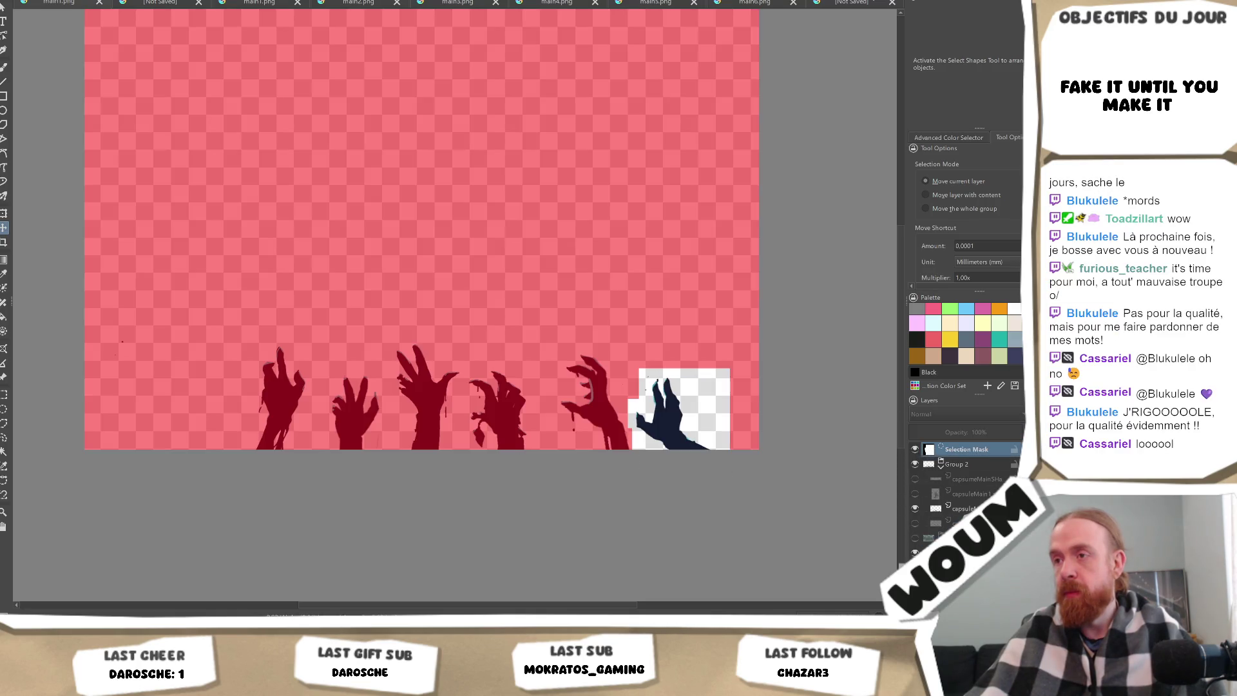
pyautogui.hotkey('ctrl', 'z')
pyautogui.hotkey('ctrl', 'z')
pyautogui.hotkey('ctrl', 'z')
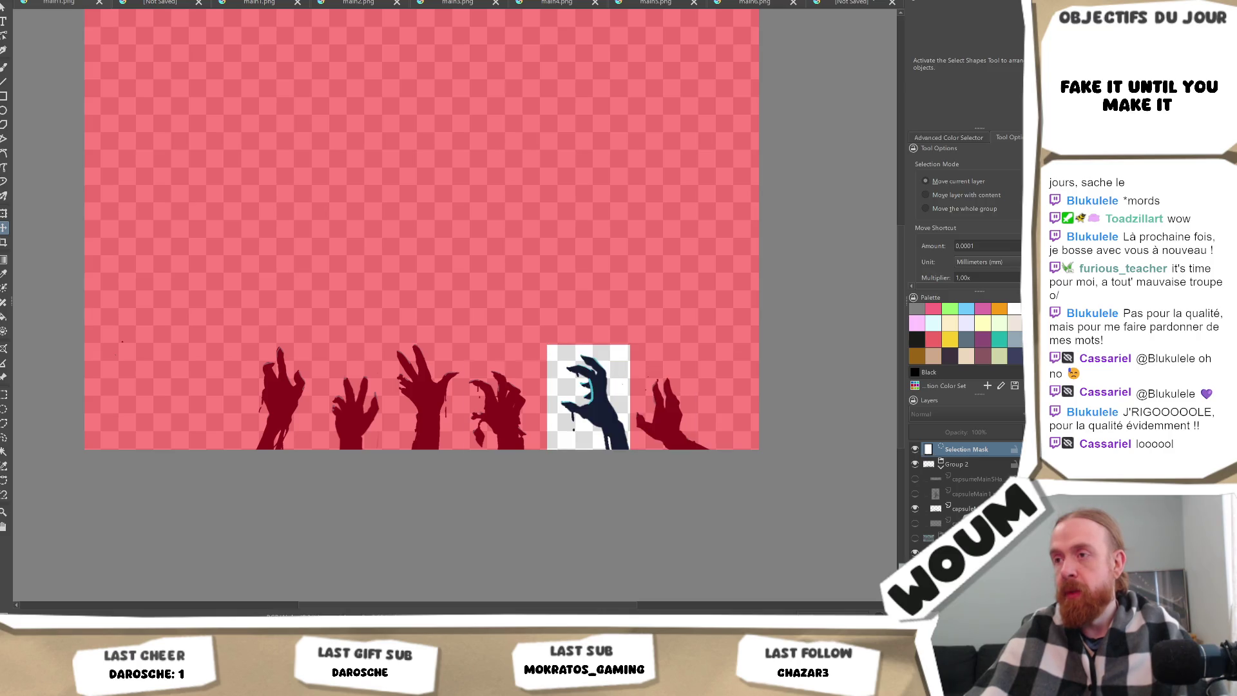
pyautogui.hotkey('ctrl', 'z')
pyautogui.hotkey('ctrl', 'z')
pyautogui.hotkey('ctrl', 'z')
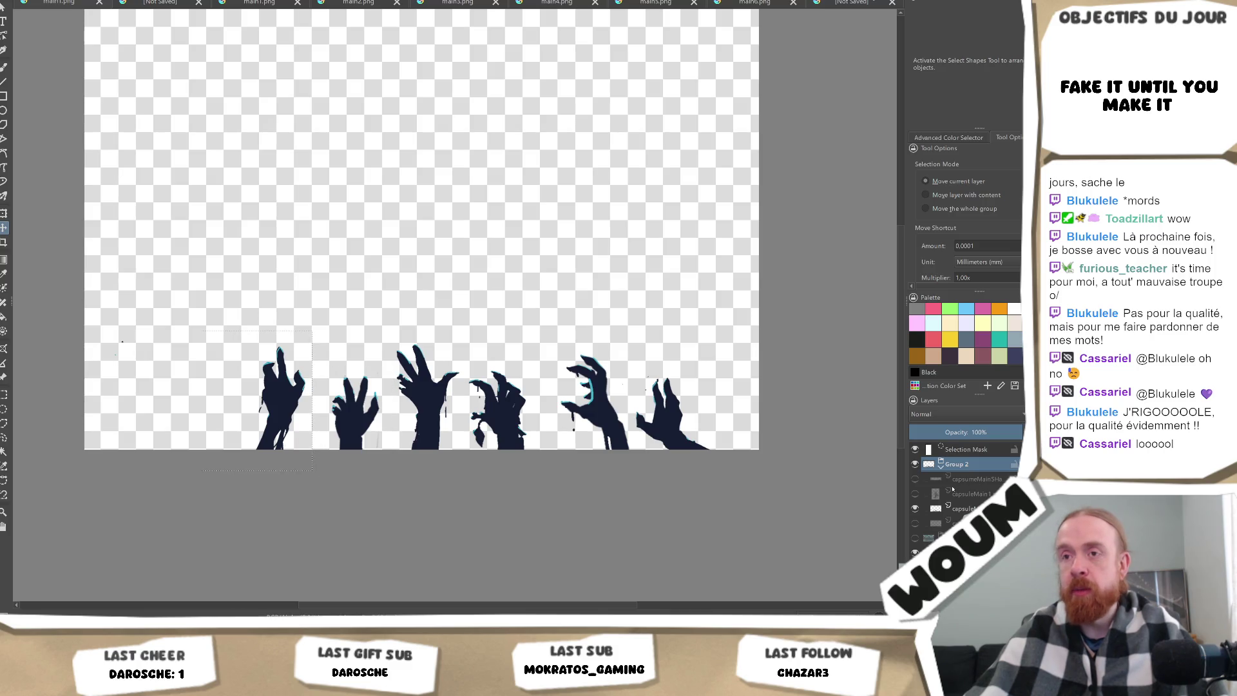
pyautogui.hotkey('ctrl', 'z')
pyautogui.hotkey('ctrl', 'z')
pyautogui.hotkey('ctrl', 'z')
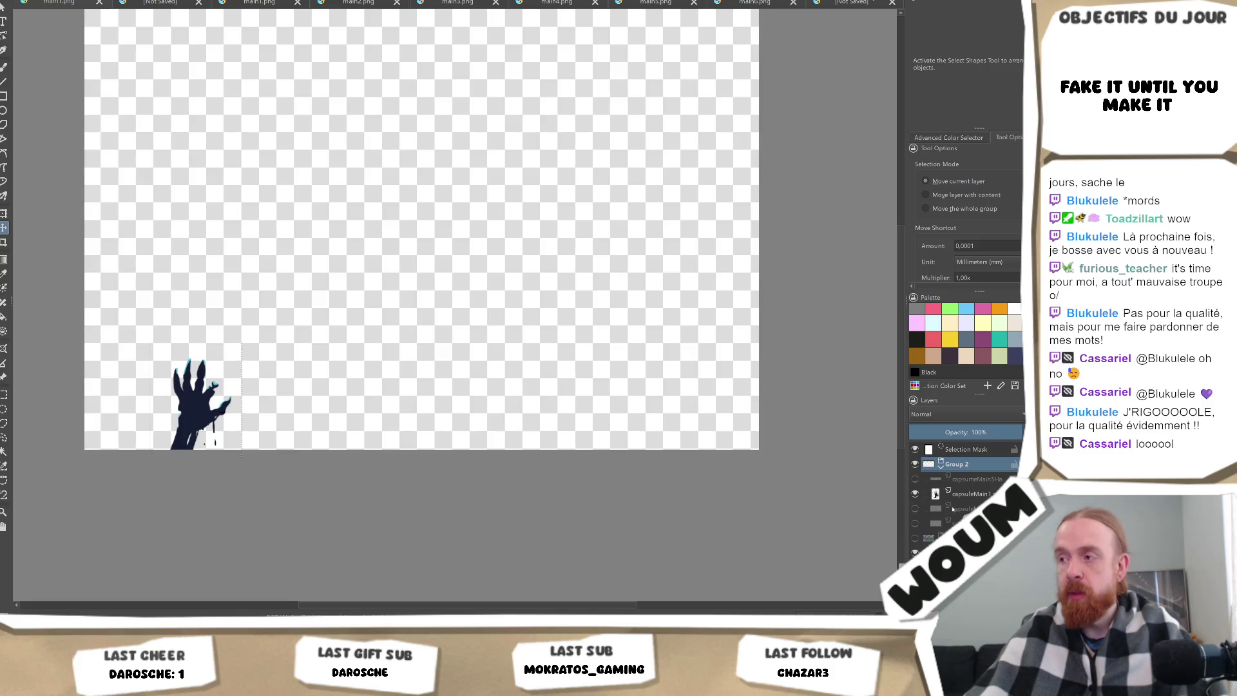
pyautogui.hotkey('ctrl', 'shift', 'z')
pyautogui.hotkey('ctrl', 'z')
pyautogui.hotkey('ctrl', 'z')
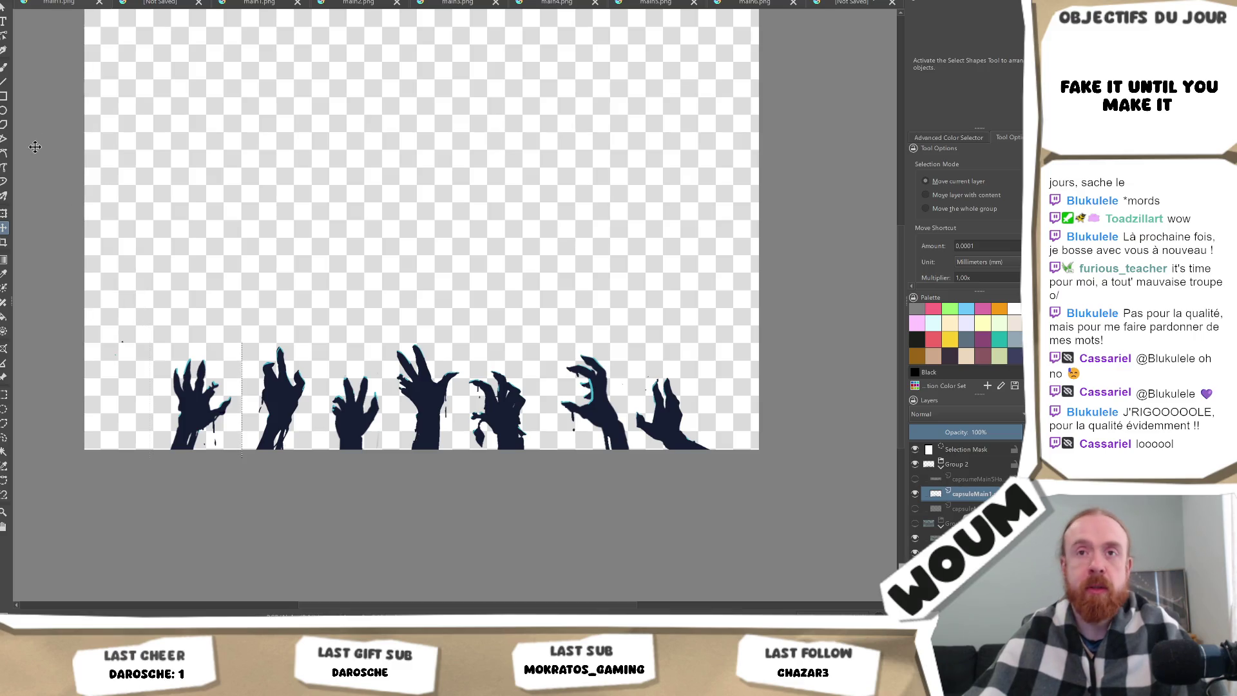
pyautogui.click(3, 408)
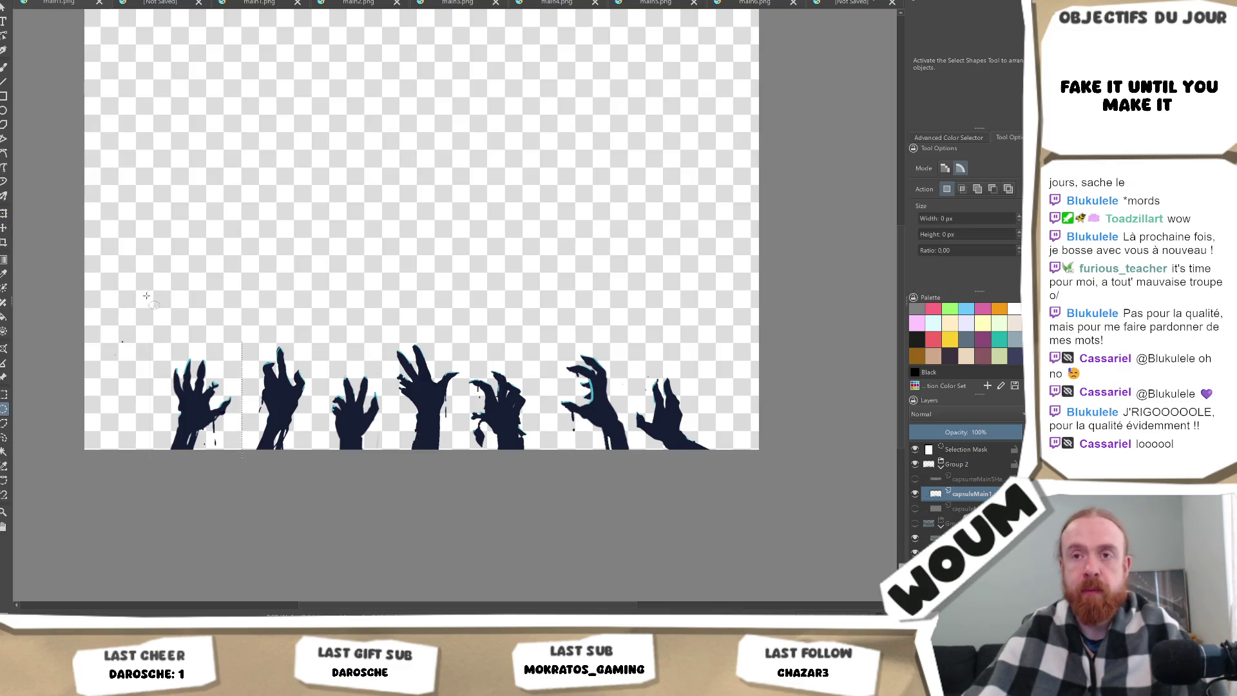
# Draw and redraw elliptical selections beside the leftmost zombie-hand silhouette.
pyautogui.moveTo(138, 332); pyautogui.dragTo(100, 384)
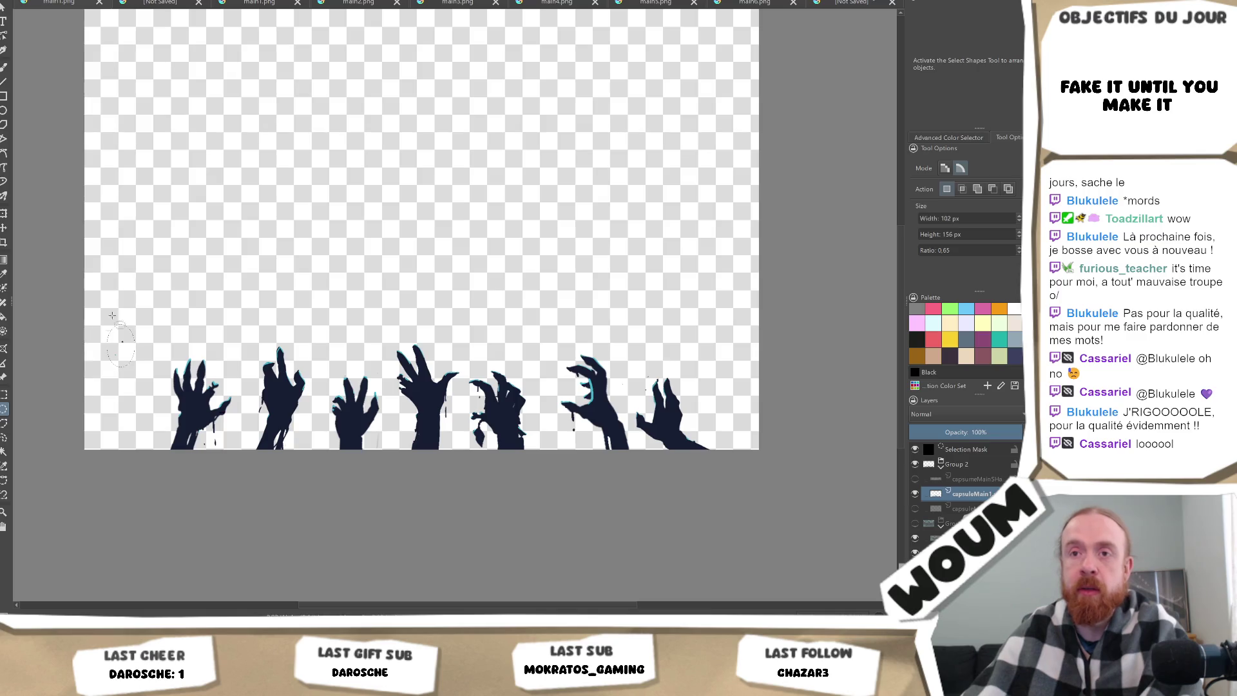
pyautogui.moveTo(136, 315); pyautogui.dragTo(99, 384)
pyautogui.scroll(3, 136, 365)
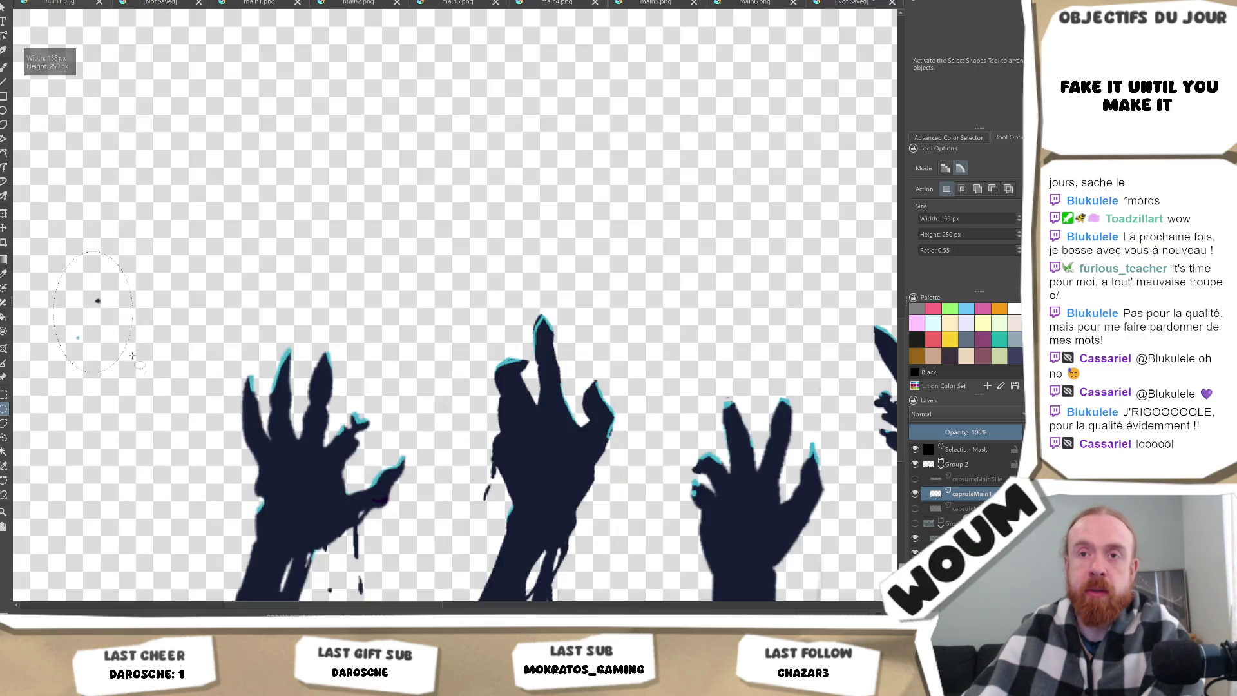
pyautogui.scroll(-4, 128, 348)
pyautogui.scroll(5, 135, 329)
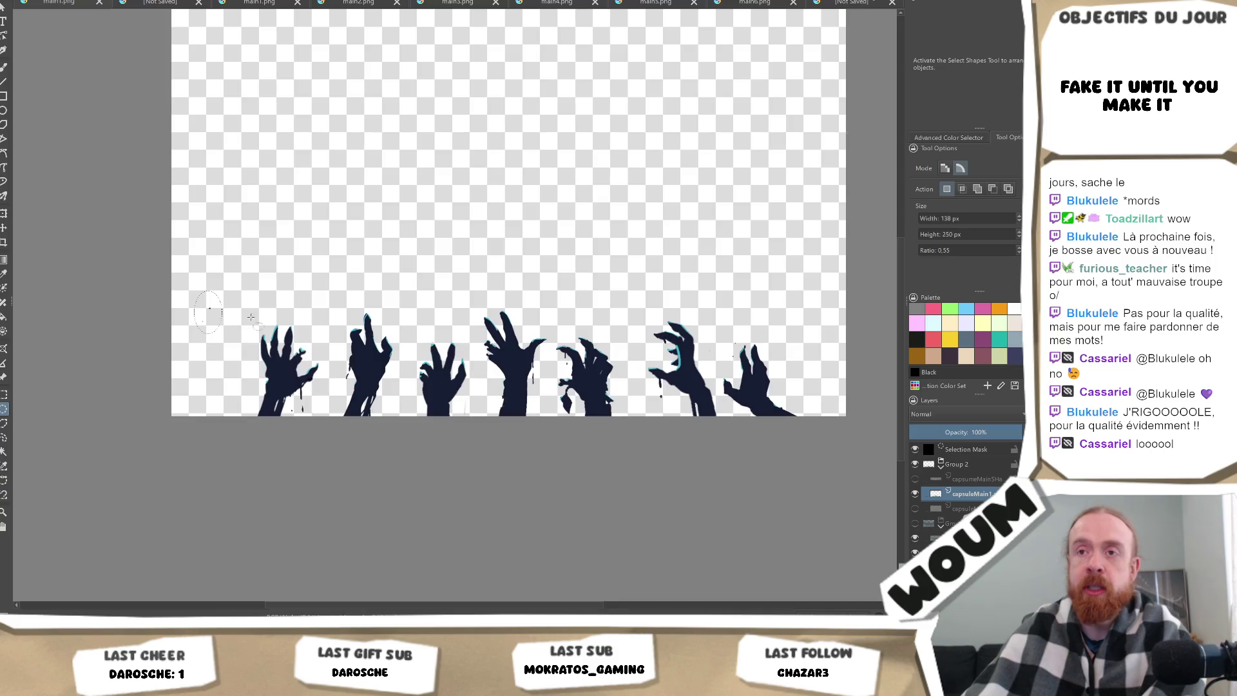
pyautogui.moveTo(314, 257); pyautogui.dragTo(205, 380)
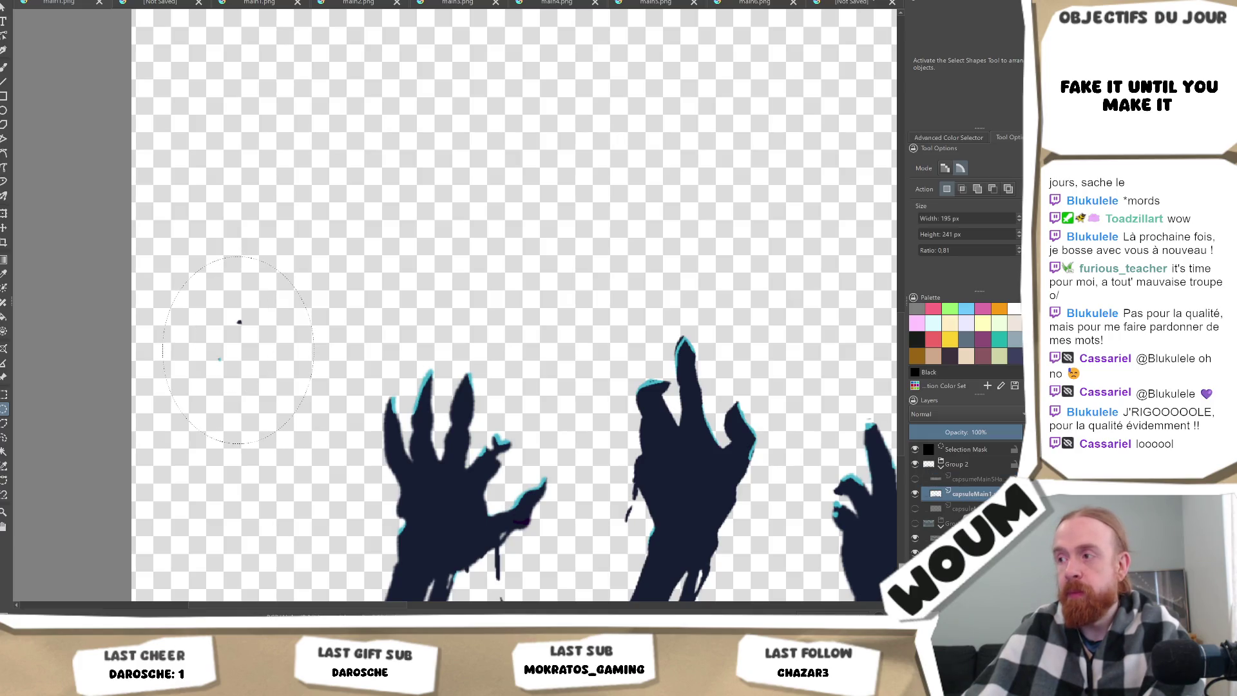
pyautogui.scroll(-2, 286, 375)
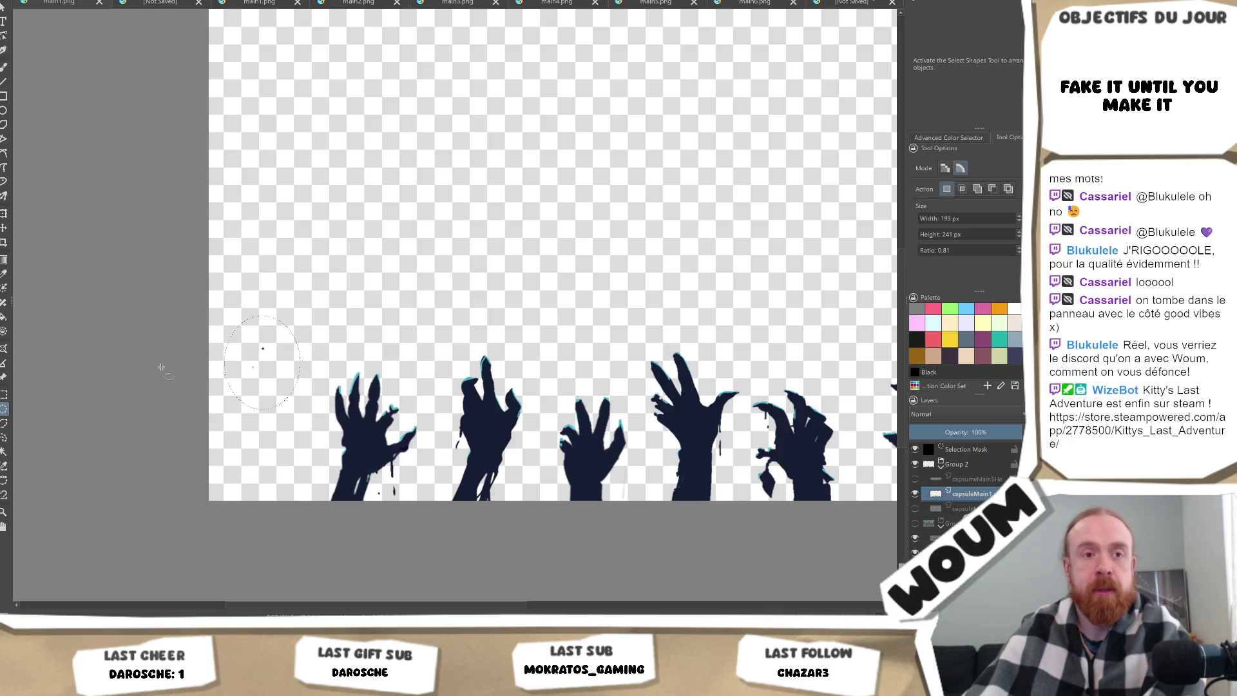
# Close Affinity Designer, draw a smaller ellipse selection near the left hand, and select Group 2.
pyautogui.moveTo(134, 615)
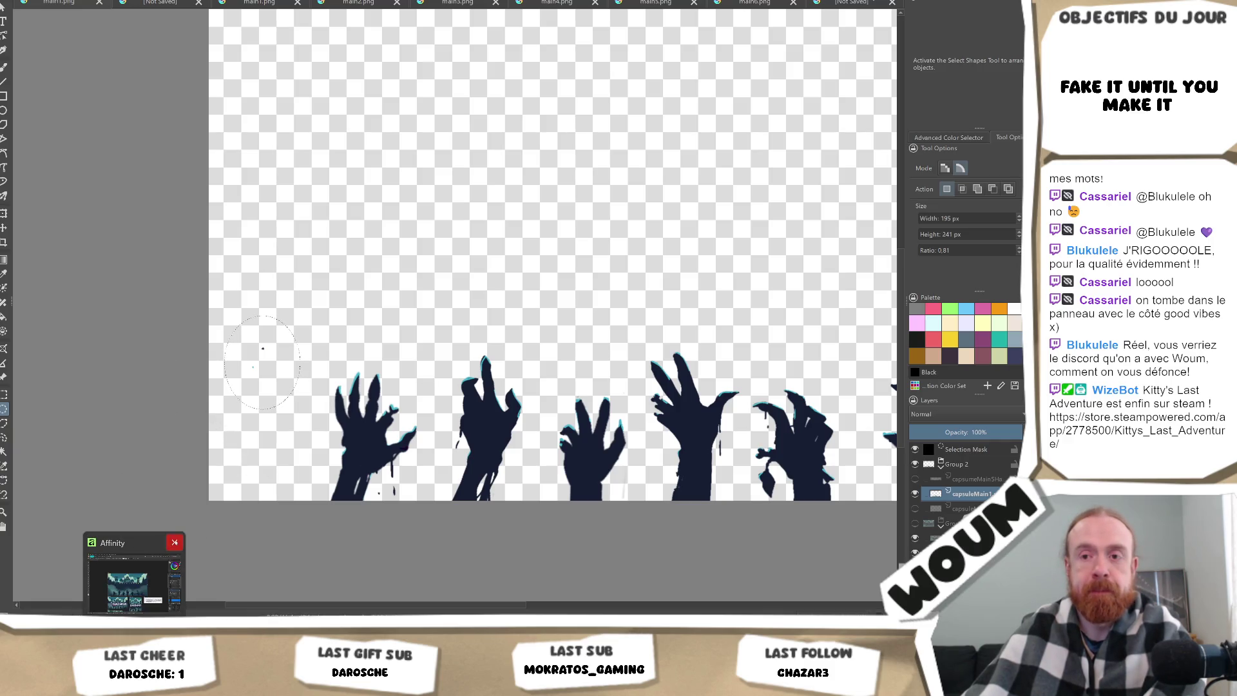
pyautogui.click(174, 543)
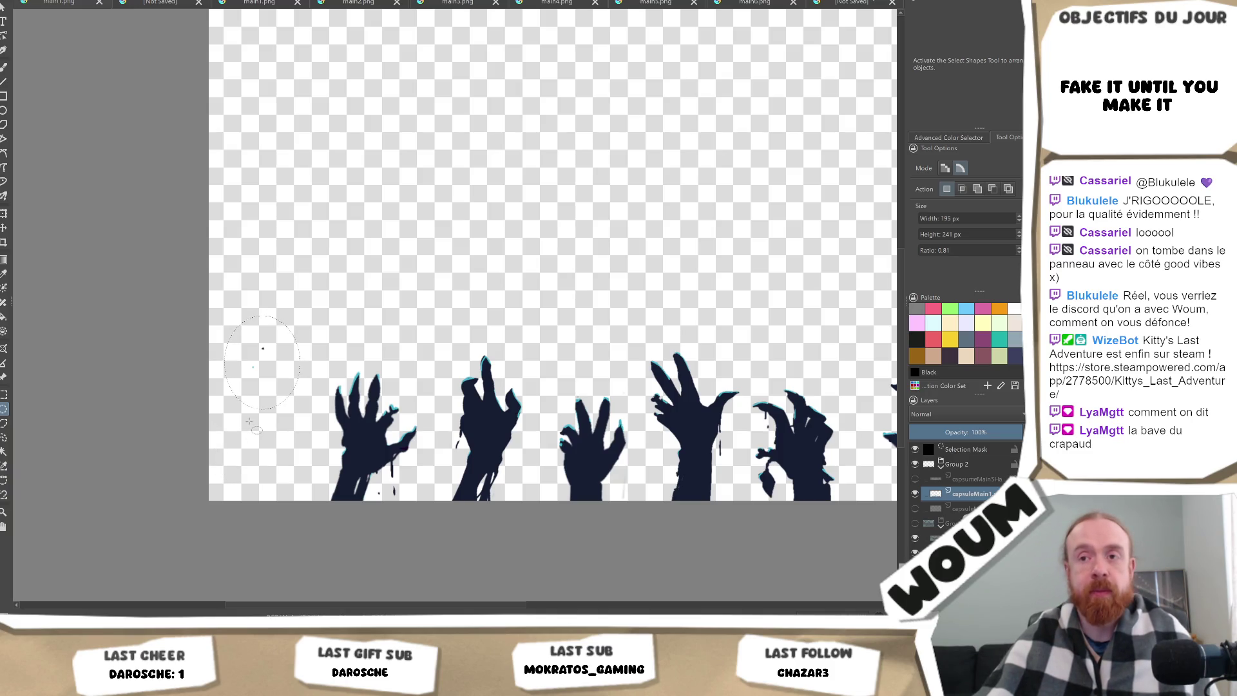
pyautogui.moveTo(284, 323); pyautogui.dragTo(236, 394)
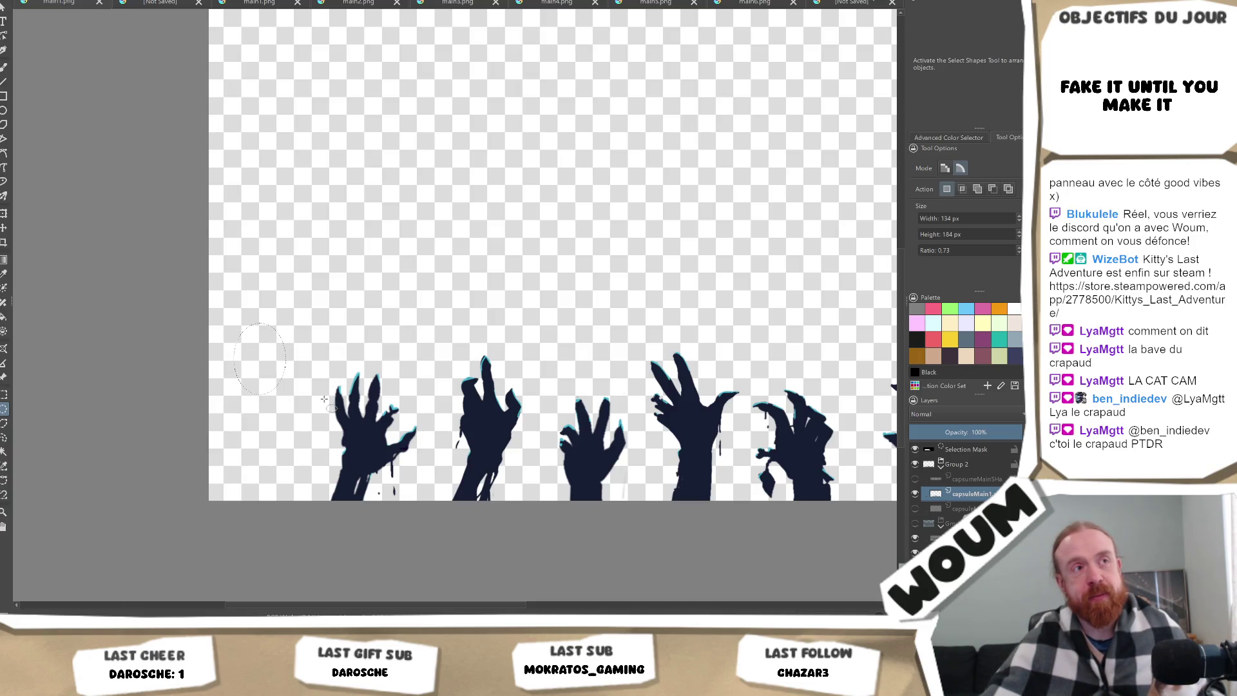
pyautogui.scroll(-5, 448, 322)
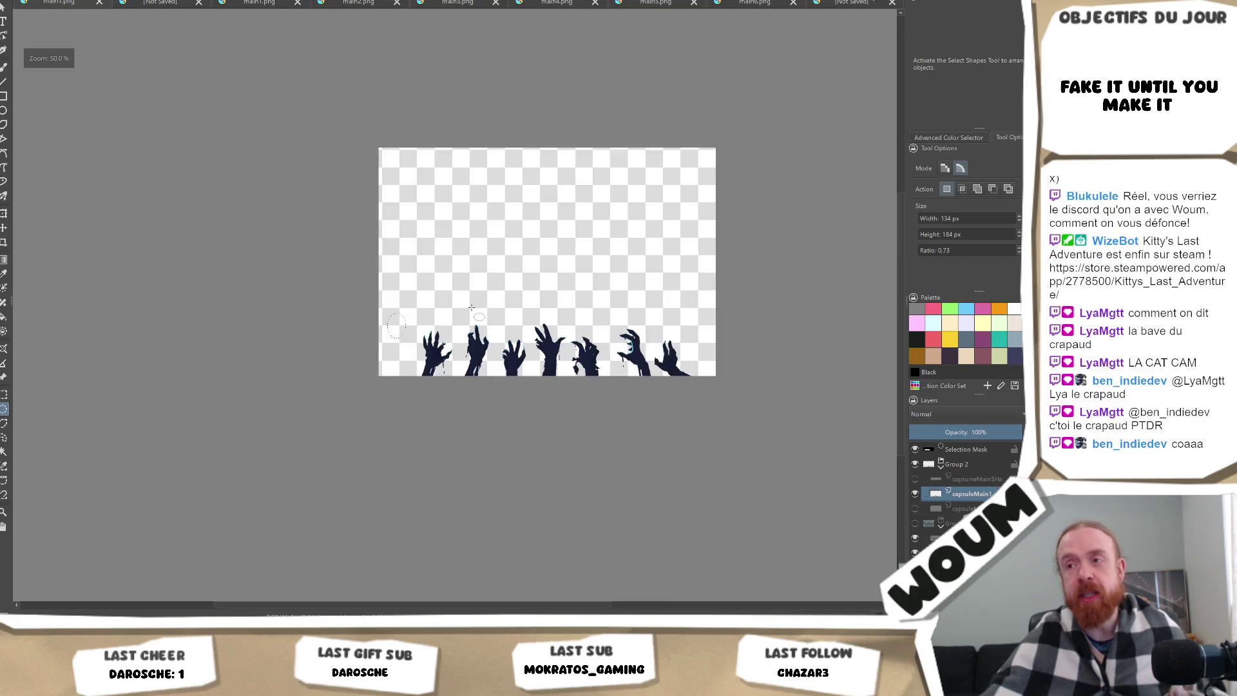
pyautogui.scroll(2, 542, 295)
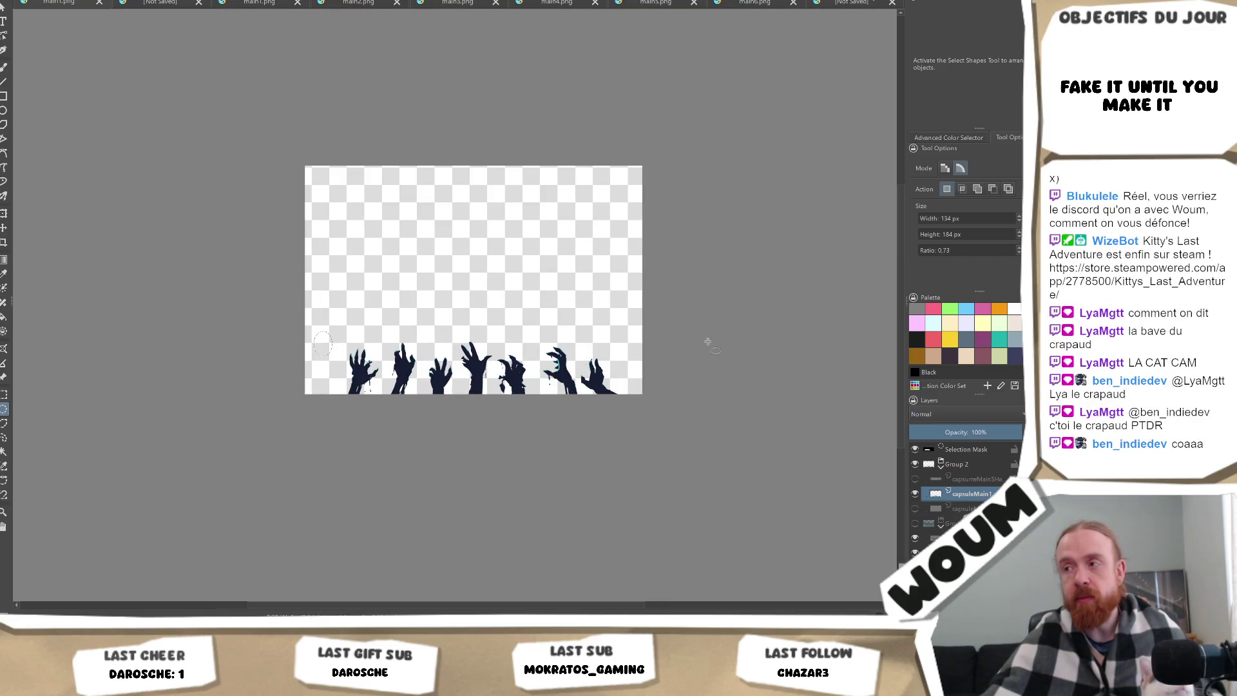
pyautogui.click(973, 469)
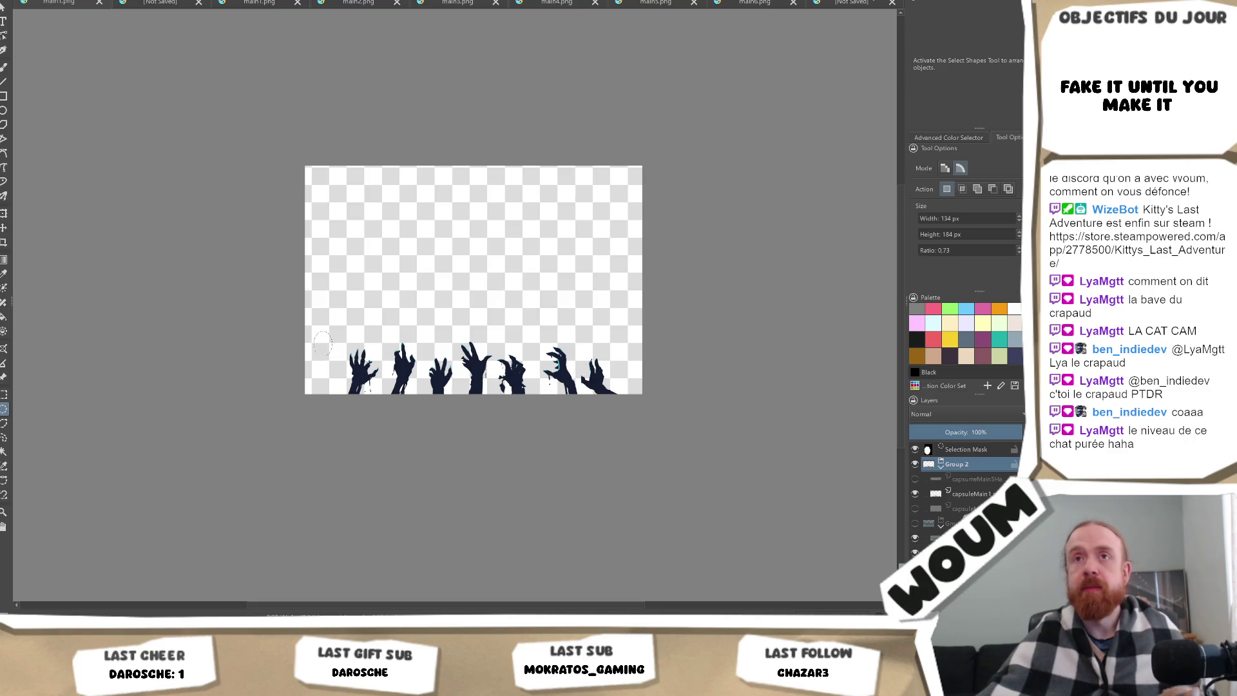
# Export the hands image from Krita as mains.png with default PNG options.
pyautogui.hotkey('alt', 'f')
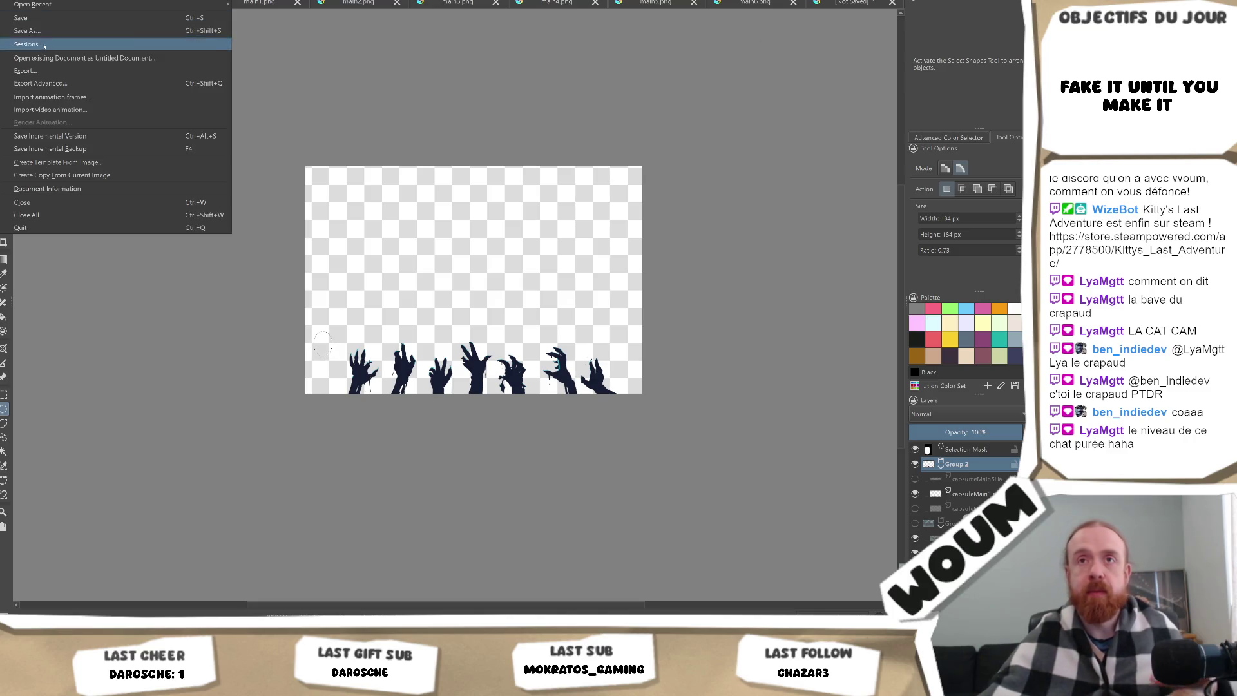
pyautogui.press('Escape')
pyautogui.hotkey('ctrl', 'shift', 'e')
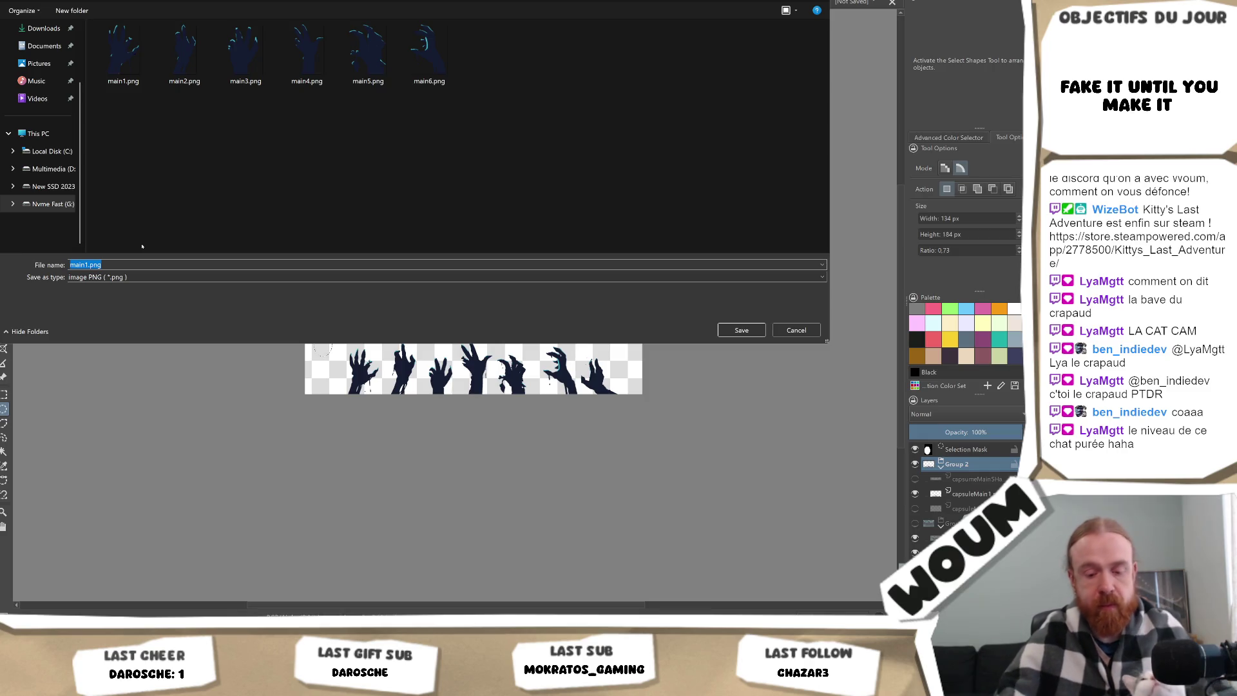
pyautogui.write('mai')
pyautogui.write('7')
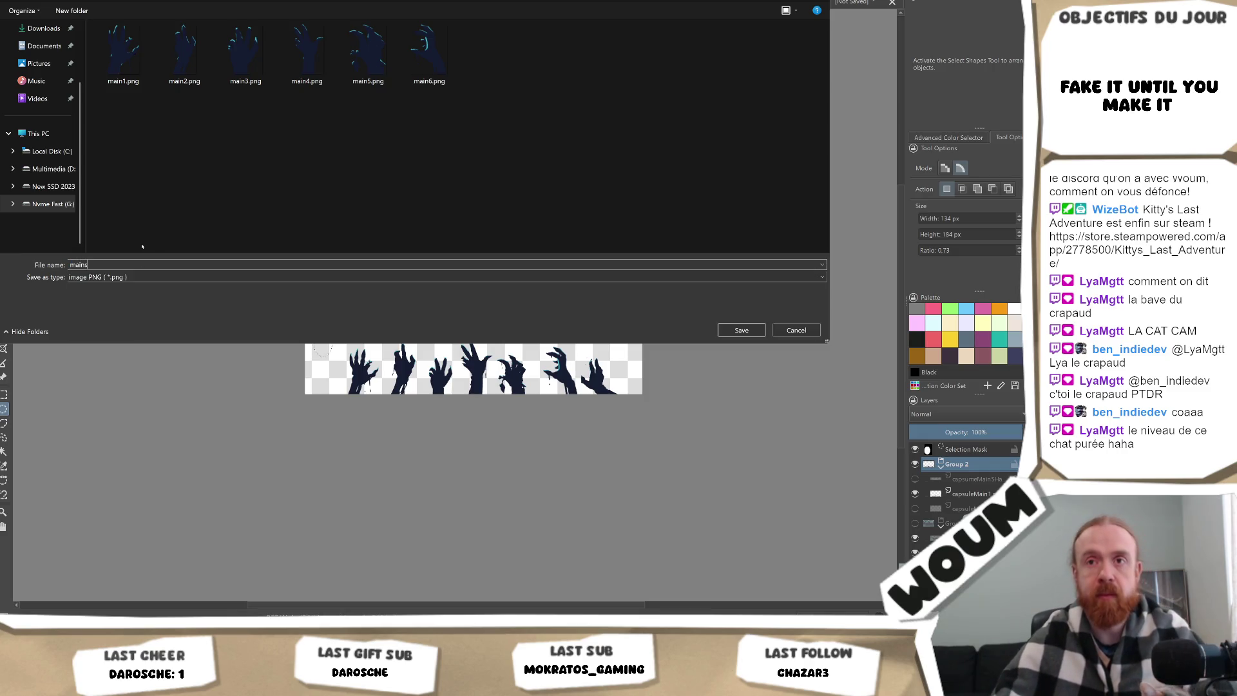
pyautogui.press('Return')
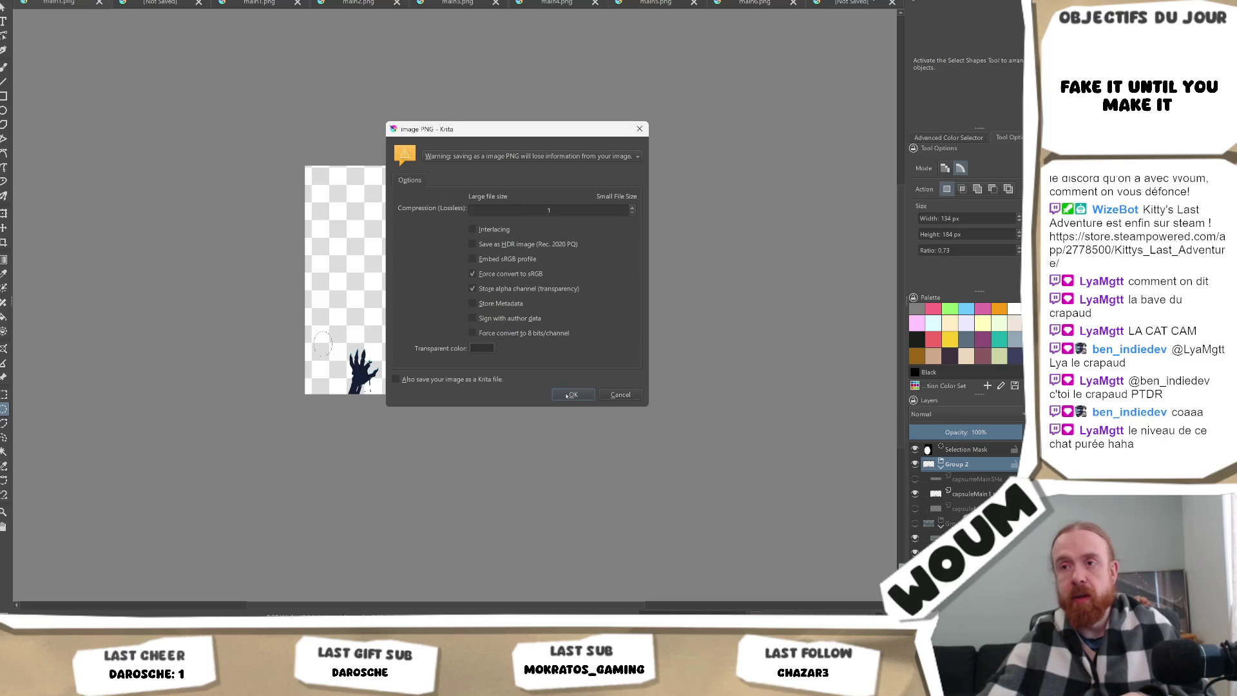
pyautogui.click(569, 395)
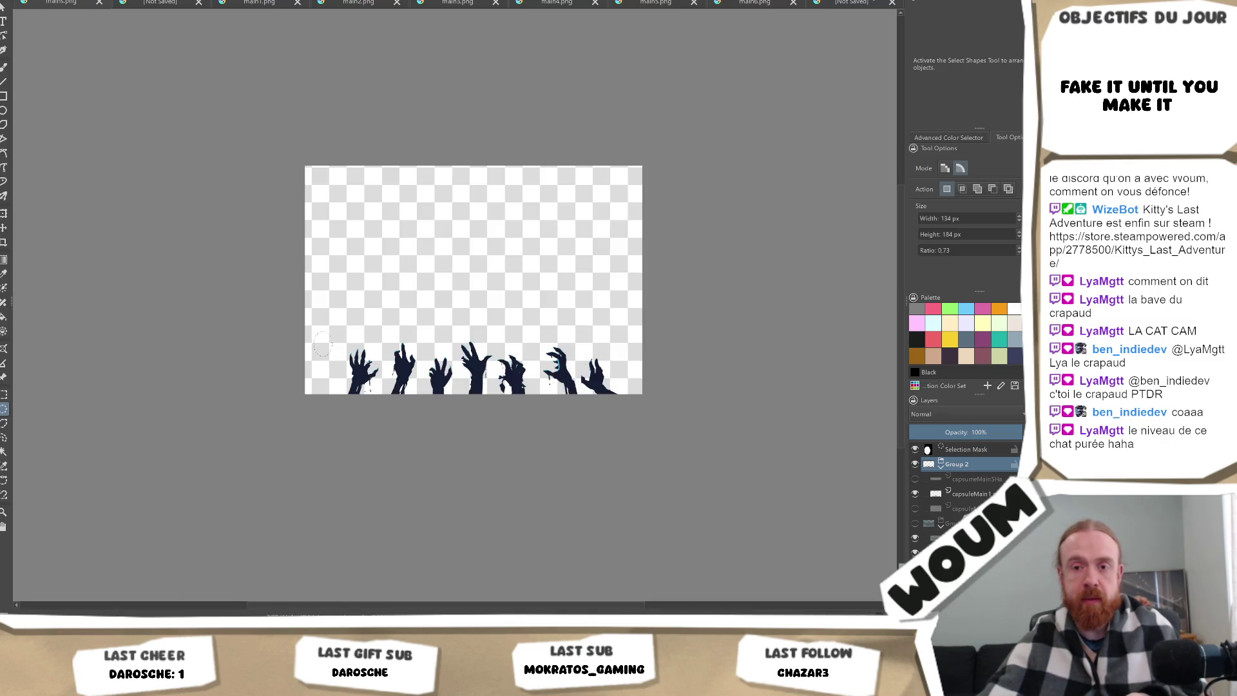
pyautogui.hotkey('alt', 'Tab')
# Duplicate MainArtShadow and move mainArt, mainArtShadow and 1920x1080_vierge into the MainArt folder.
pyautogui.click(628, 95)
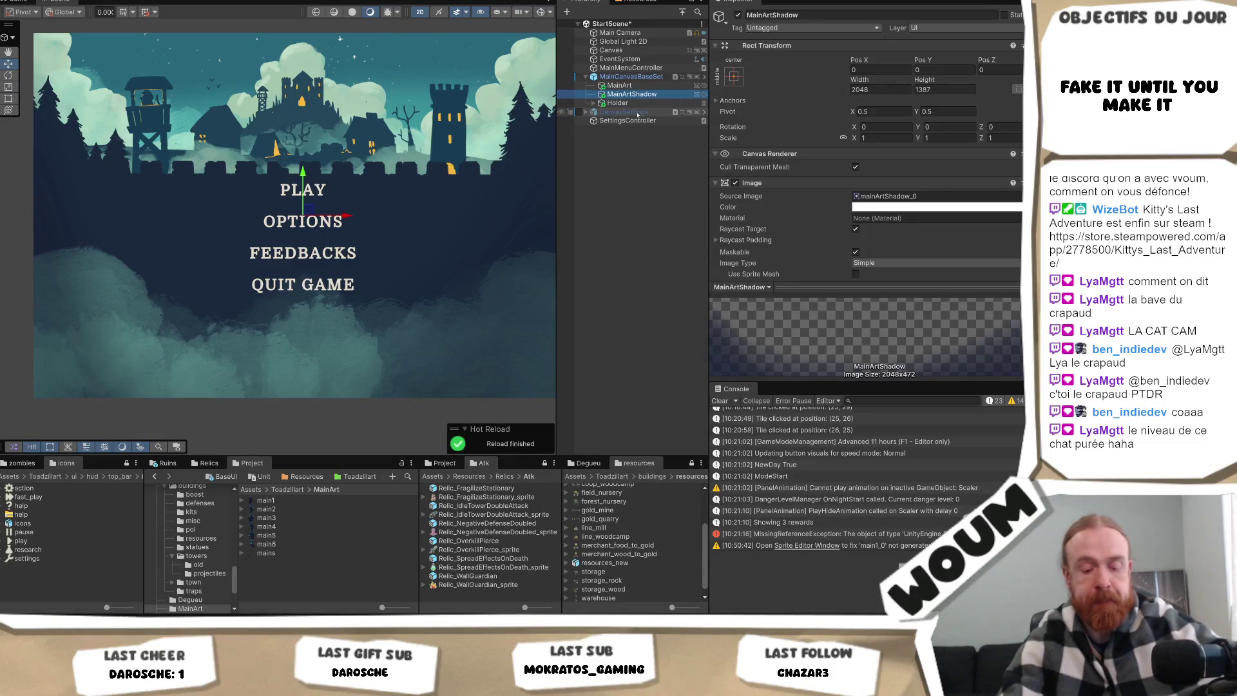
pyautogui.hotkey('ctrl', 'd')
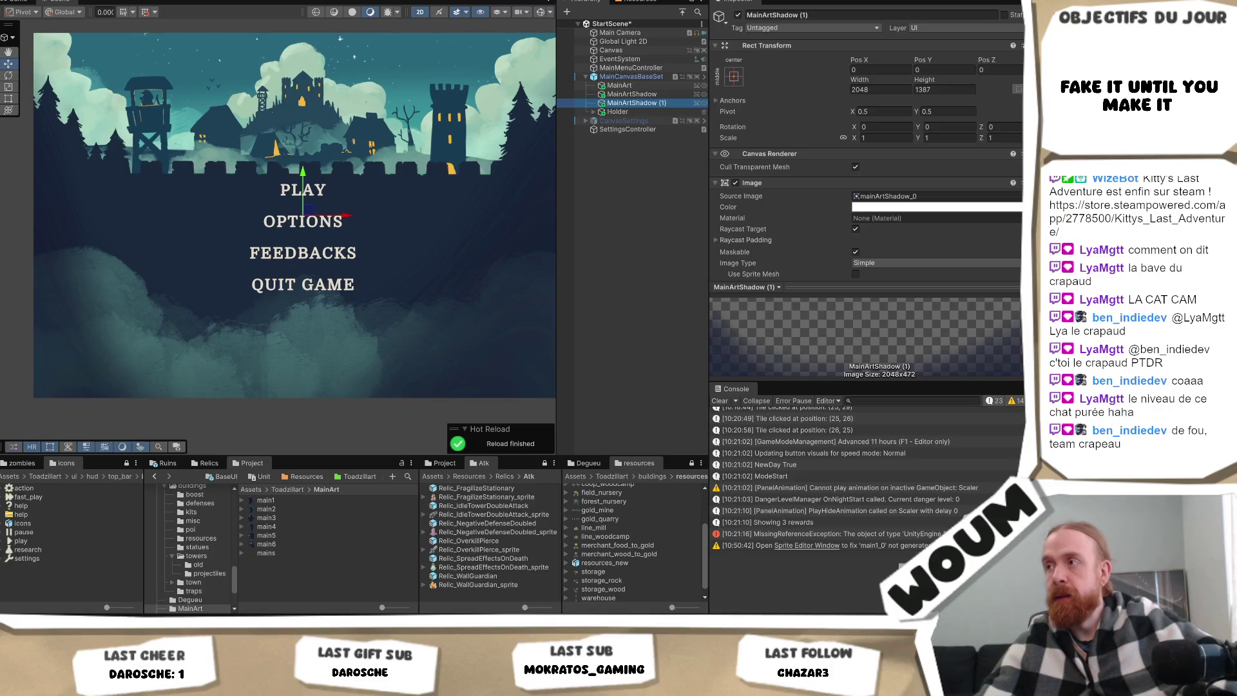
pyautogui.click(1004, 197)
pyautogui.scroll(2, 299, 539)
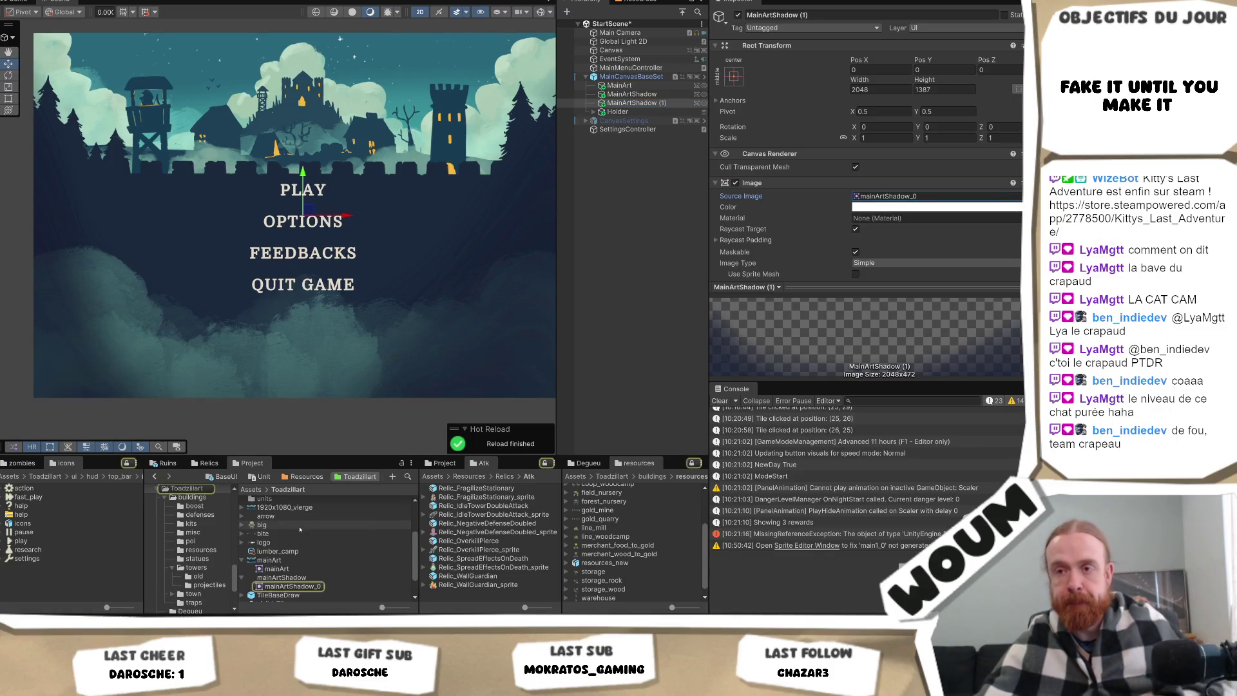
pyautogui.click(271, 560)
pyautogui.keyDown('ctrl'); pyautogui.click(282, 578); pyautogui.keyUp('ctrl')
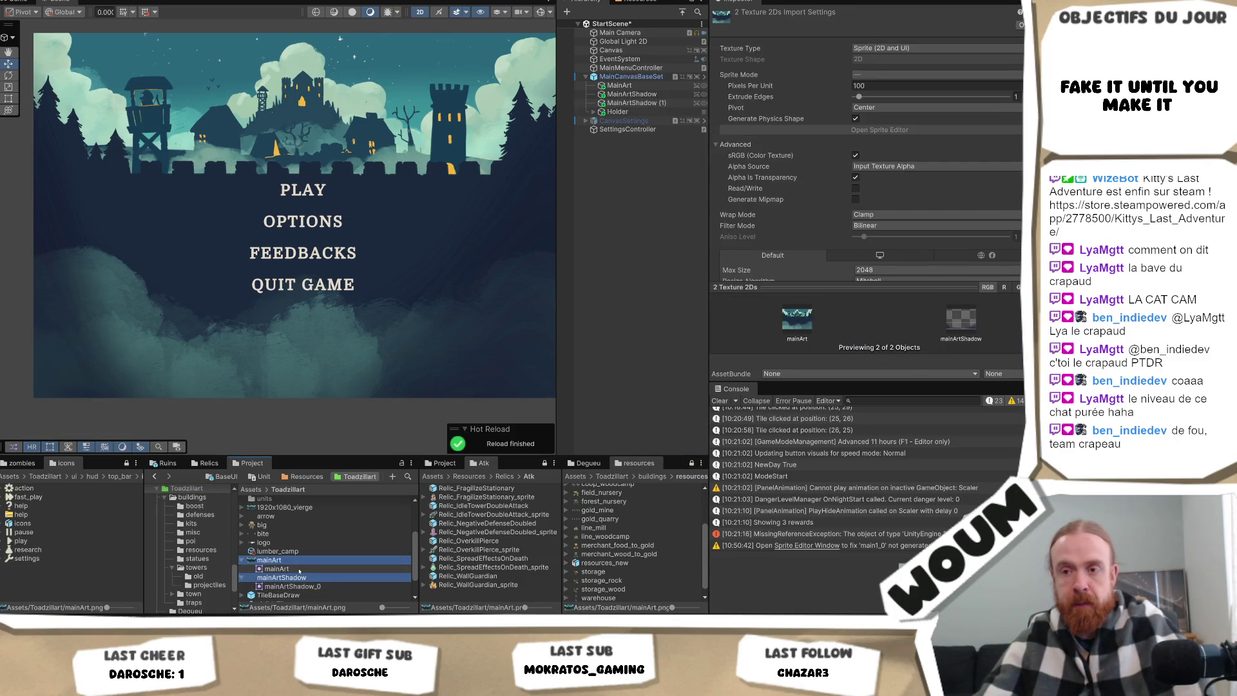
pyautogui.scroll(4, 302, 567)
pyautogui.keyDown('ctrl'); pyautogui.click(303, 573); pyautogui.keyUp('ctrl')
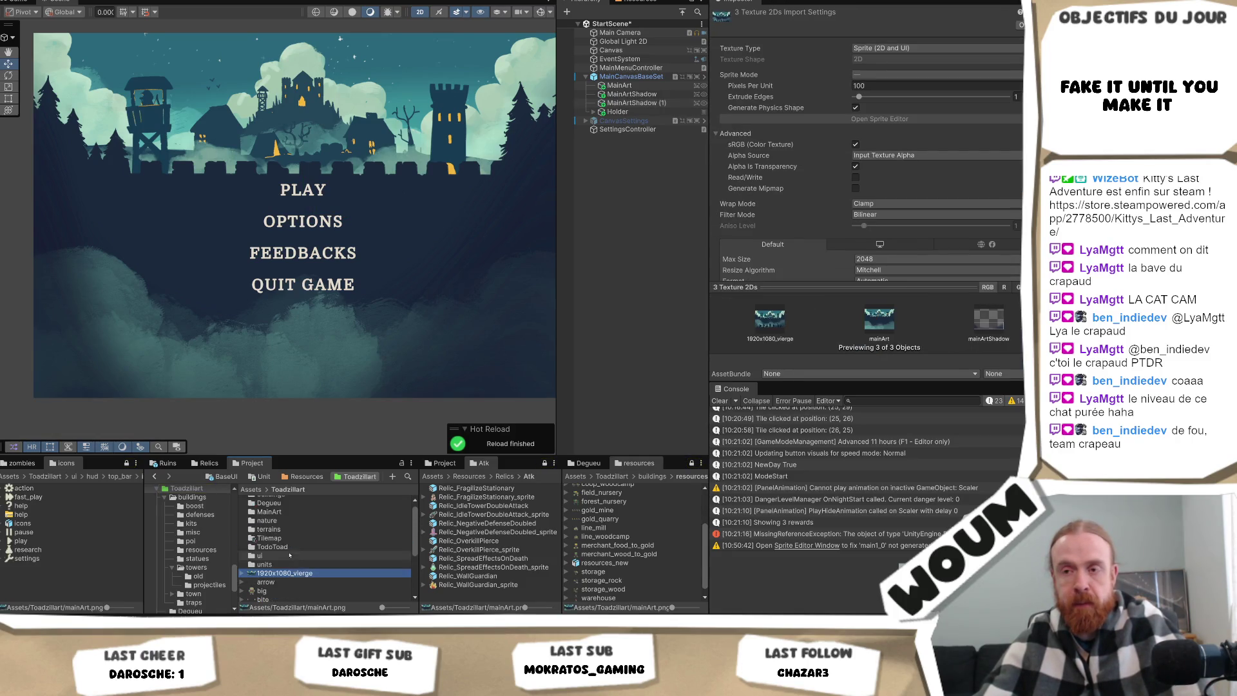
pyautogui.moveTo(303, 579); pyautogui.dragTo(281, 521)
pyautogui.doubleClick(271, 517)
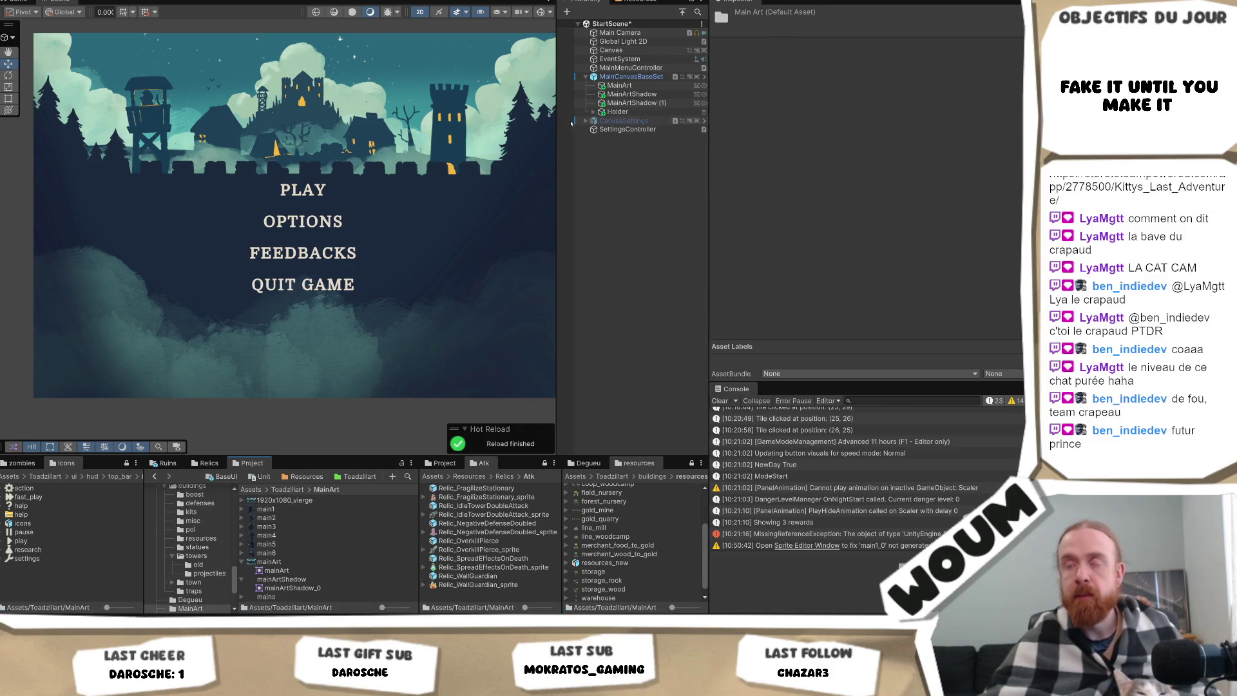
# Set the mains texture to Single sprite mode and assign it as MainArtShadow (1)'s Source Image.
pyautogui.click(635, 103)
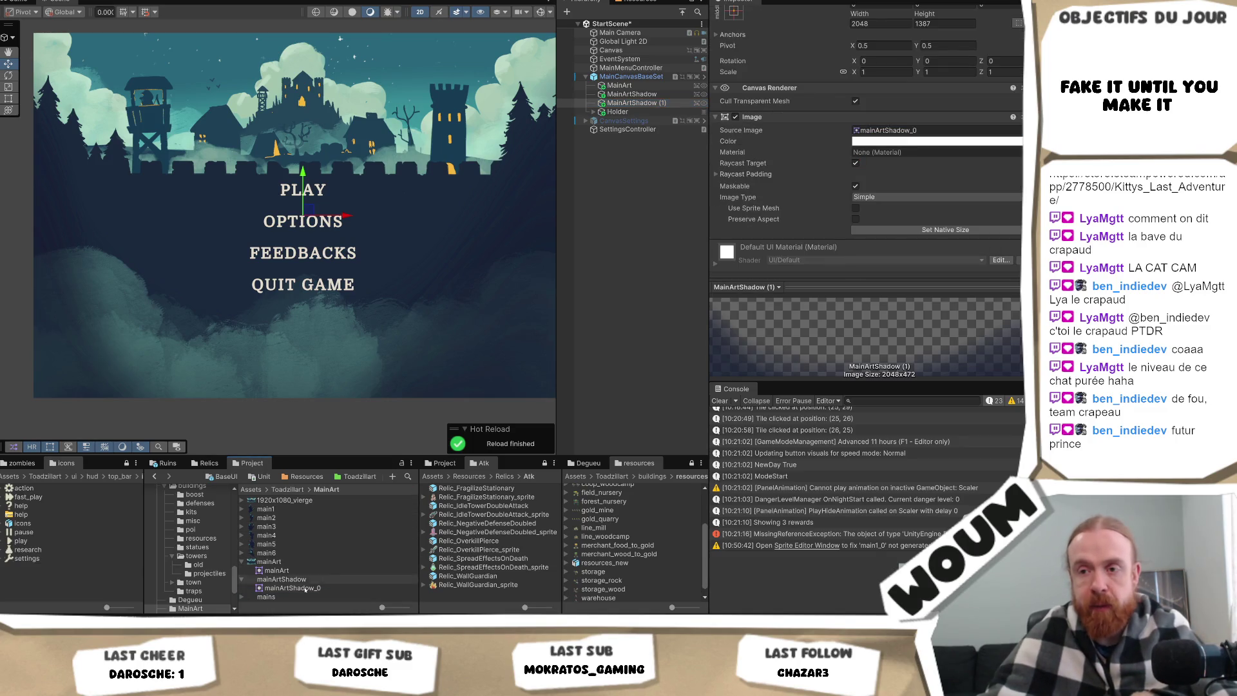
pyautogui.click(416, 596)
pyautogui.scroll(3, 905, 91)
pyautogui.click(890, 68)
pyautogui.click(883, 84)
pyautogui.scroll(-3, 870, 142)
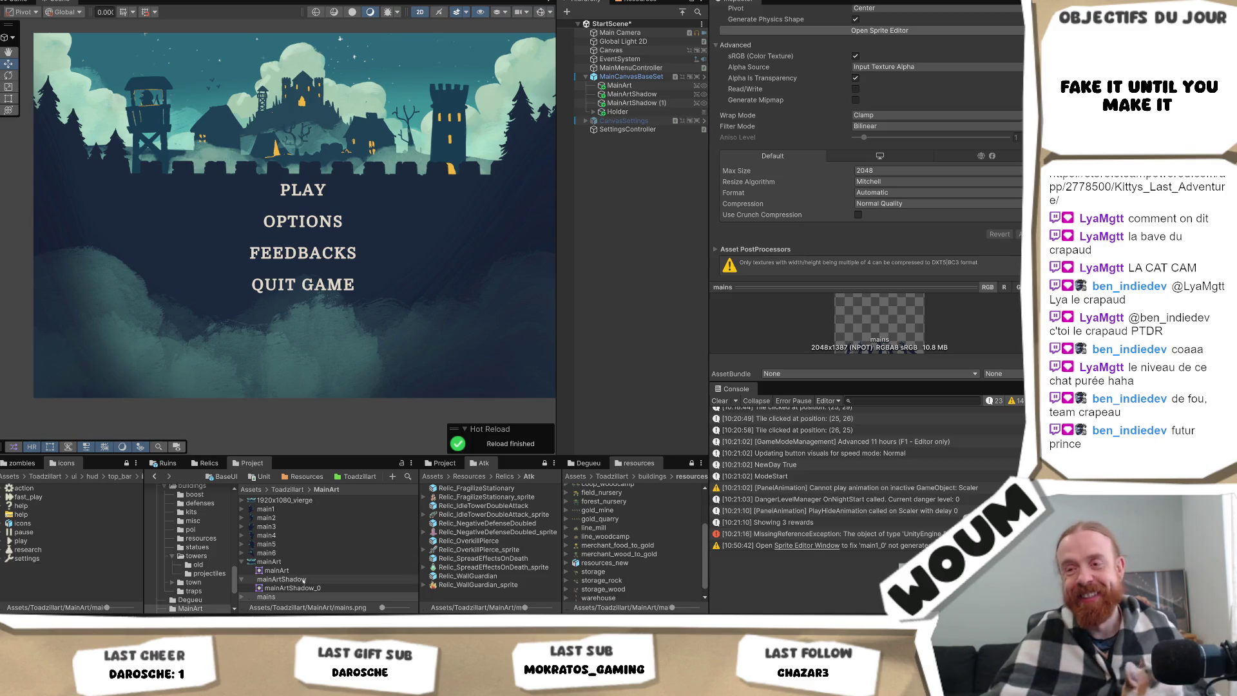
pyautogui.click(628, 103)
pyautogui.click(932, 39)
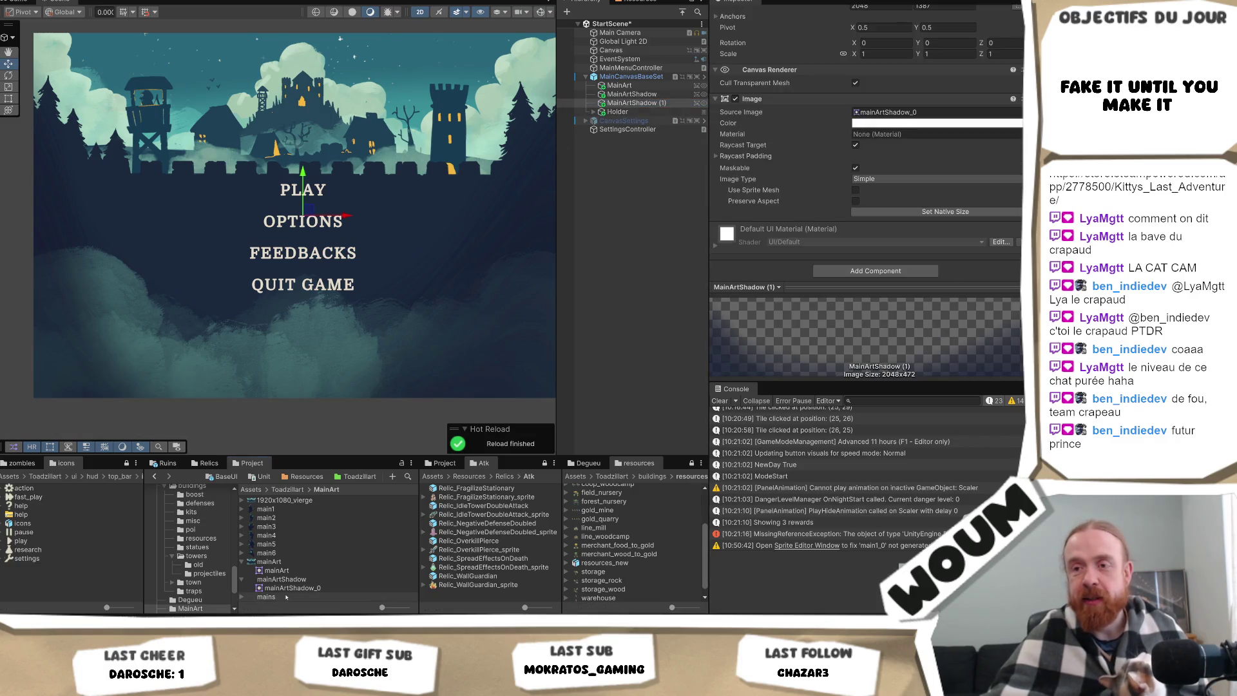
pyautogui.moveTo(910, 107); pyautogui.dragTo(896, 112)
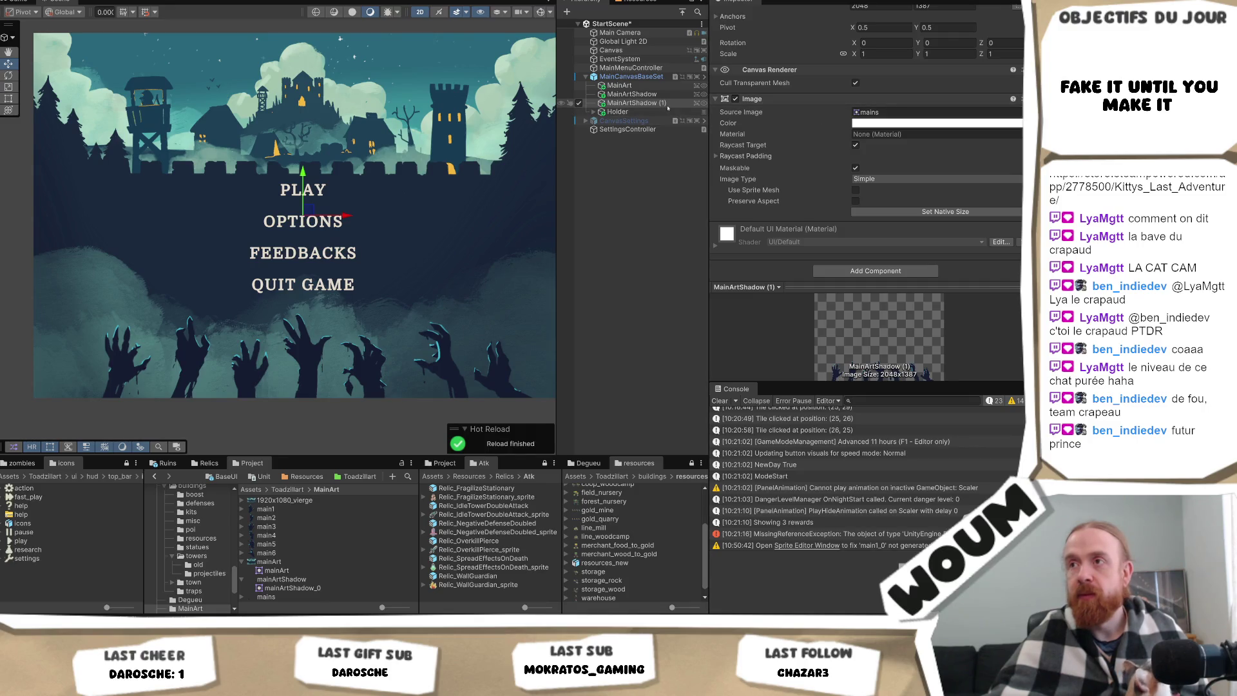
# Compare MainArtShadow with the hands copy, then view the menu in the Game view.
pyautogui.click(639, 94)
pyautogui.click(638, 103)
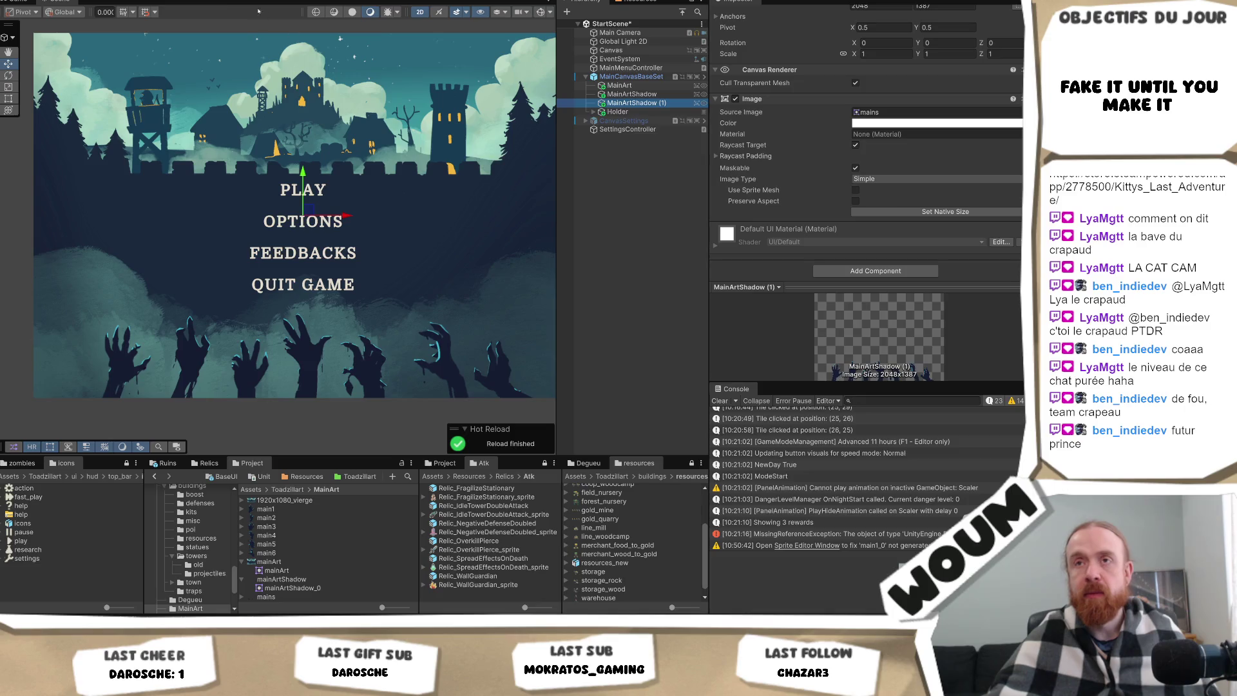
pyautogui.click(20, 2)
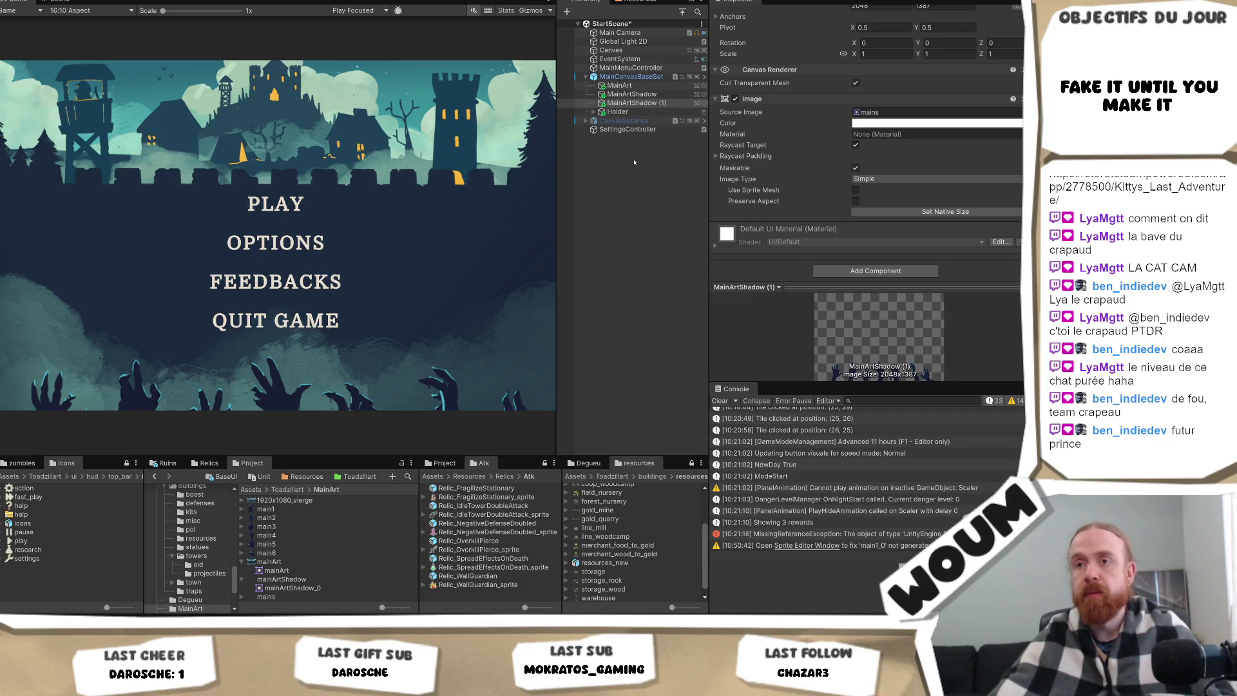
pyautogui.click(635, 103)
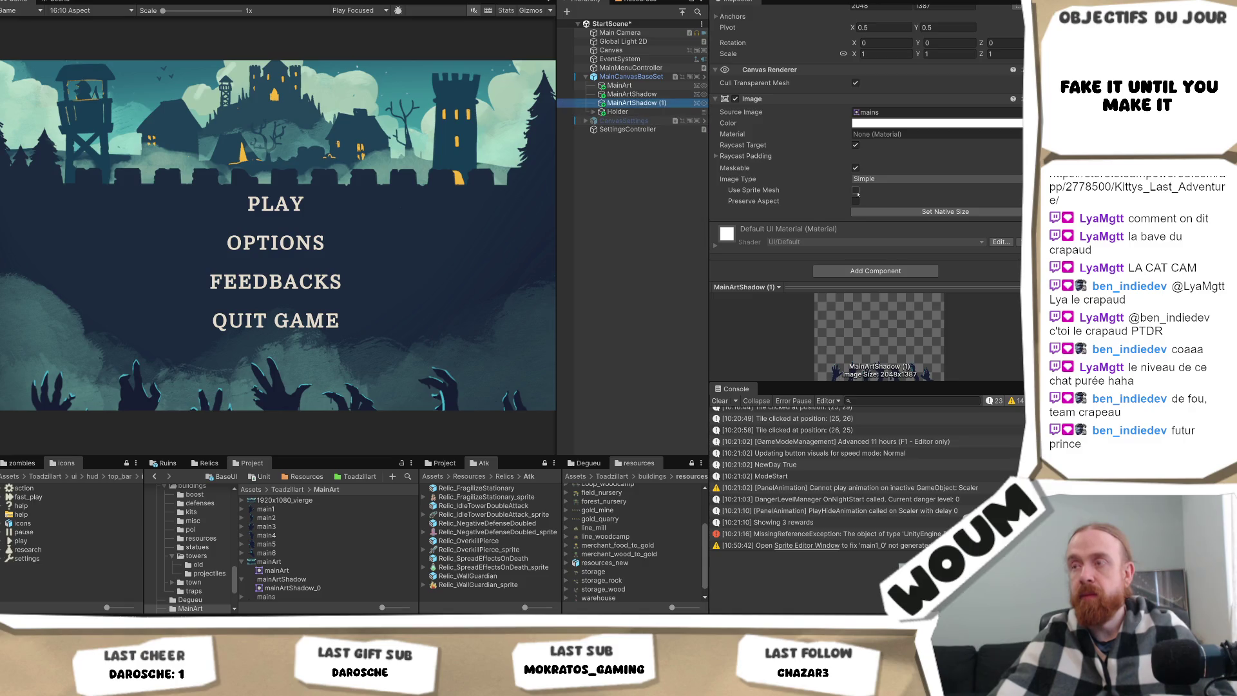
pyautogui.click(872, 266)
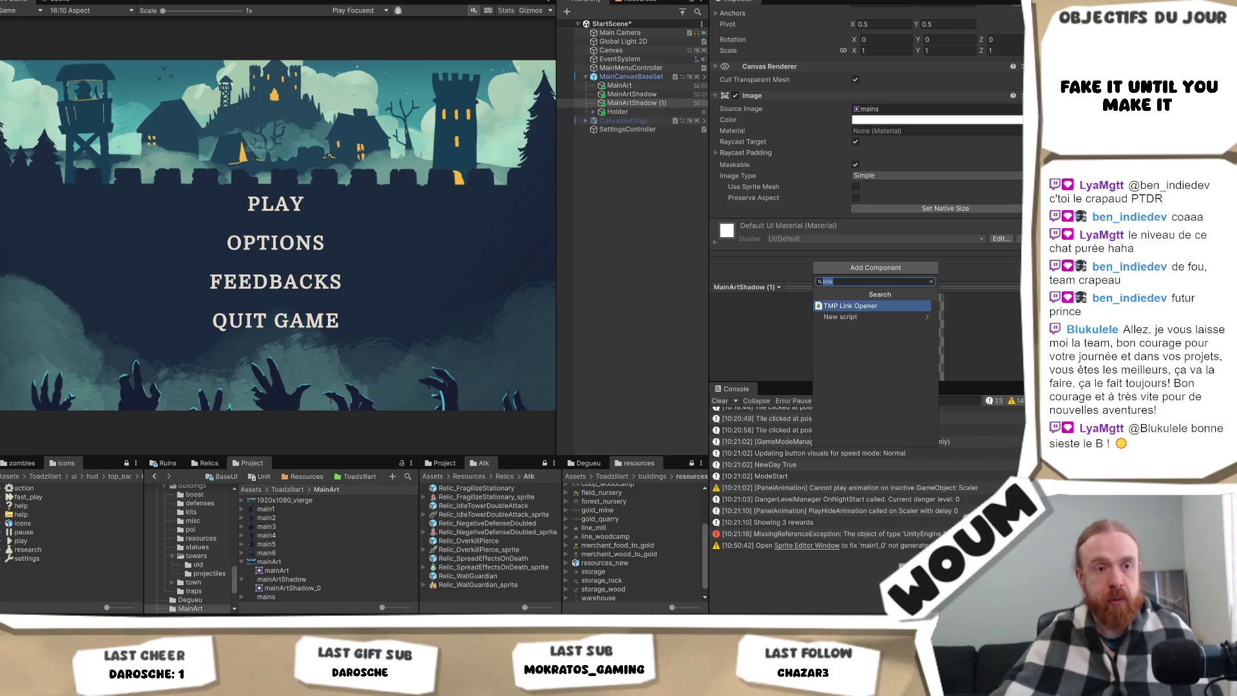
pyautogui.press('Escape')
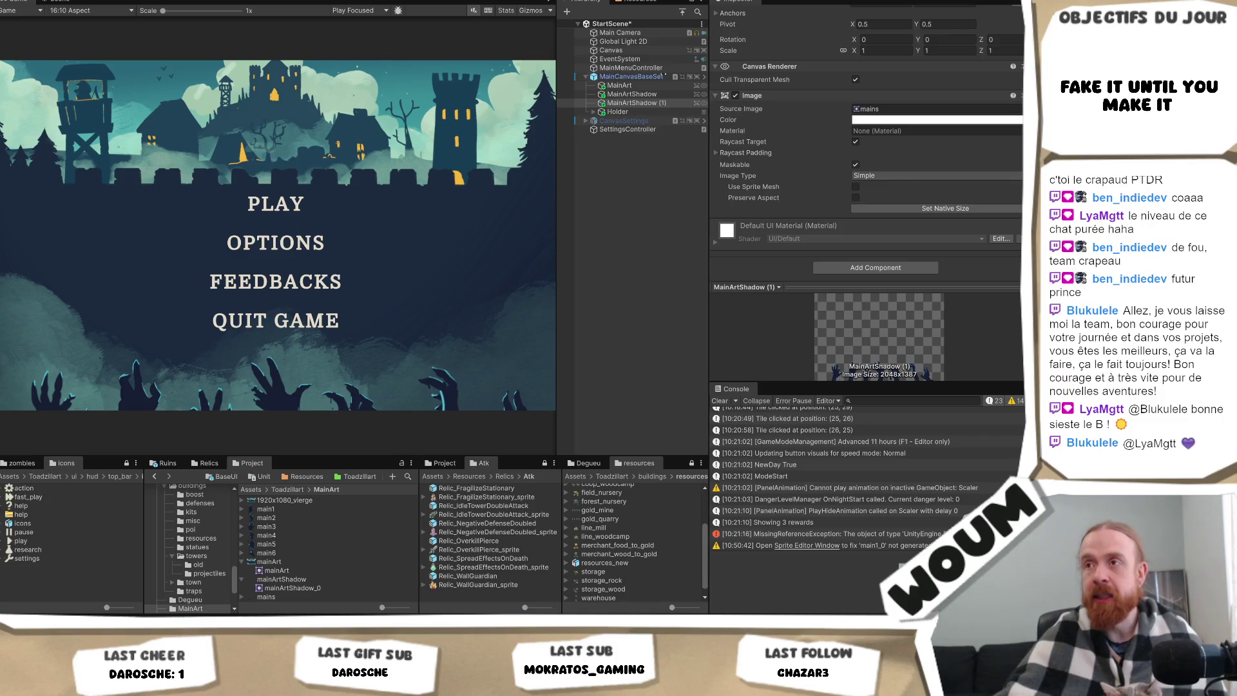
# Rename MainArtShadow (1) to Mains.
pyautogui.click(647, 103)
pyautogui.press('F2')
pyautogui.write('Main')
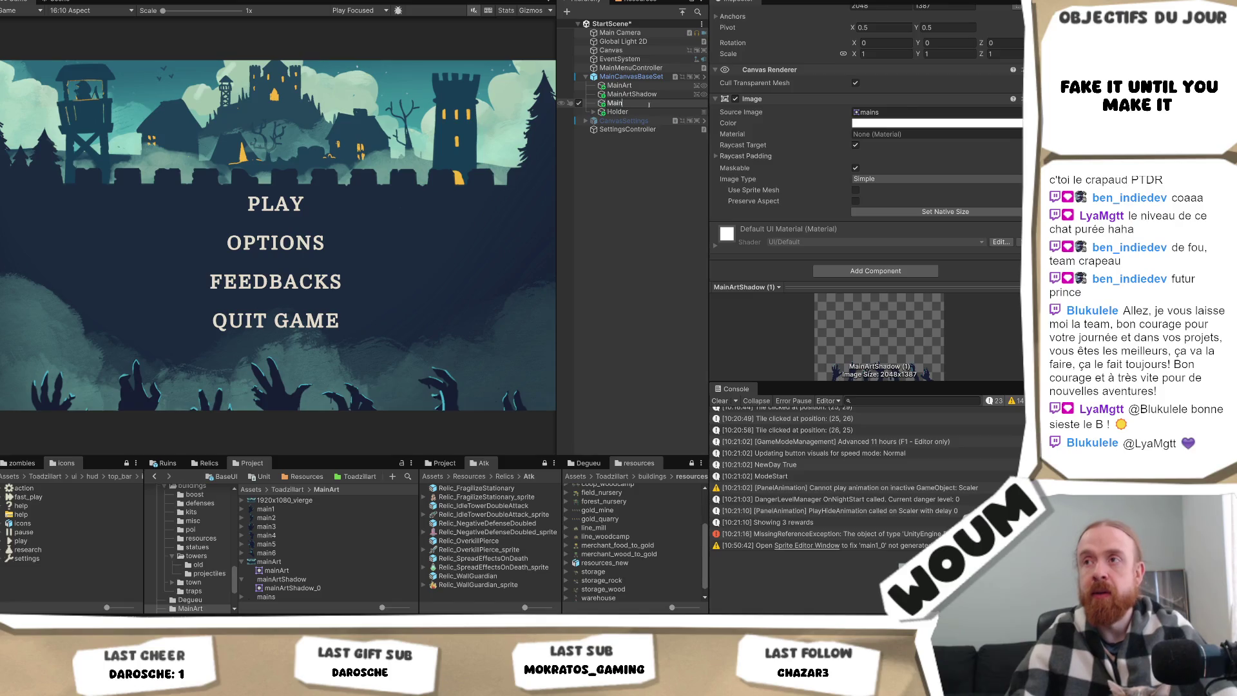
pyautogui.press('Return')
pyautogui.press('F2')
pyautogui.write('s')
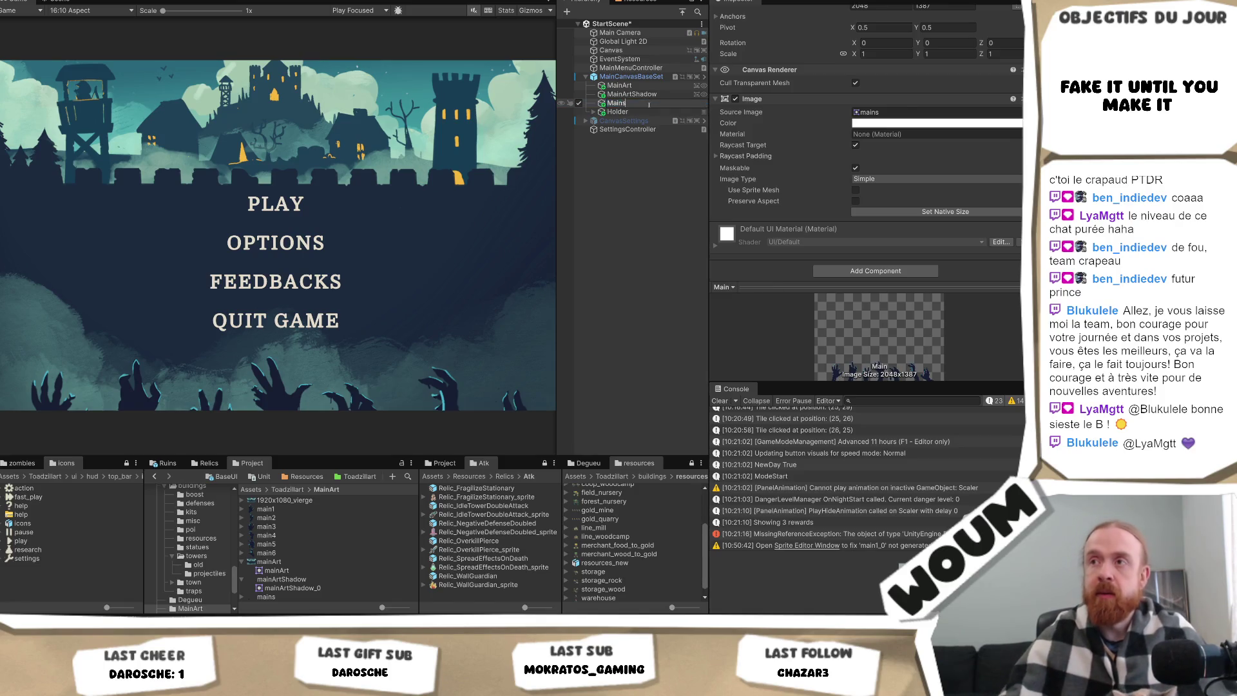
pyautogui.press('Return')
# Add a DOTween Animation component to Mains by searching dotw.
pyautogui.click(874, 271)
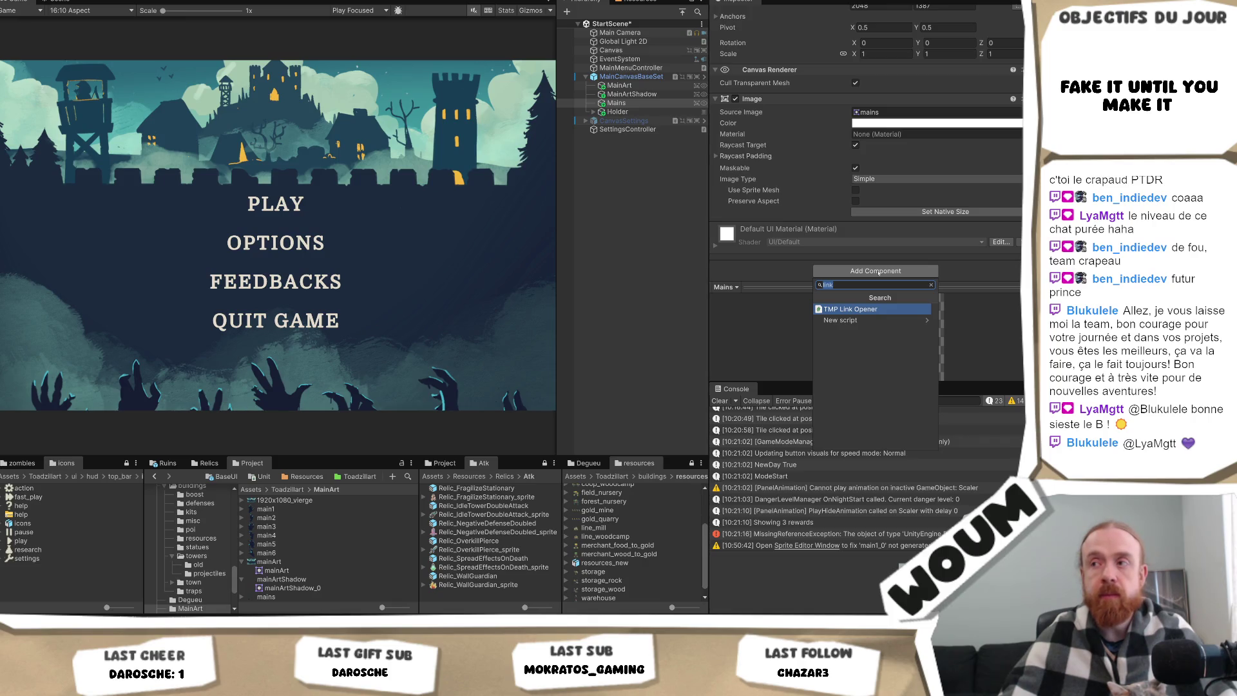
pyautogui.write('dotw')
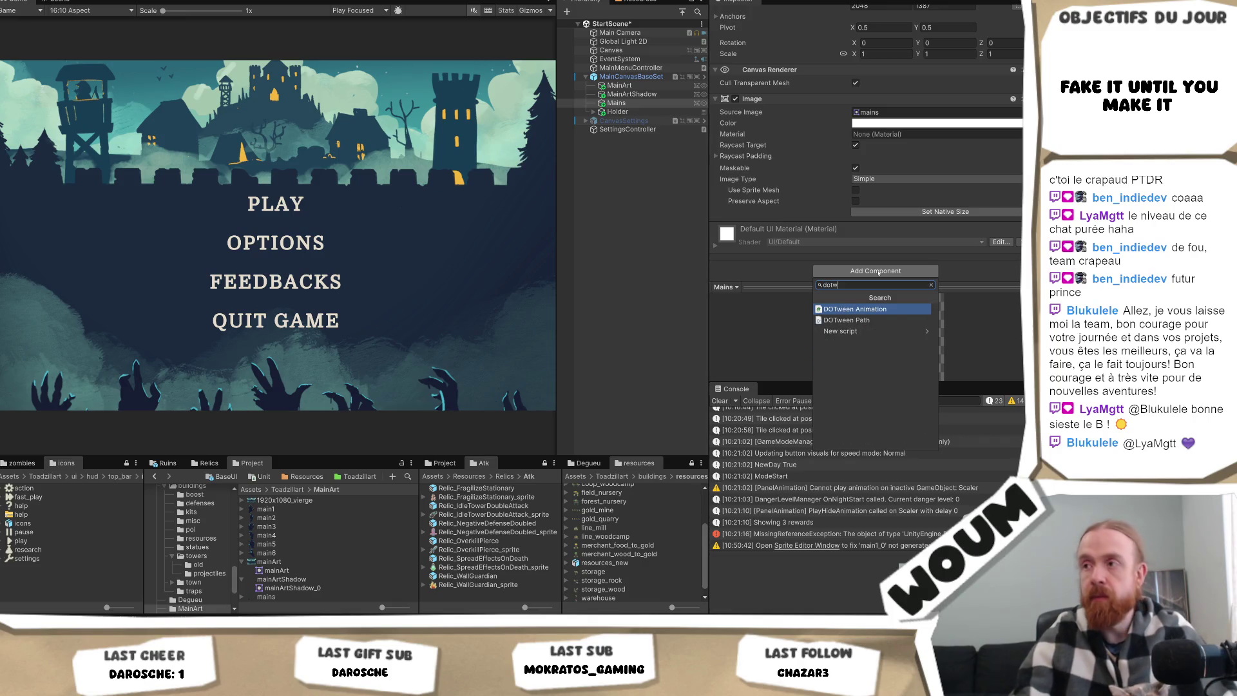
pyautogui.press('Return')
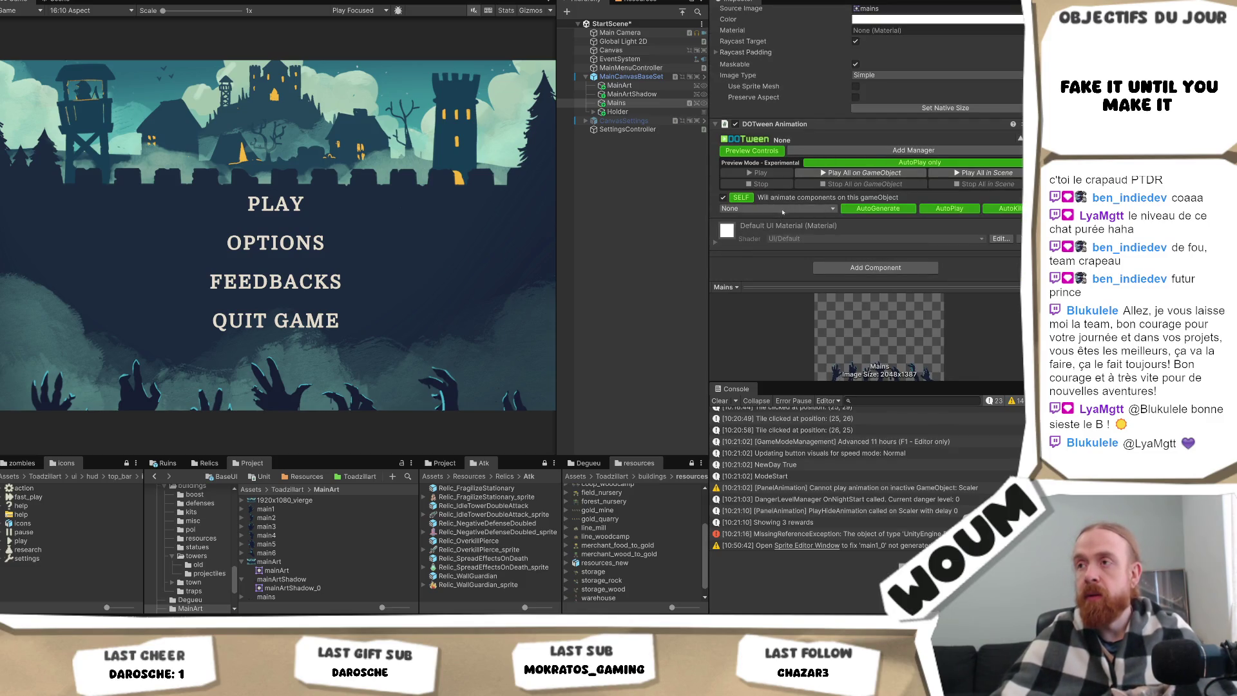
pyautogui.click(767, 209)
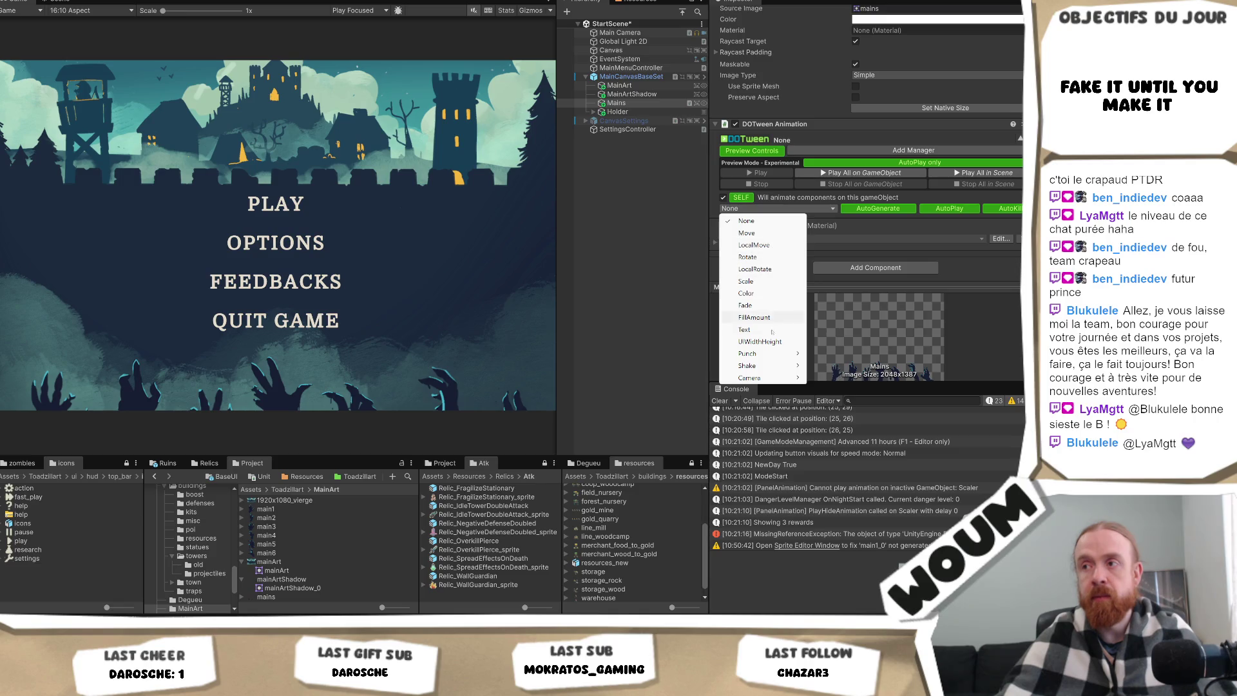
# Make the tween a Move with a Linear ease.
pyautogui.moveTo(777, 379)
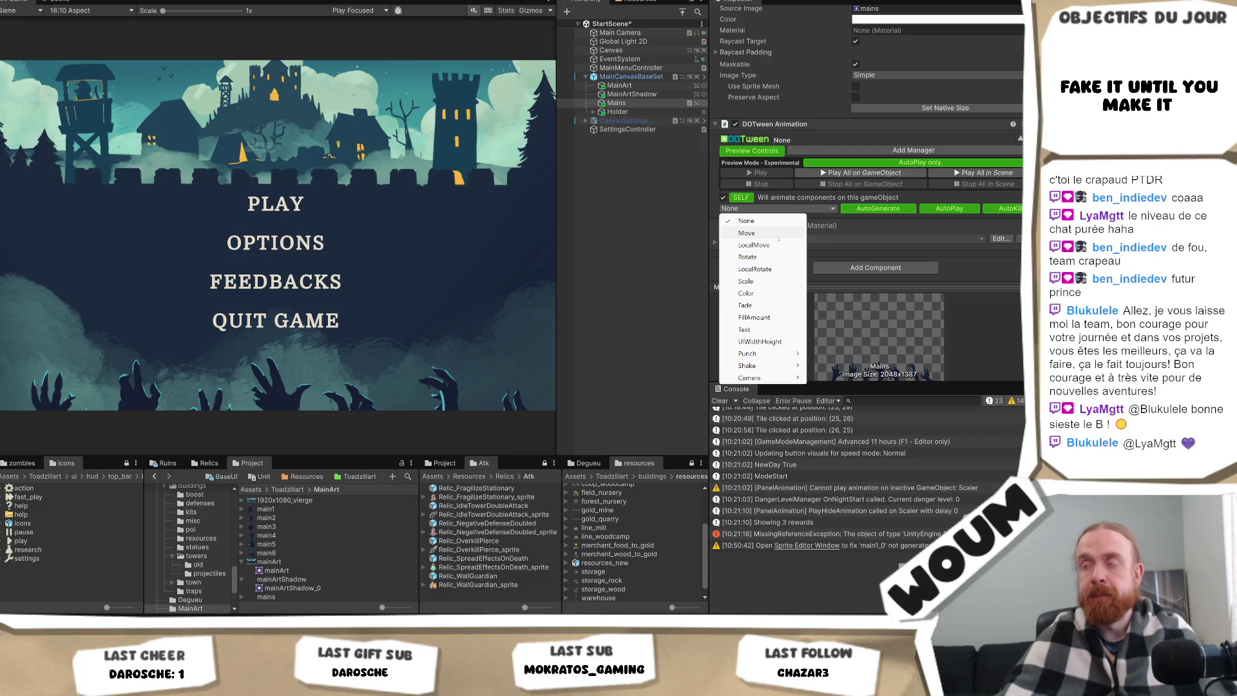
pyautogui.click(778, 236)
pyautogui.scroll(-3, 869, 220)
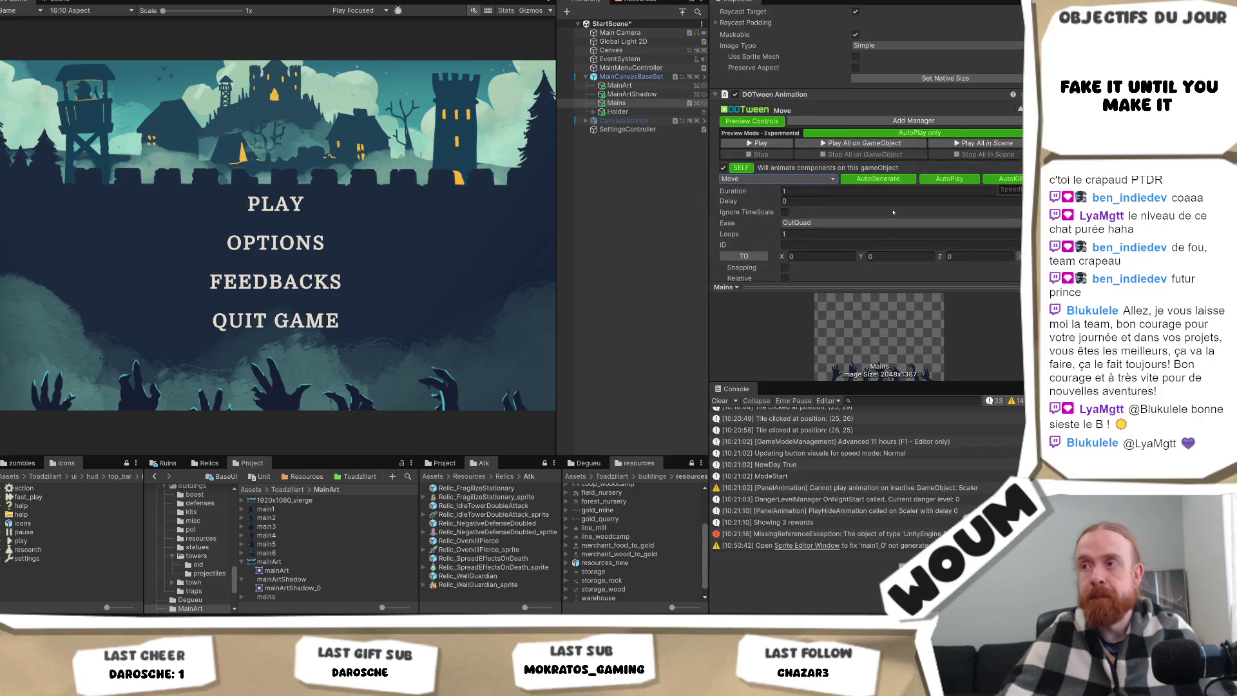
pyautogui.click(832, 194)
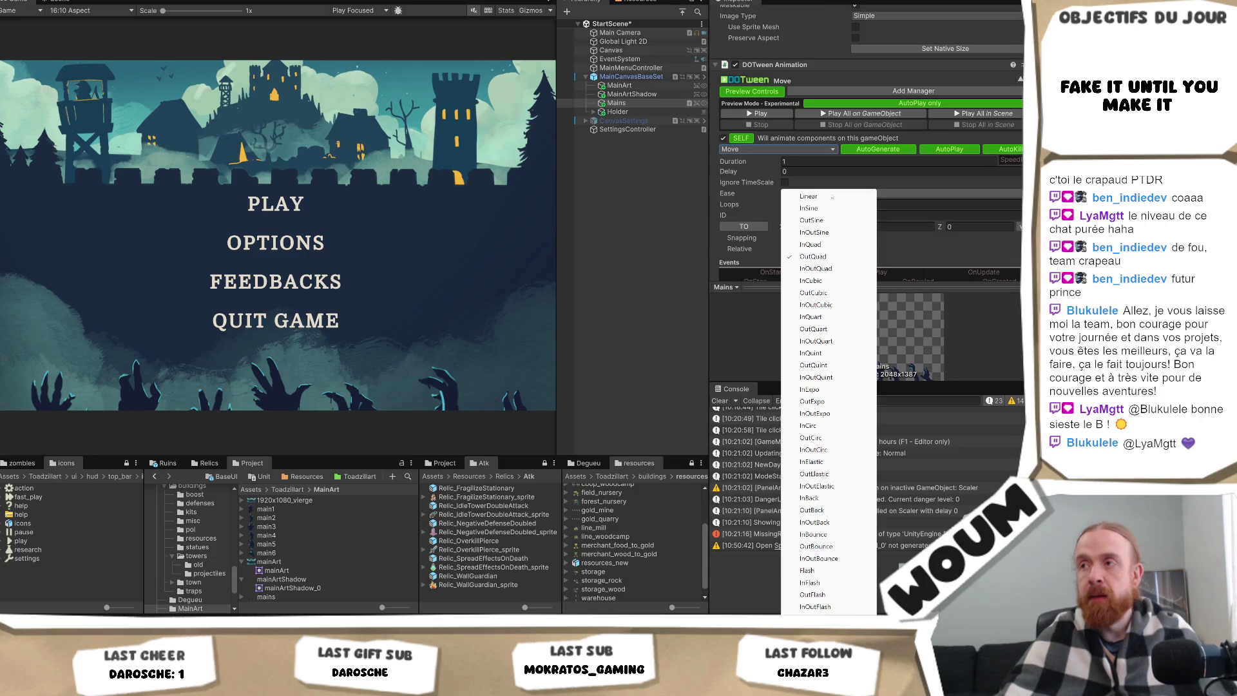
pyautogui.click(973, 241)
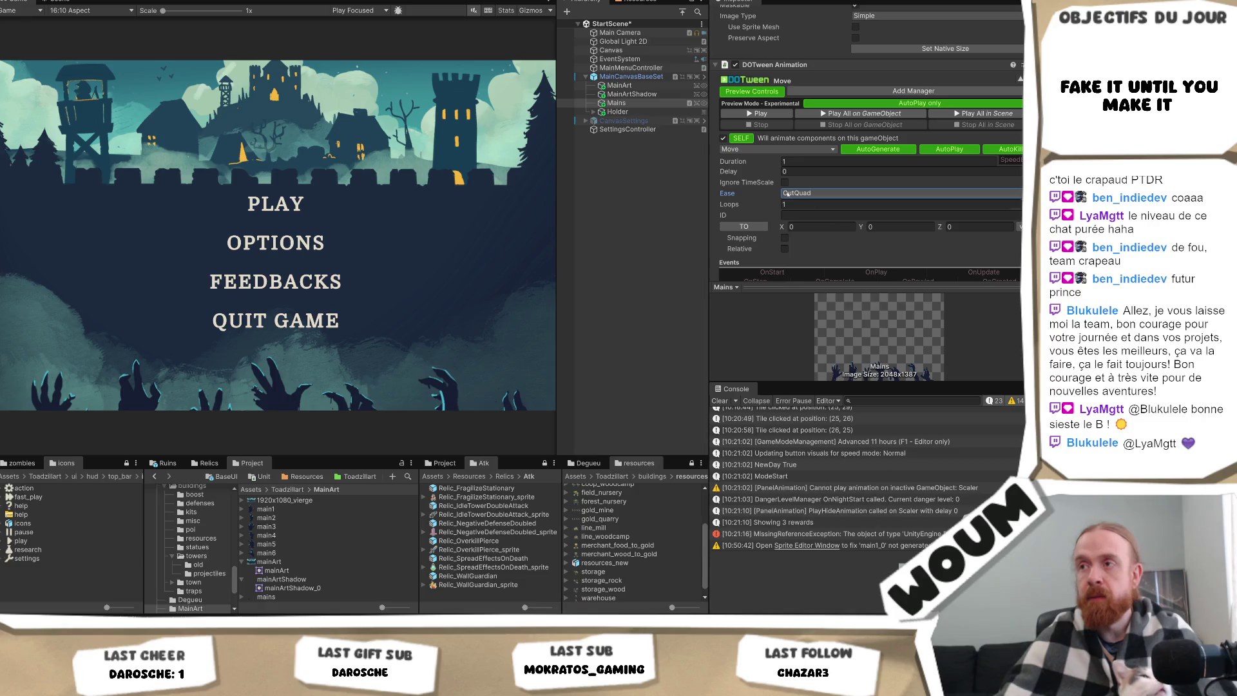
pyautogui.click(803, 193)
pyautogui.click(802, 196)
# Set Loops to -1 with Yoyo loop type, preview it, and tick Relative.
pyautogui.click(805, 204)
pyautogui.write('-1')
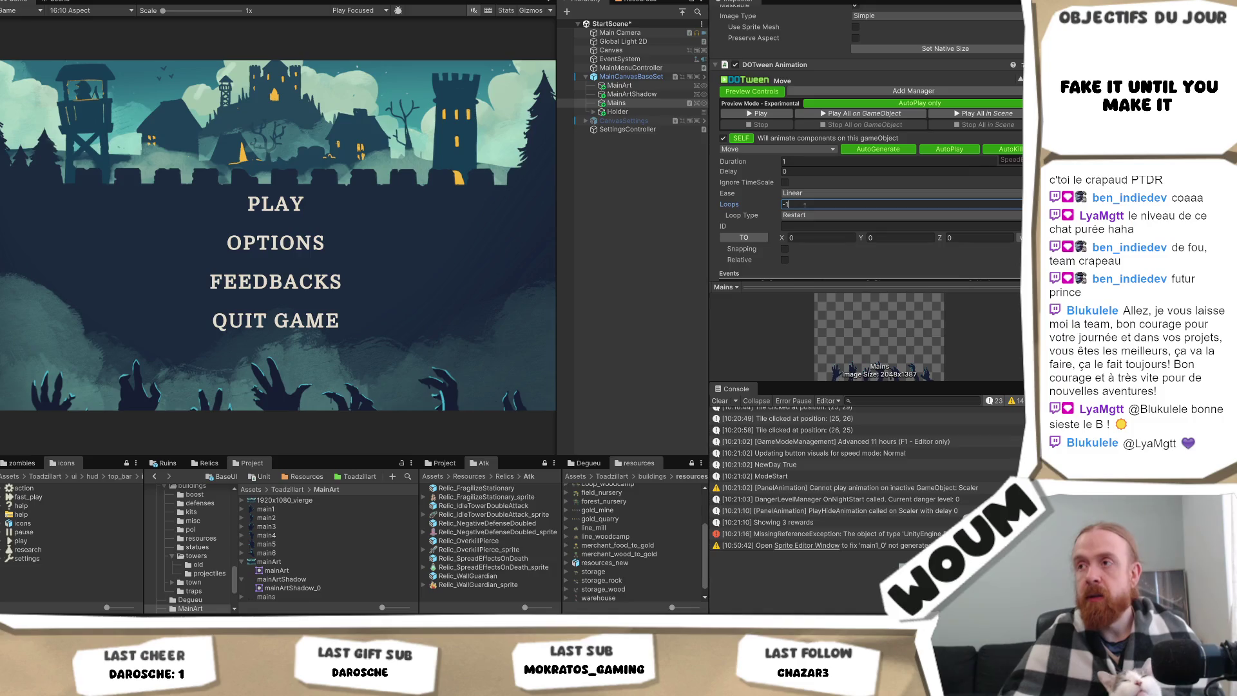
pyautogui.click(808, 215)
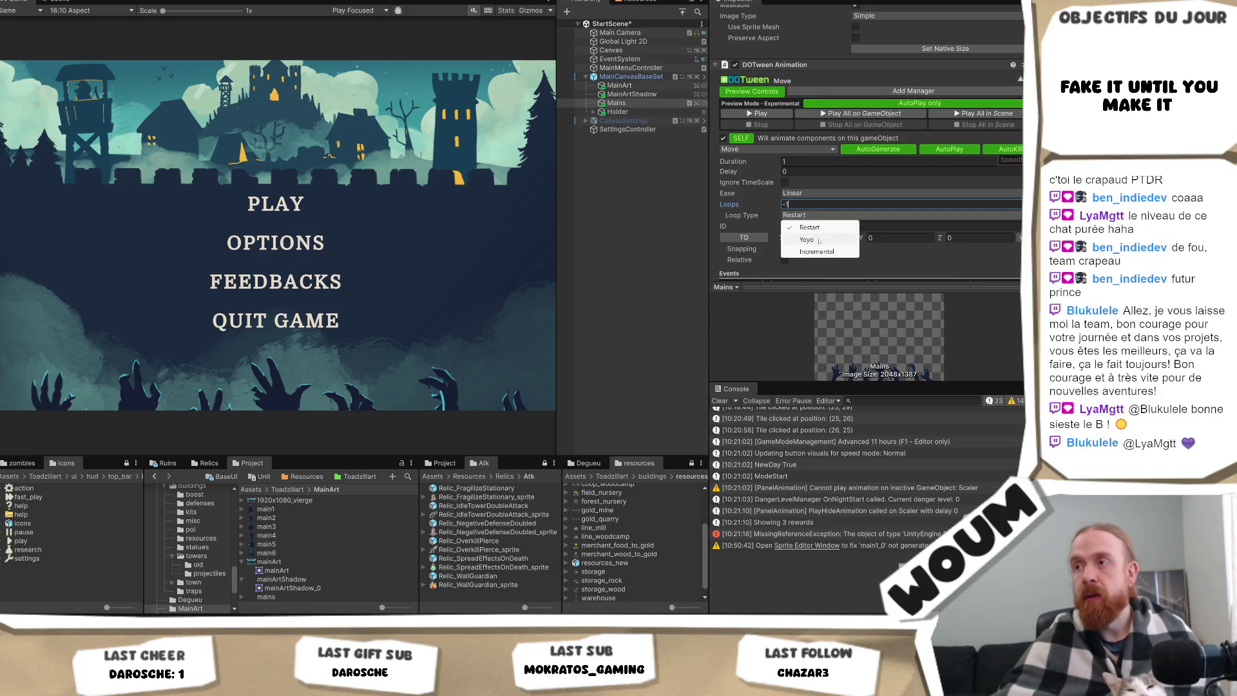
pyautogui.click(807, 239)
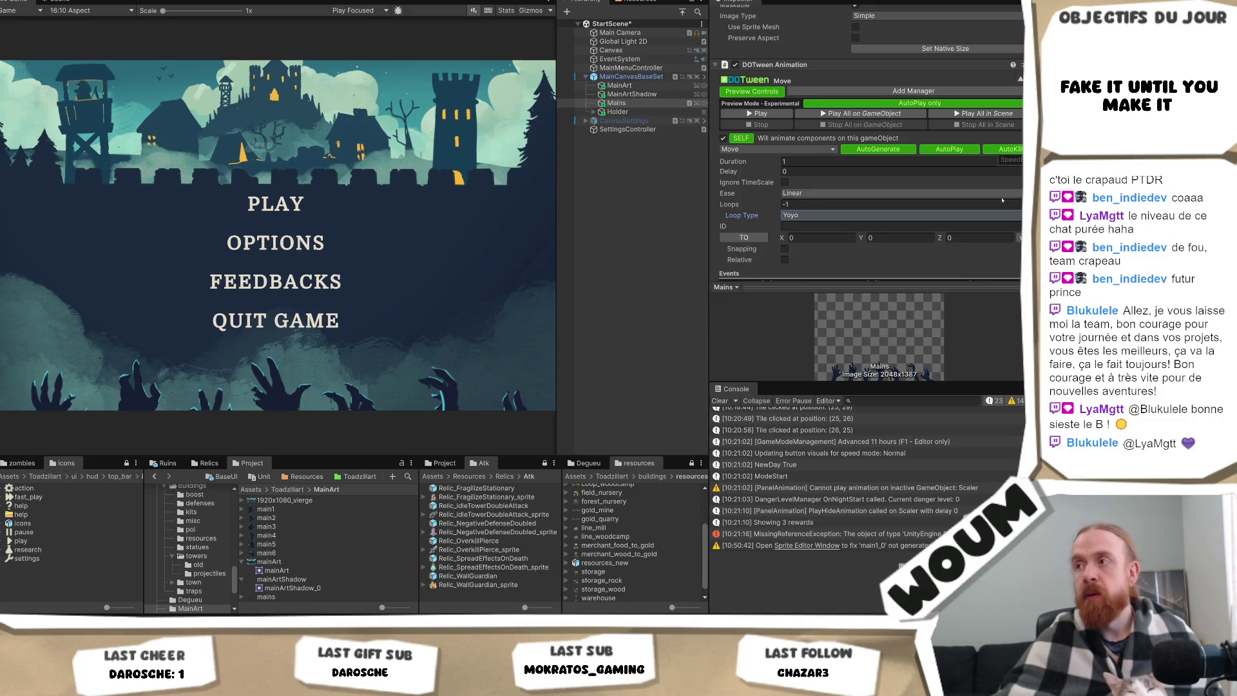
pyautogui.click(764, 114)
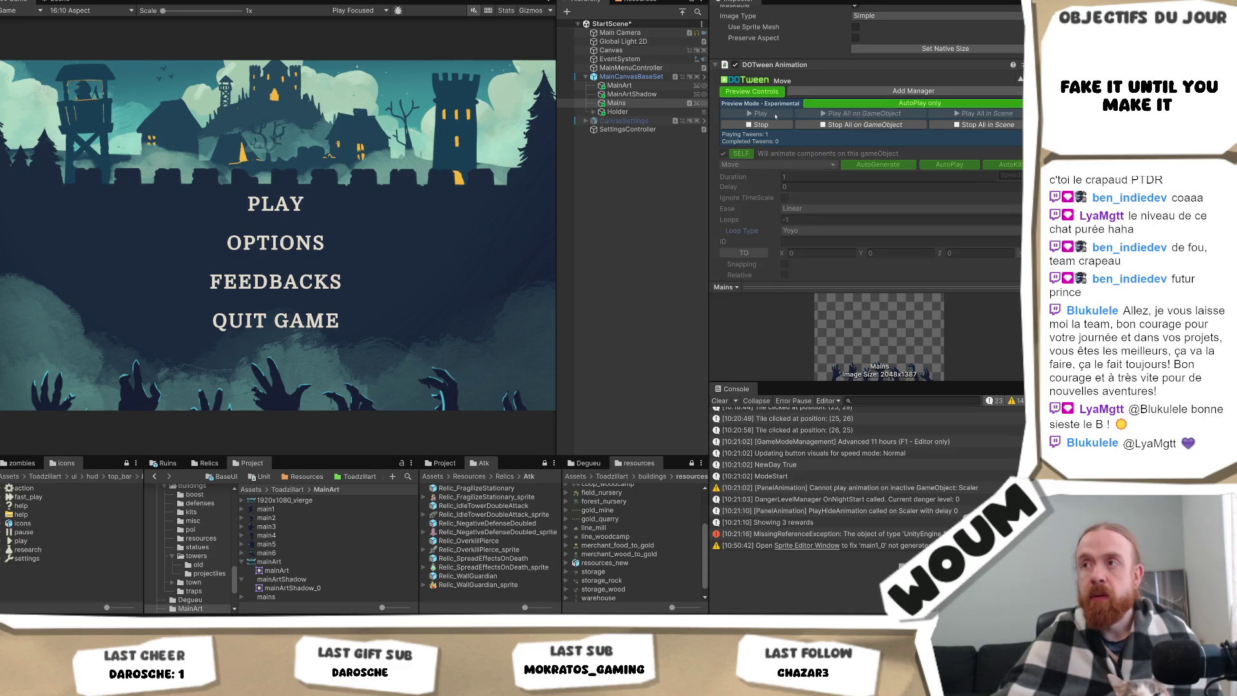
pyautogui.click(770, 125)
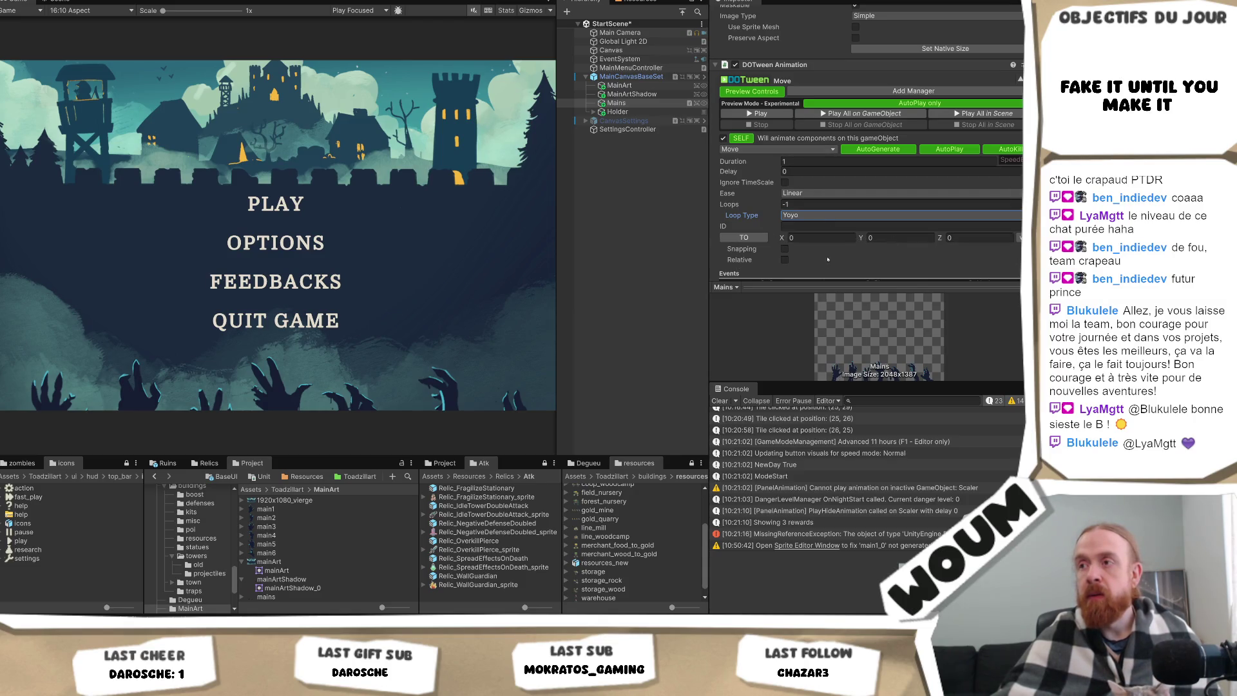
pyautogui.click(785, 259)
pyautogui.click(812, 238)
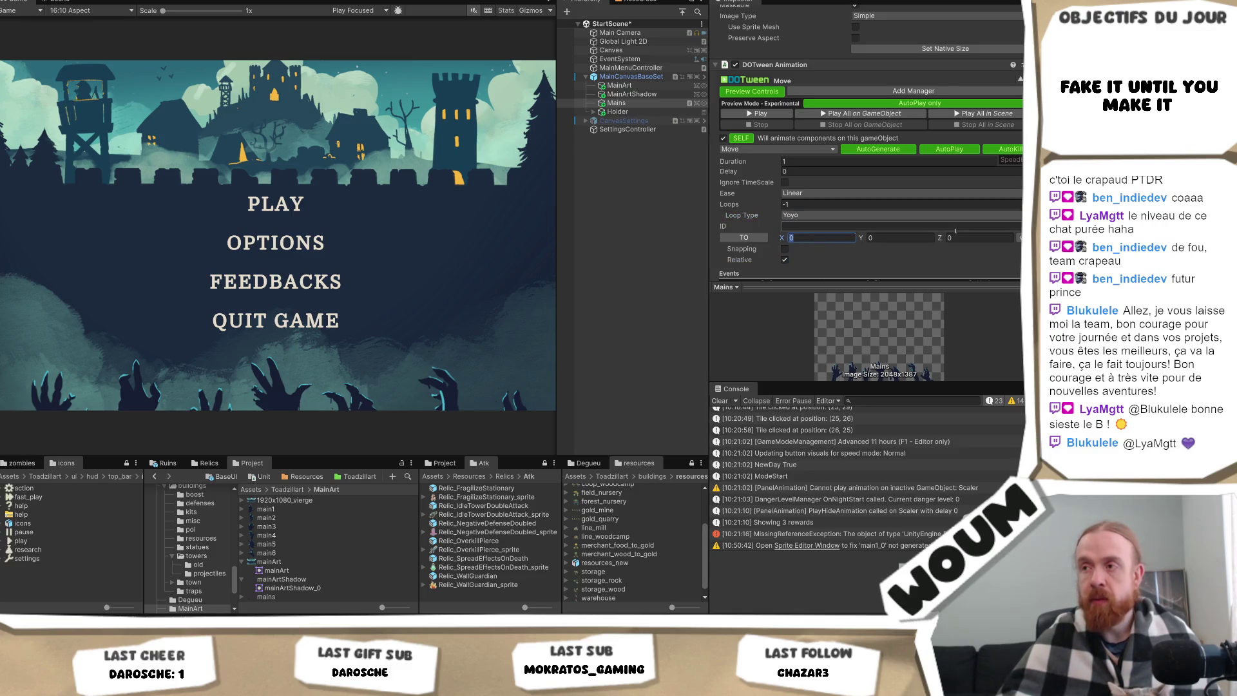
pyautogui.press('Tab')
# Enter a Y target of 10 and preview the Linear Yoyo bob.
pyautogui.write('10')
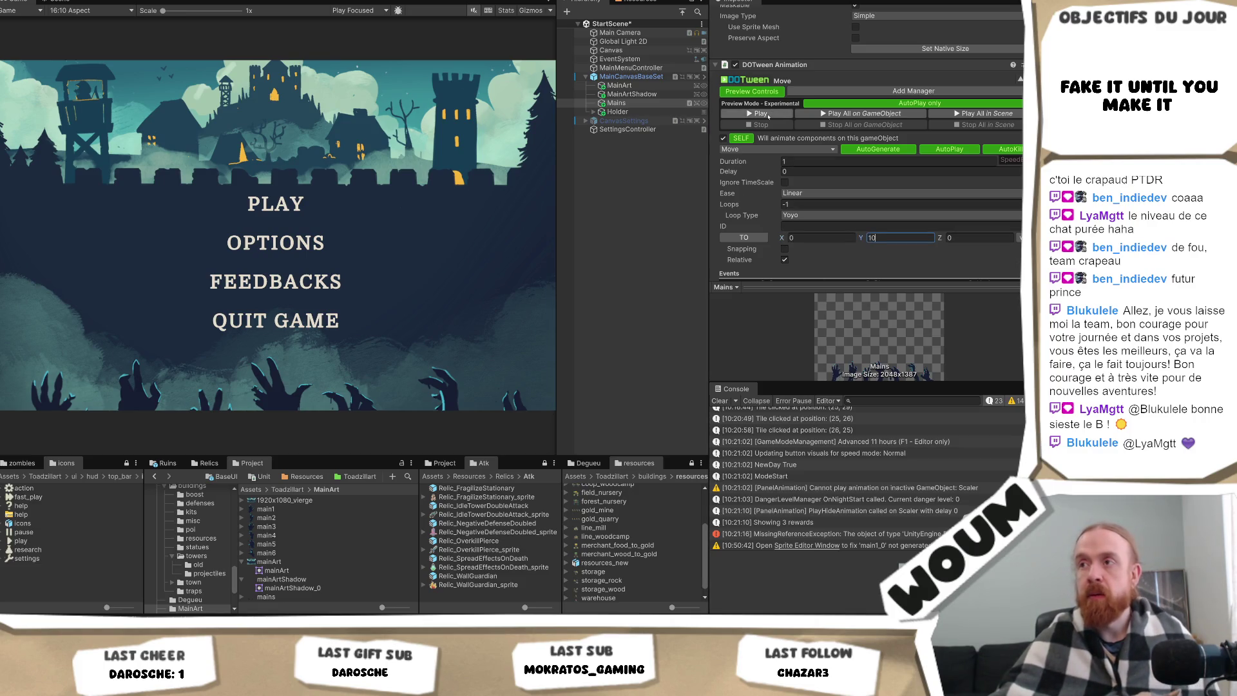
pyautogui.click(760, 113)
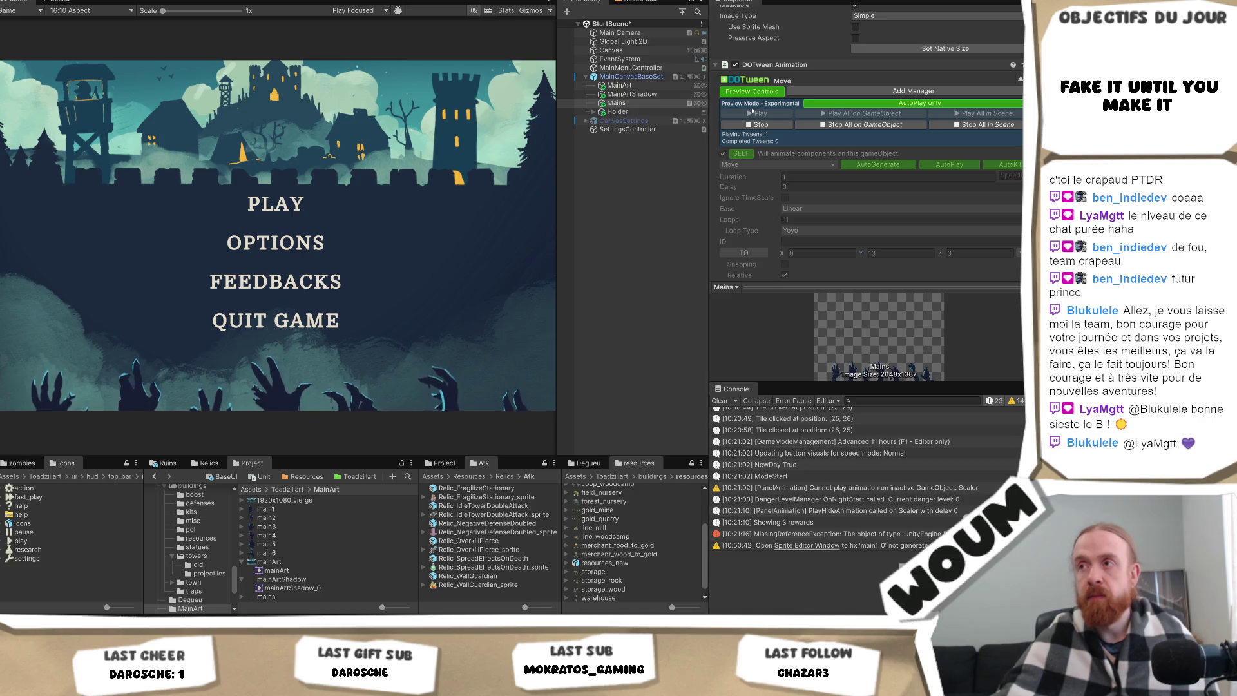
pyautogui.click(761, 125)
pyautogui.click(812, 215)
pyautogui.click(822, 196)
pyautogui.click(823, 195)
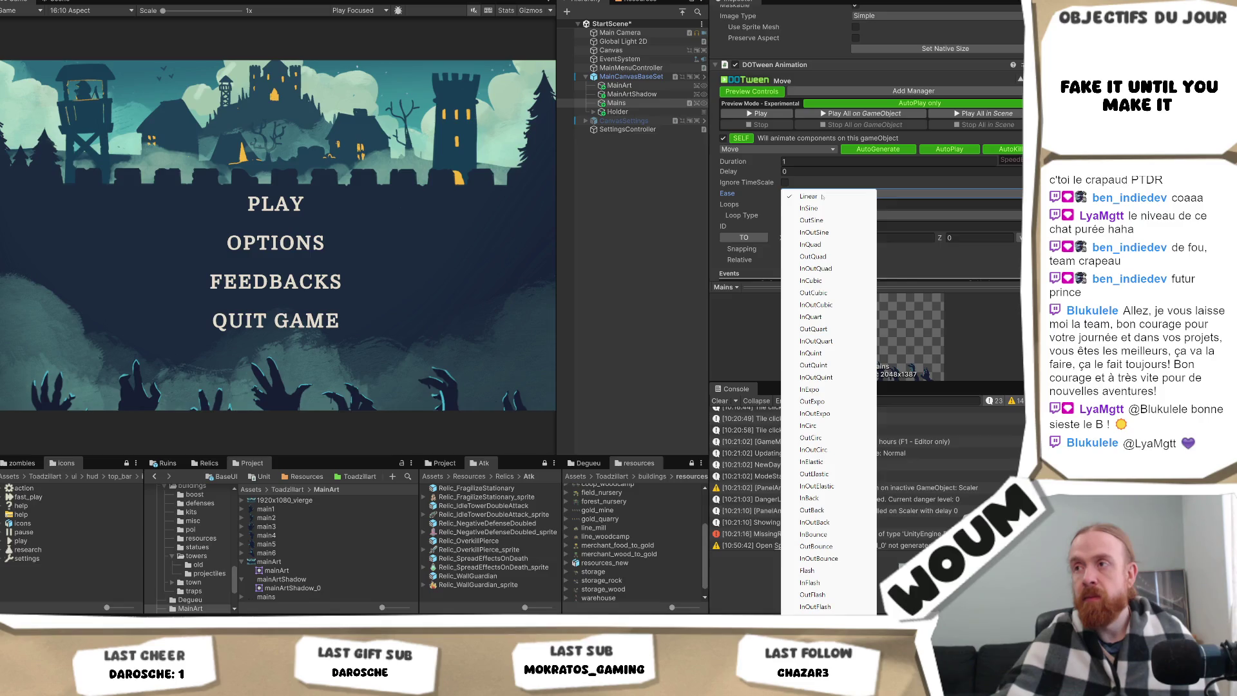
pyautogui.click(813, 197)
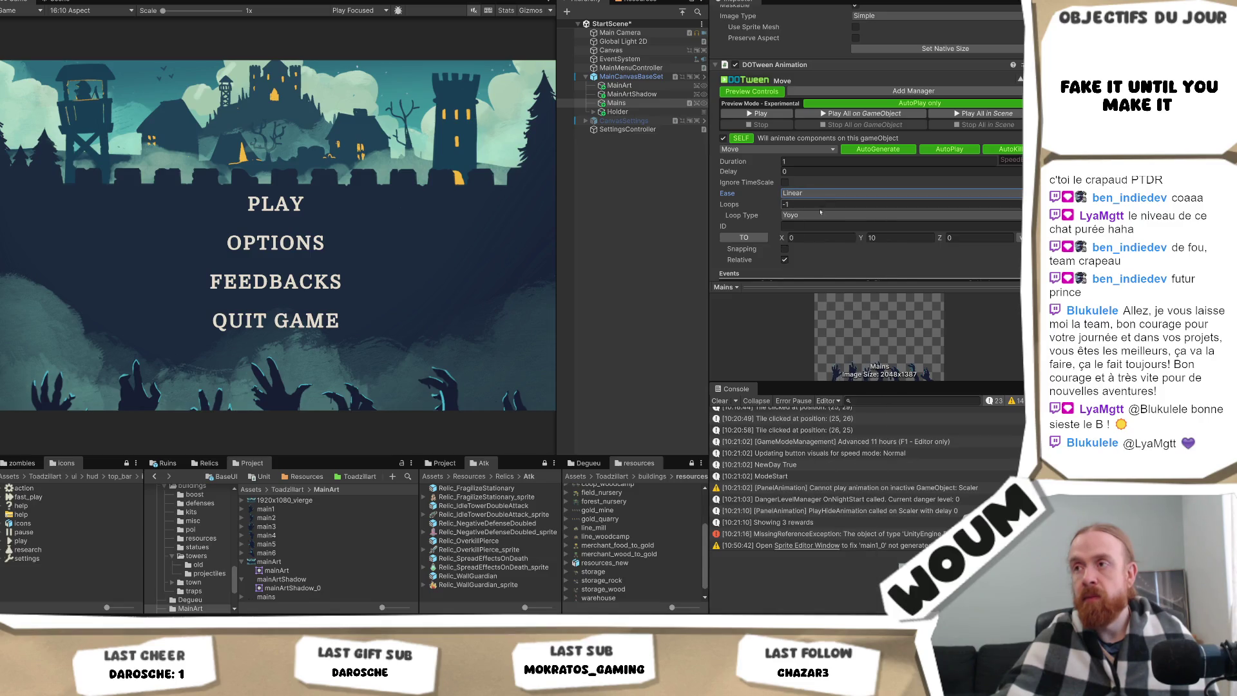
# Preview the bob with InOutBounce, InOutElastic and InOutQuart eases in turn.
pyautogui.click(820, 193)
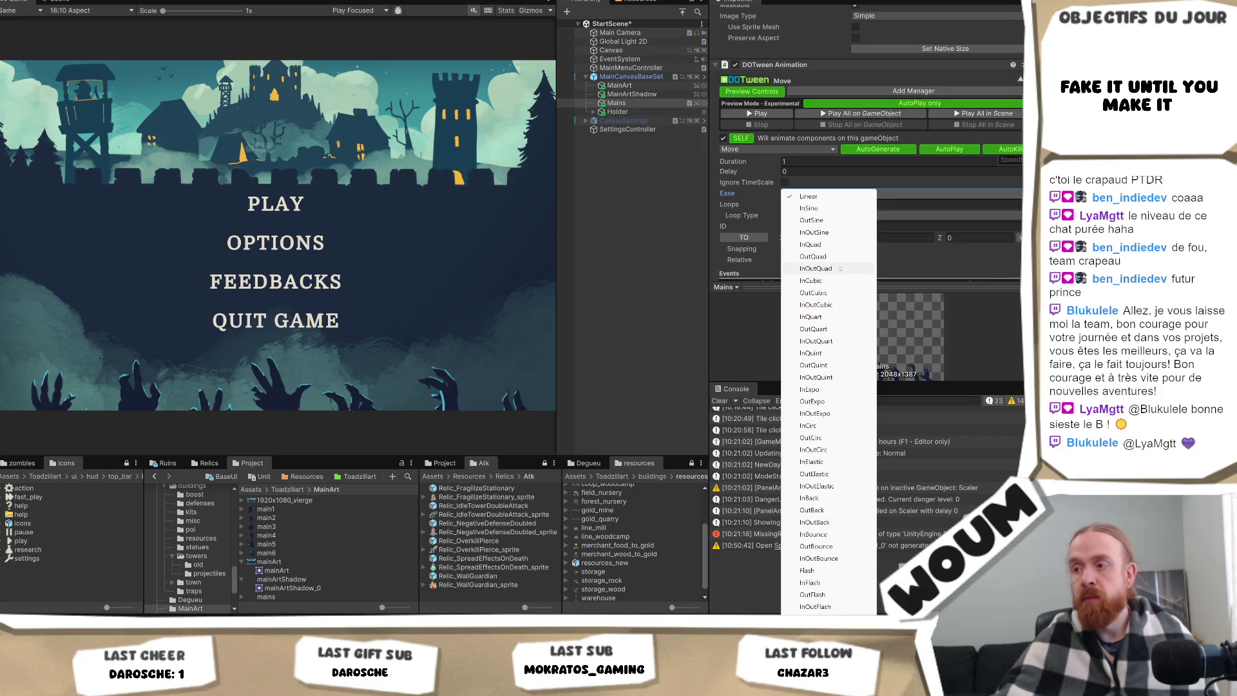
pyautogui.click(832, 558)
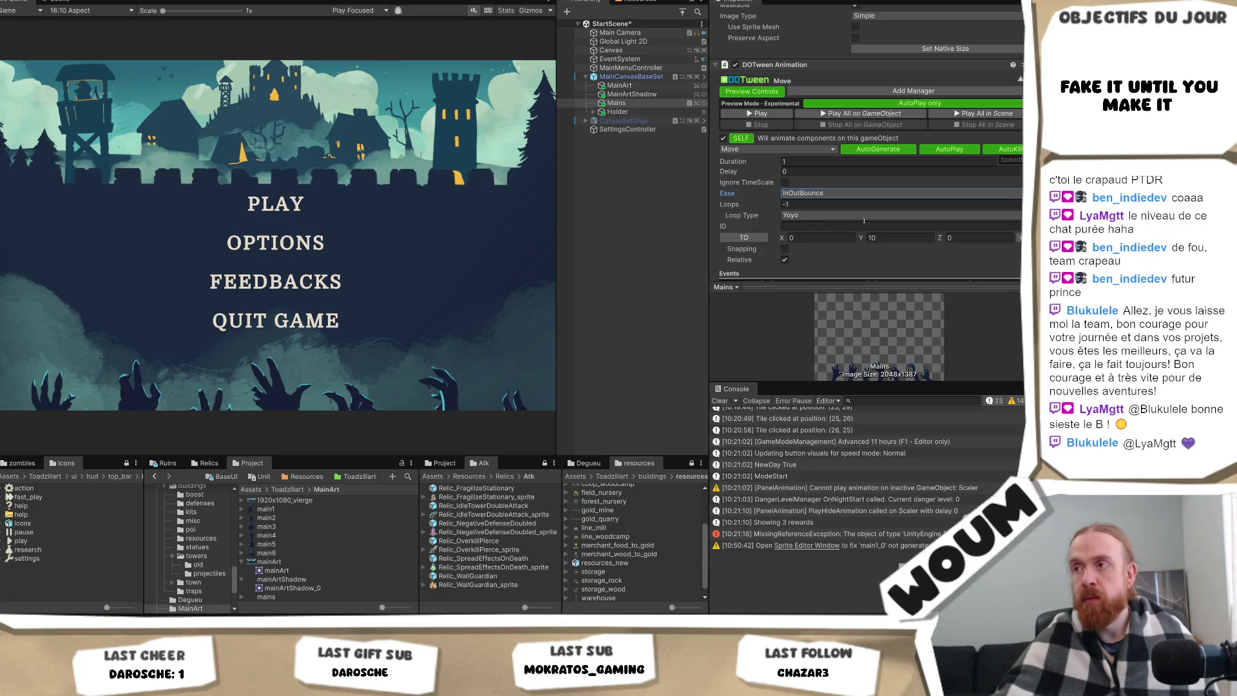
pyautogui.click(780, 114)
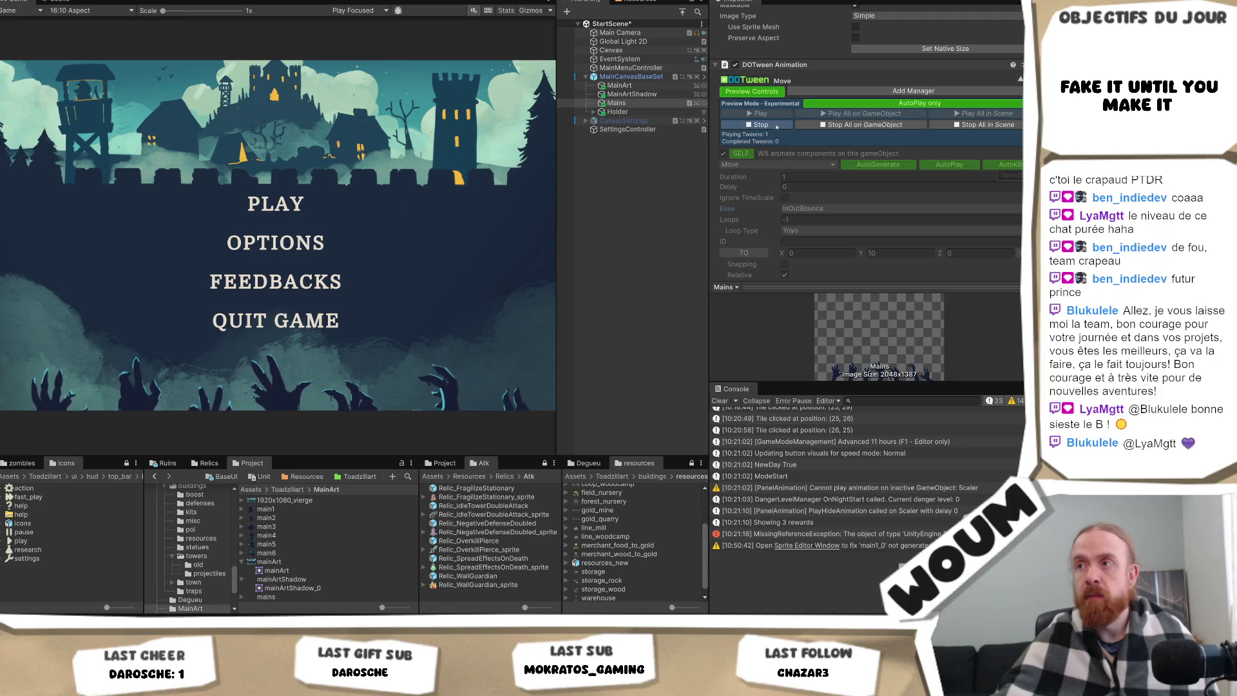
pyautogui.click(758, 124)
pyautogui.click(815, 194)
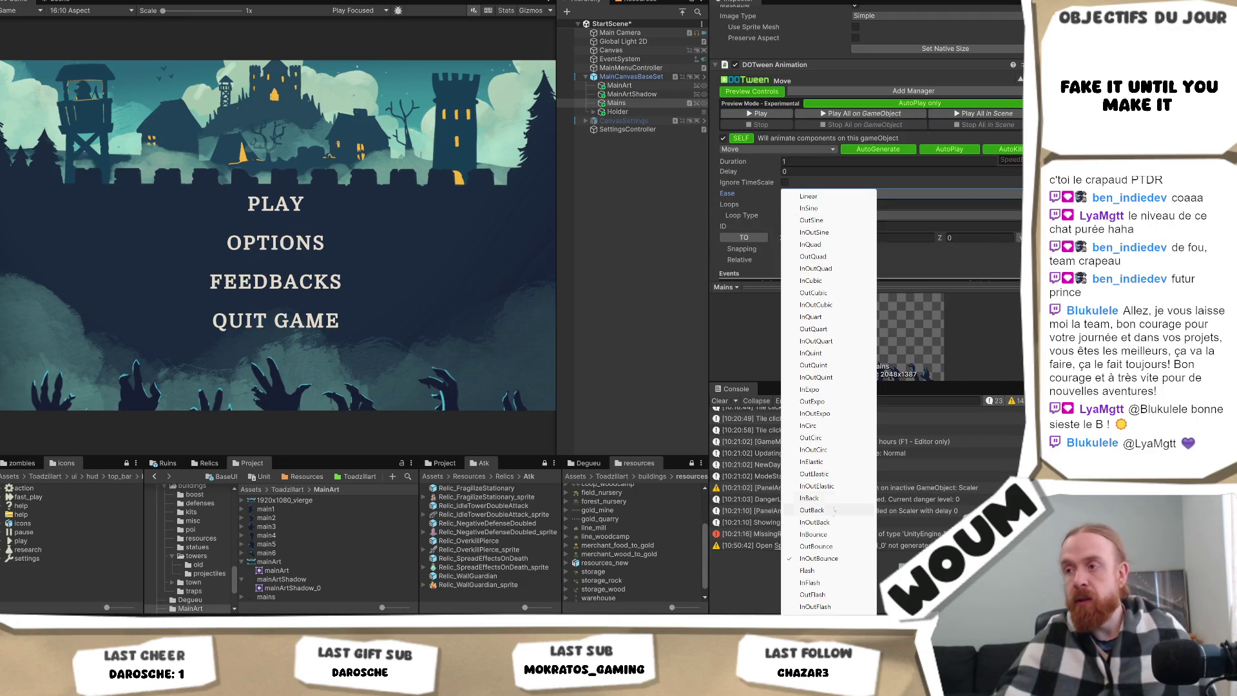
pyautogui.click(817, 486)
pyautogui.click(768, 114)
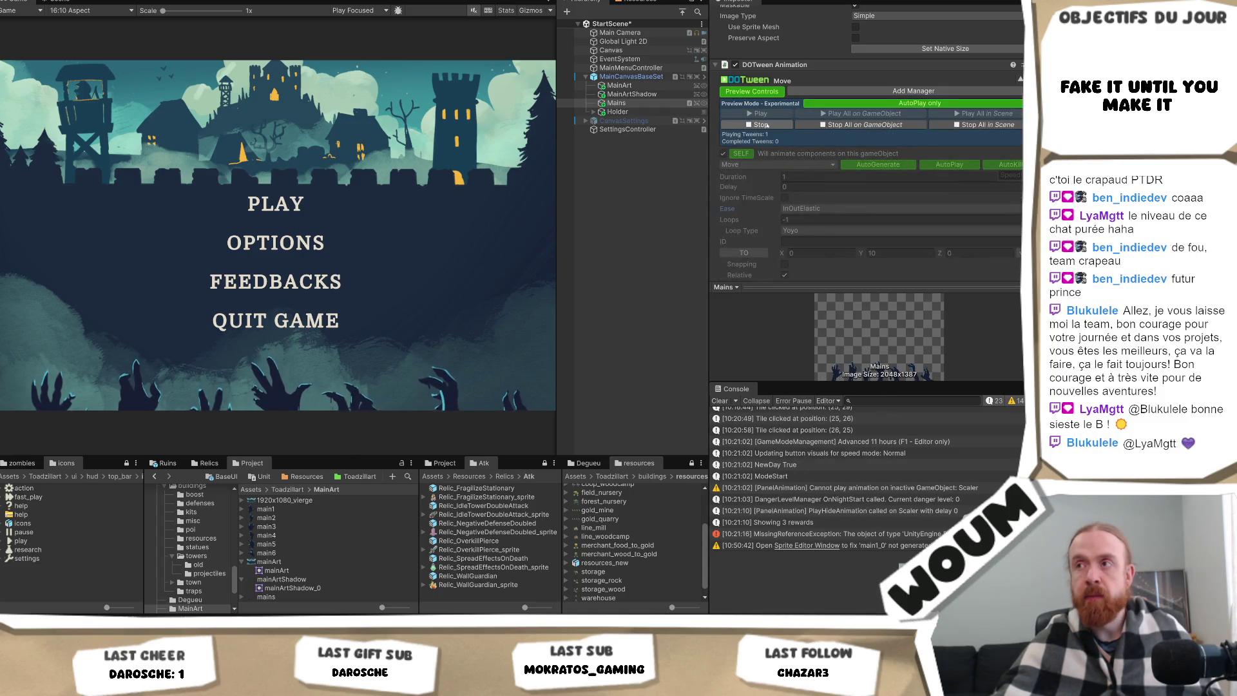
pyautogui.click(760, 124)
pyautogui.click(815, 193)
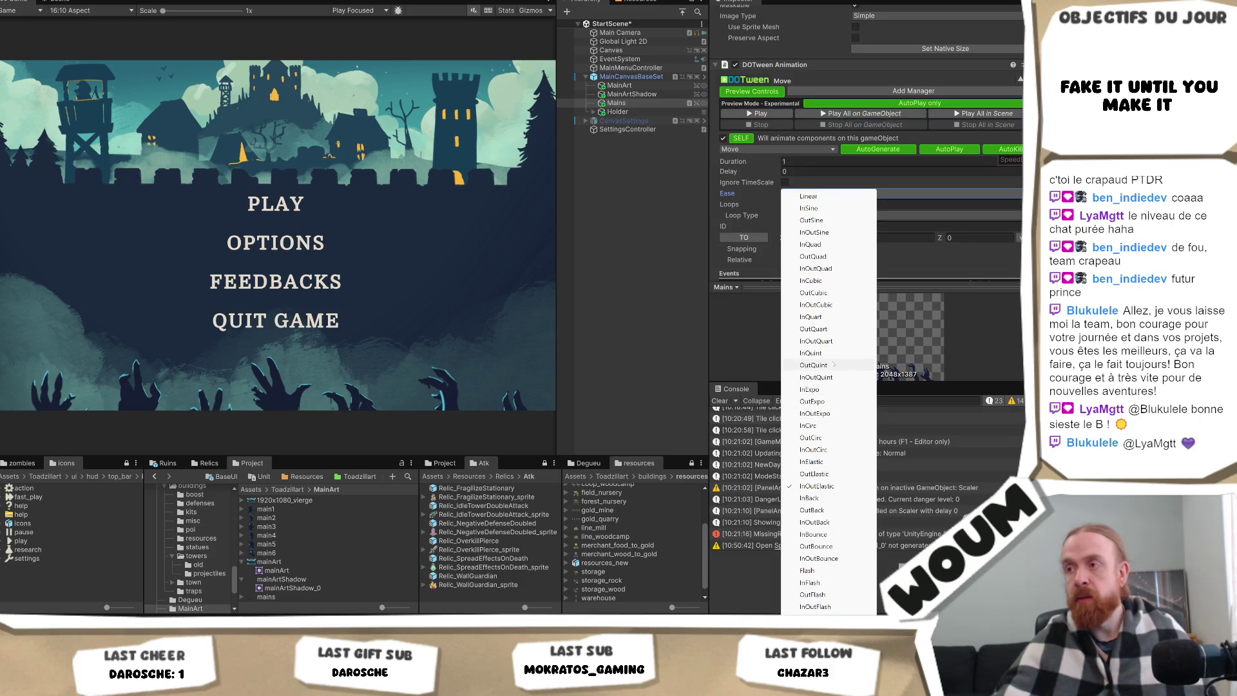
pyautogui.click(831, 341)
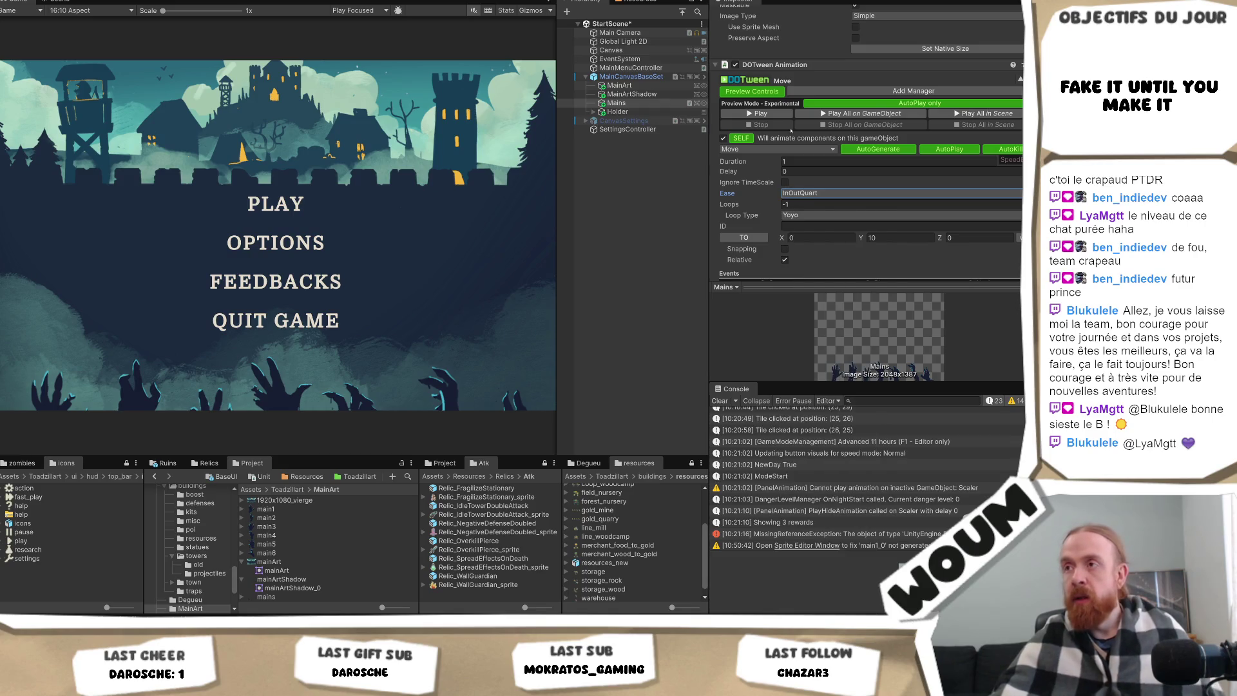
pyautogui.click(773, 114)
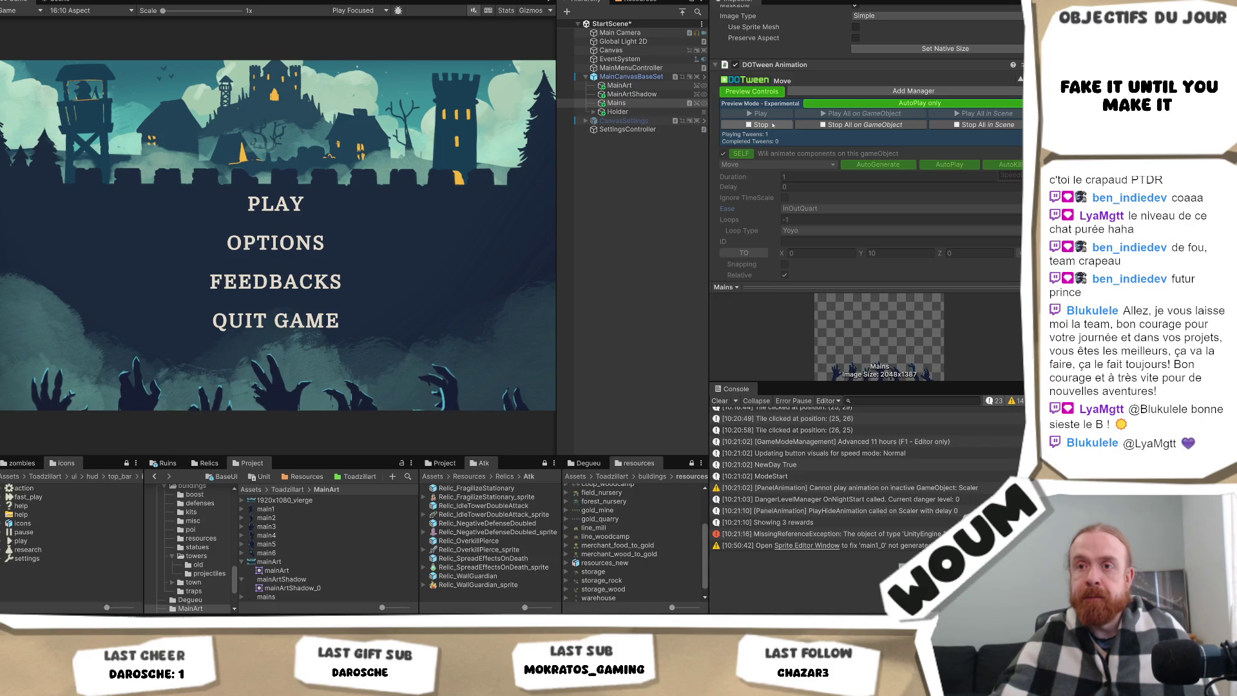
pyautogui.click(774, 125)
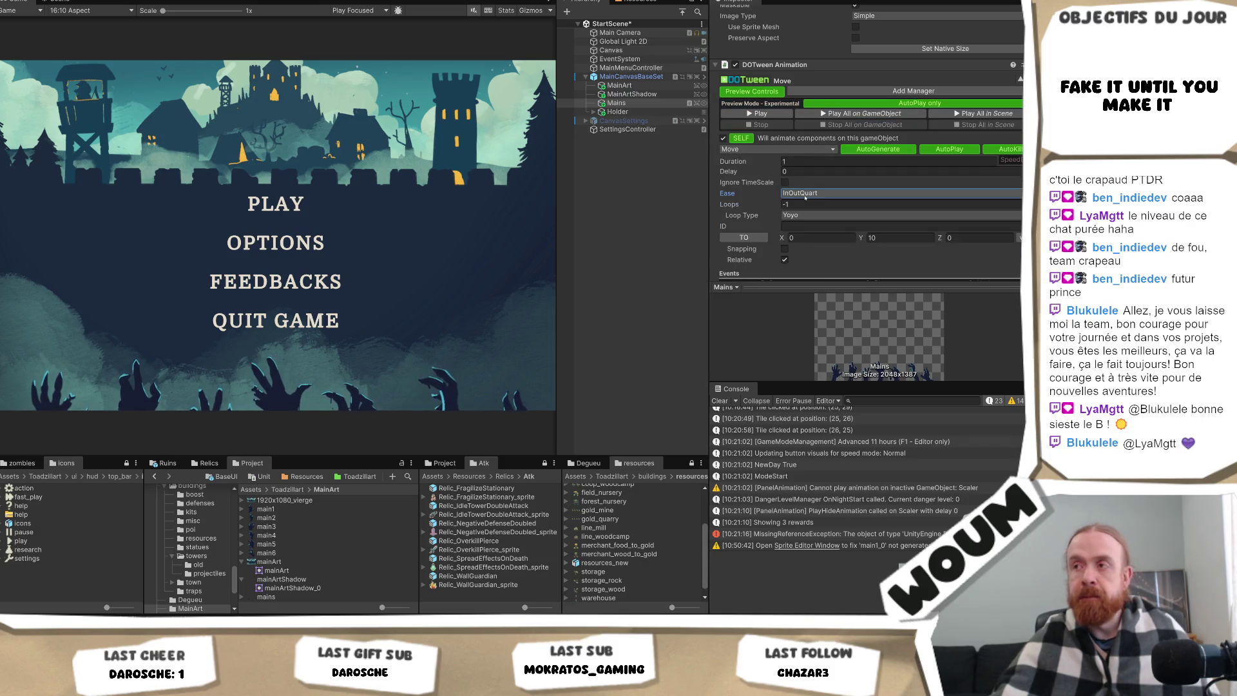
# Compare Linear once more, then settle on the InOutSine ease after previewing it.
pyautogui.click(805, 194)
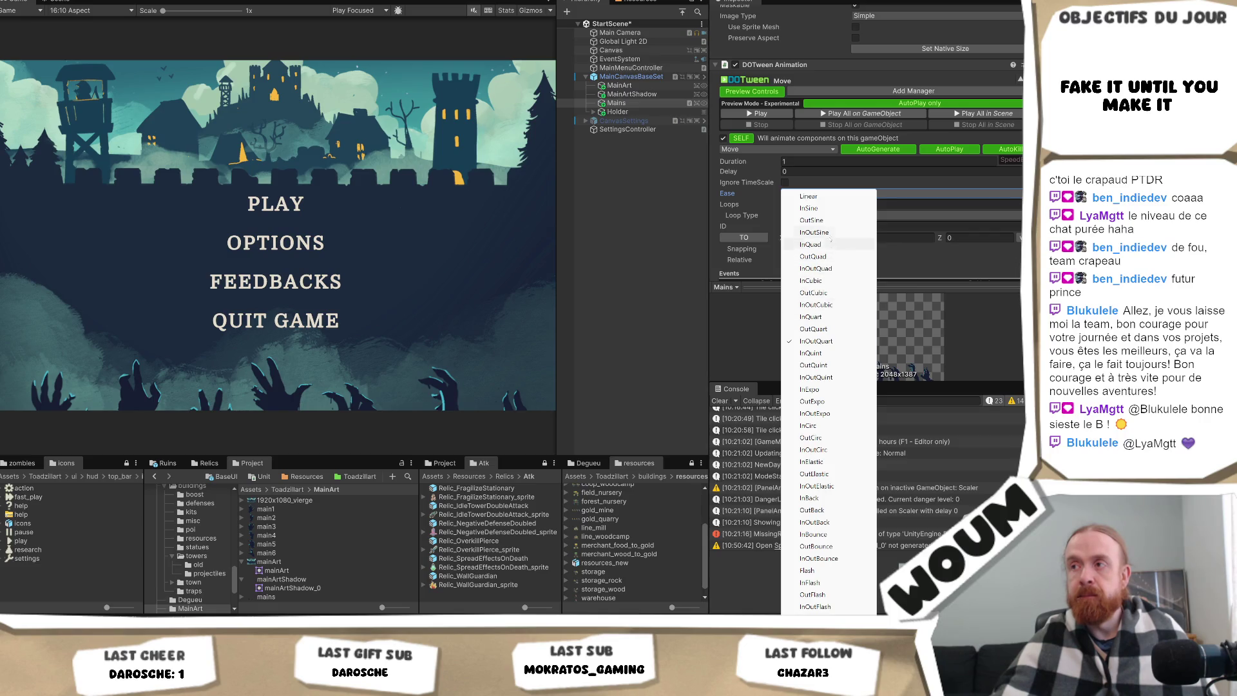
pyautogui.click(824, 196)
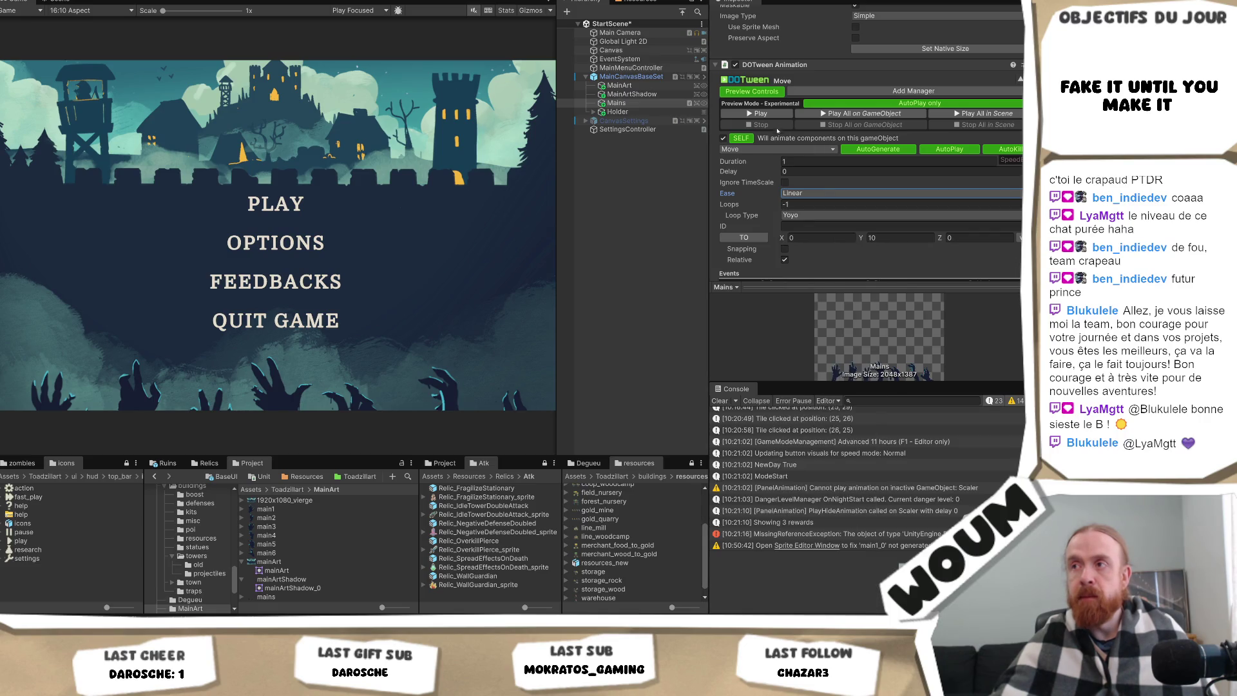
pyautogui.click(773, 115)
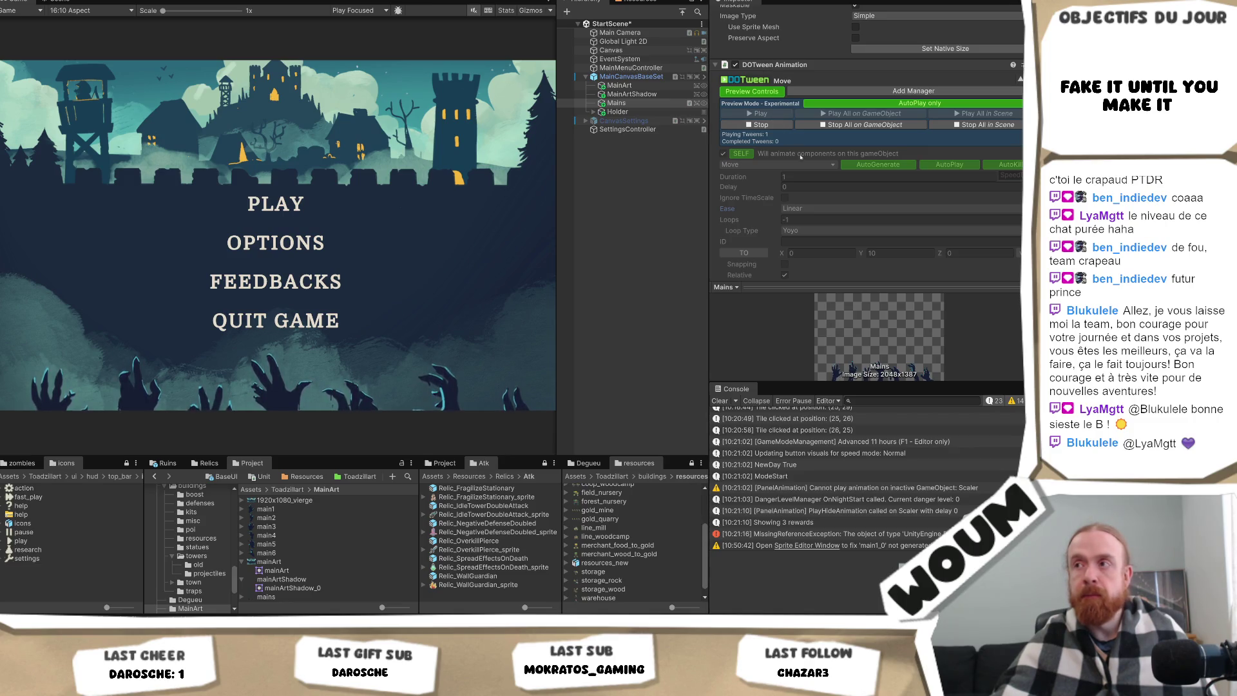
pyautogui.click(770, 125)
pyautogui.click(836, 195)
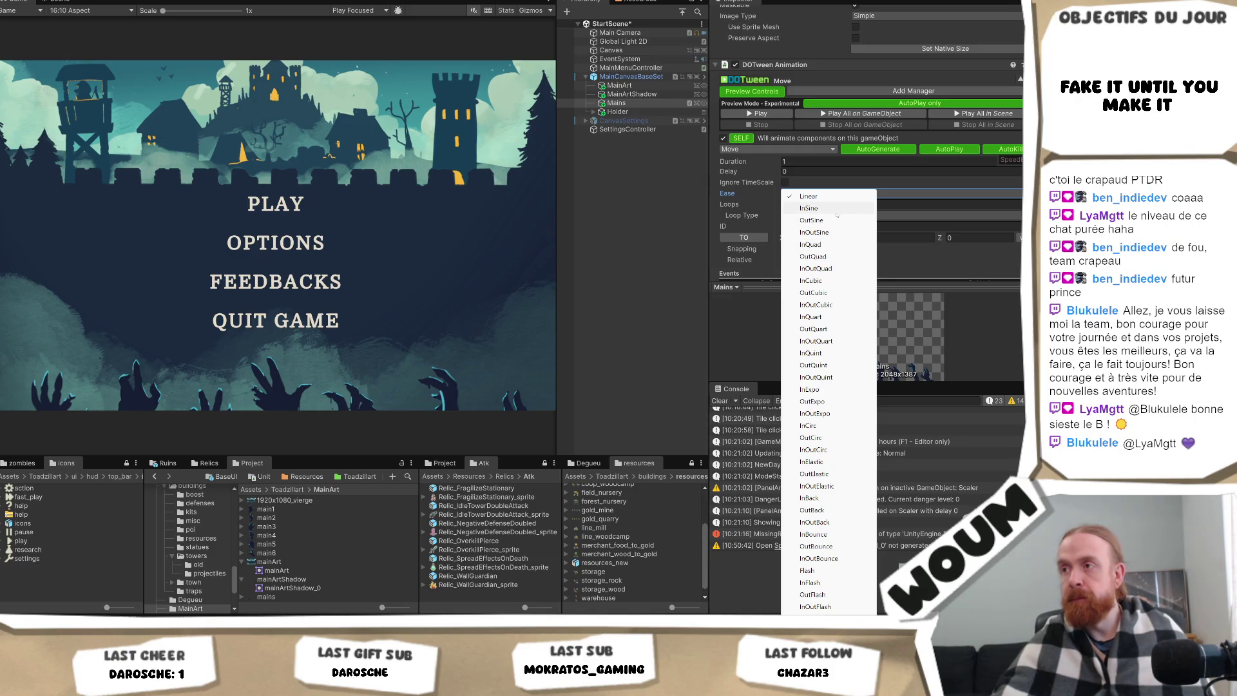
pyautogui.click(815, 232)
pyautogui.click(764, 113)
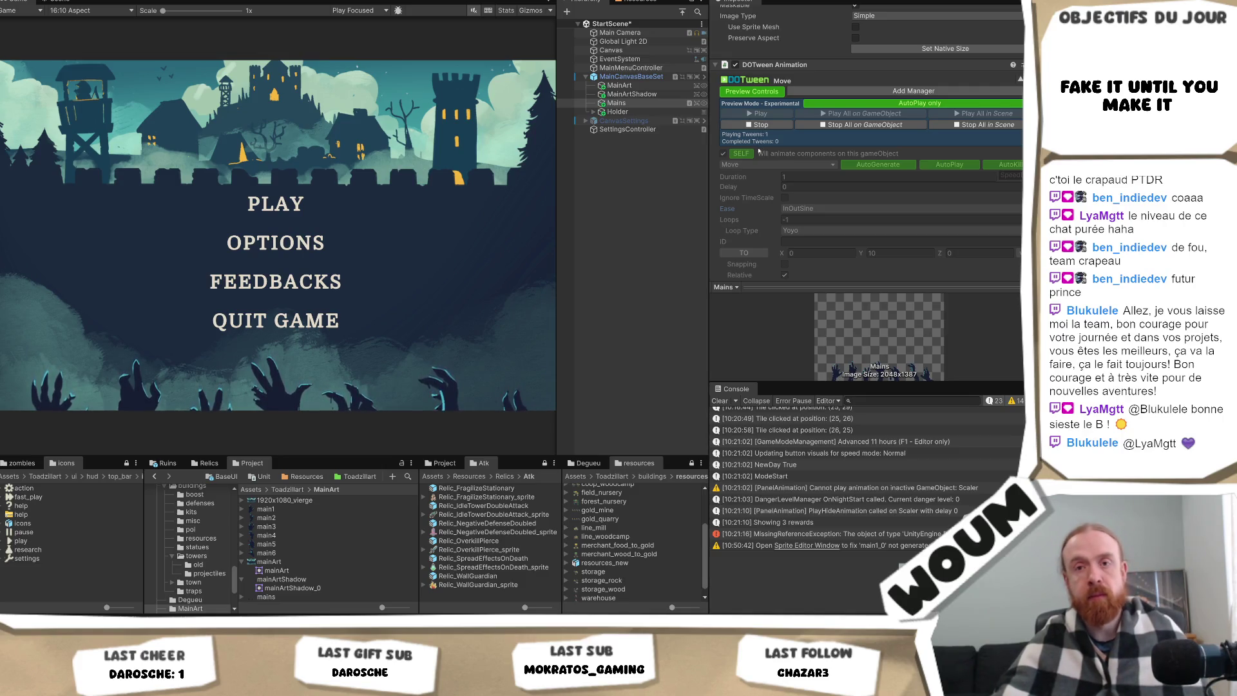
pyautogui.click(765, 126)
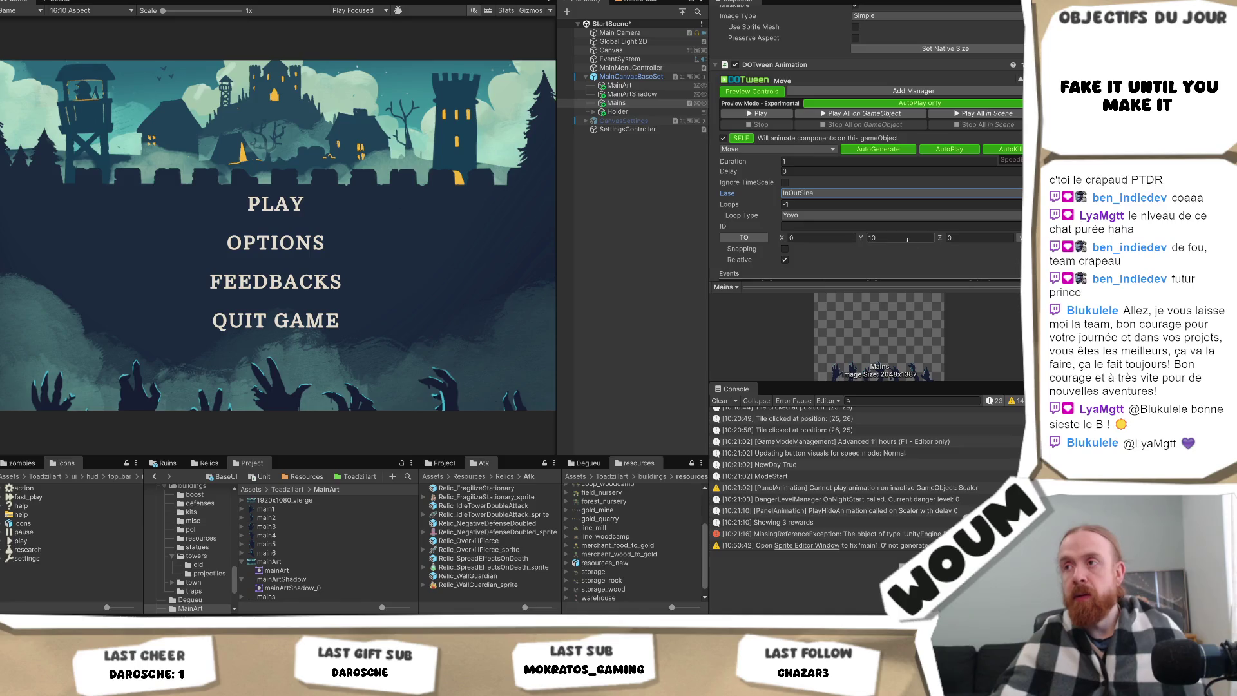
pyautogui.click(794, 148)
pyautogui.moveTo(783, 307)
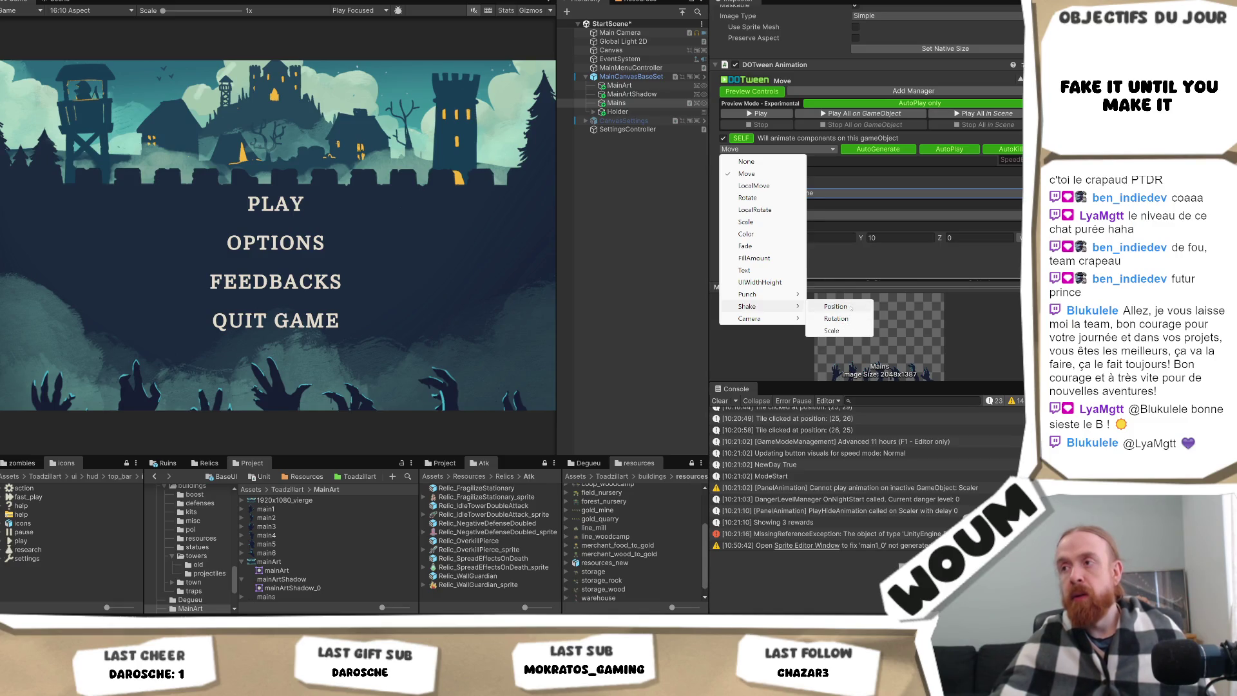
# Change the tween to ShakePosition, raise vibrato to 24, and preview it.
pyautogui.click(852, 307)
pyautogui.click(768, 114)
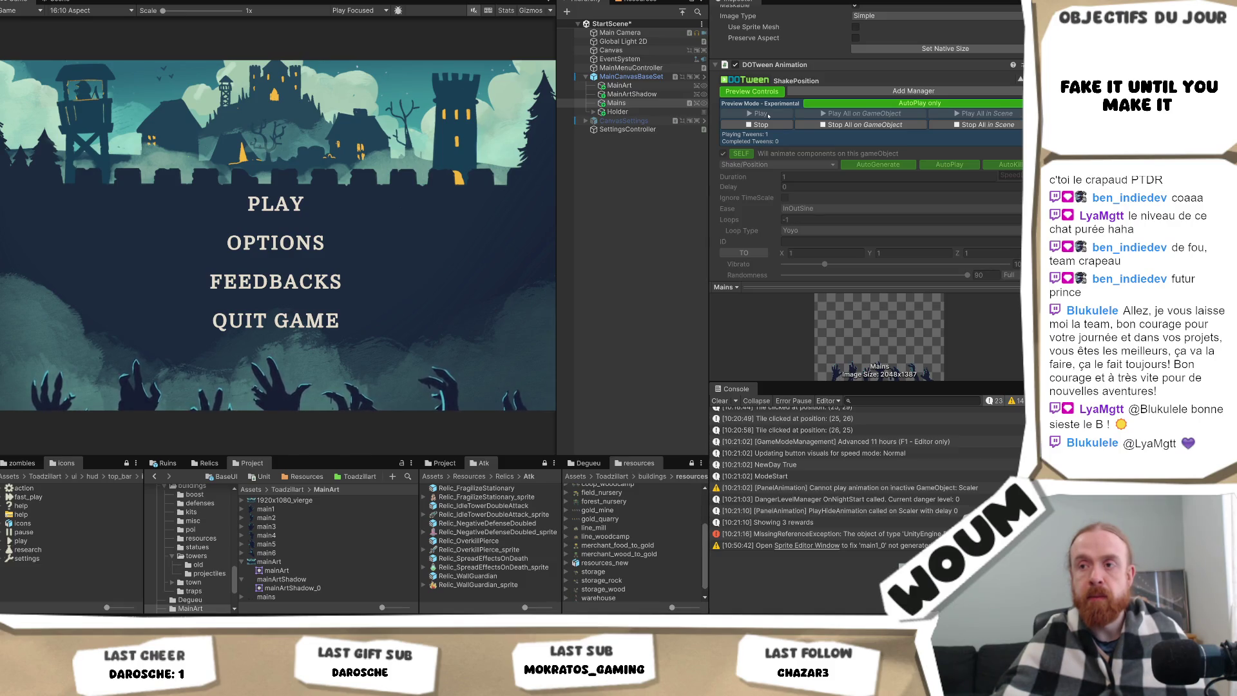
pyautogui.click(760, 124)
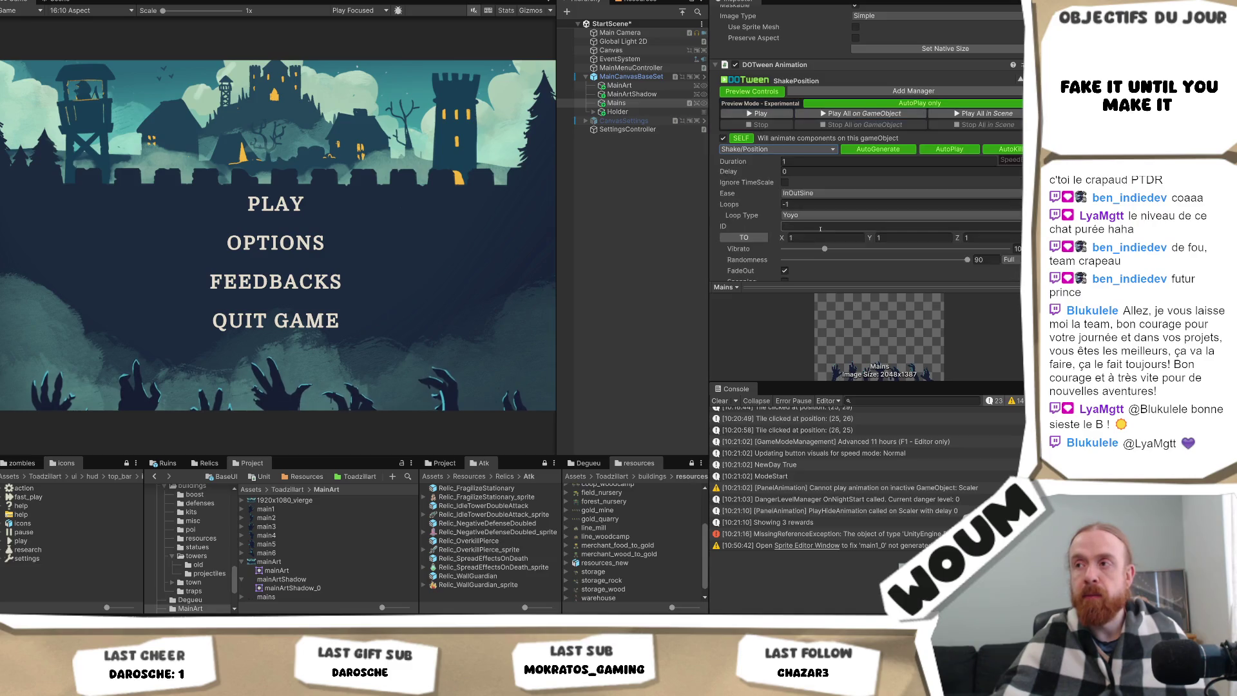
pyautogui.moveTo(855, 250); pyautogui.dragTo(889, 250)
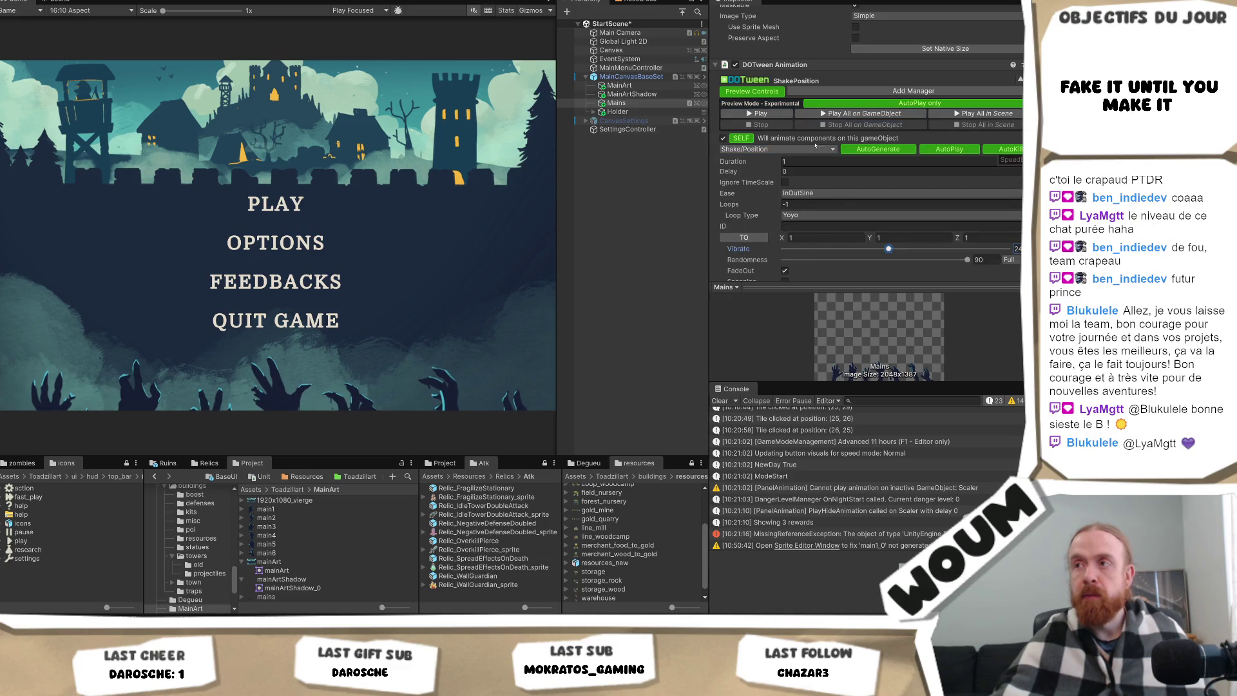
pyautogui.click(773, 114)
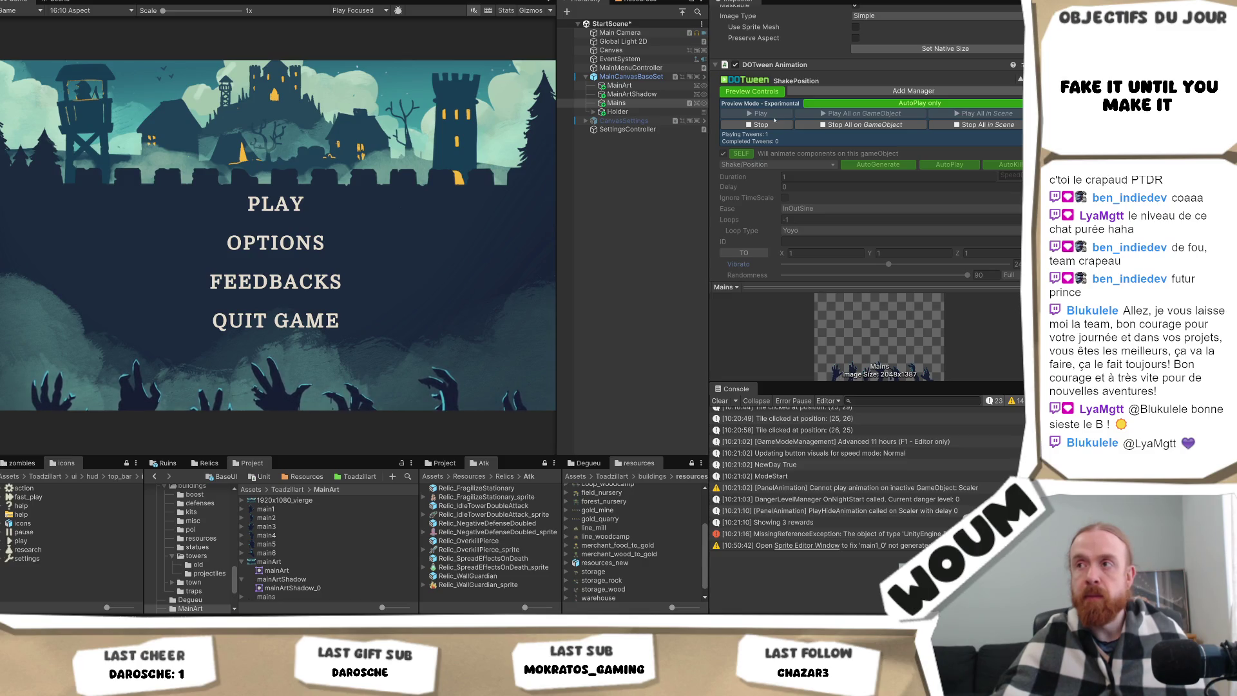
pyautogui.click(767, 124)
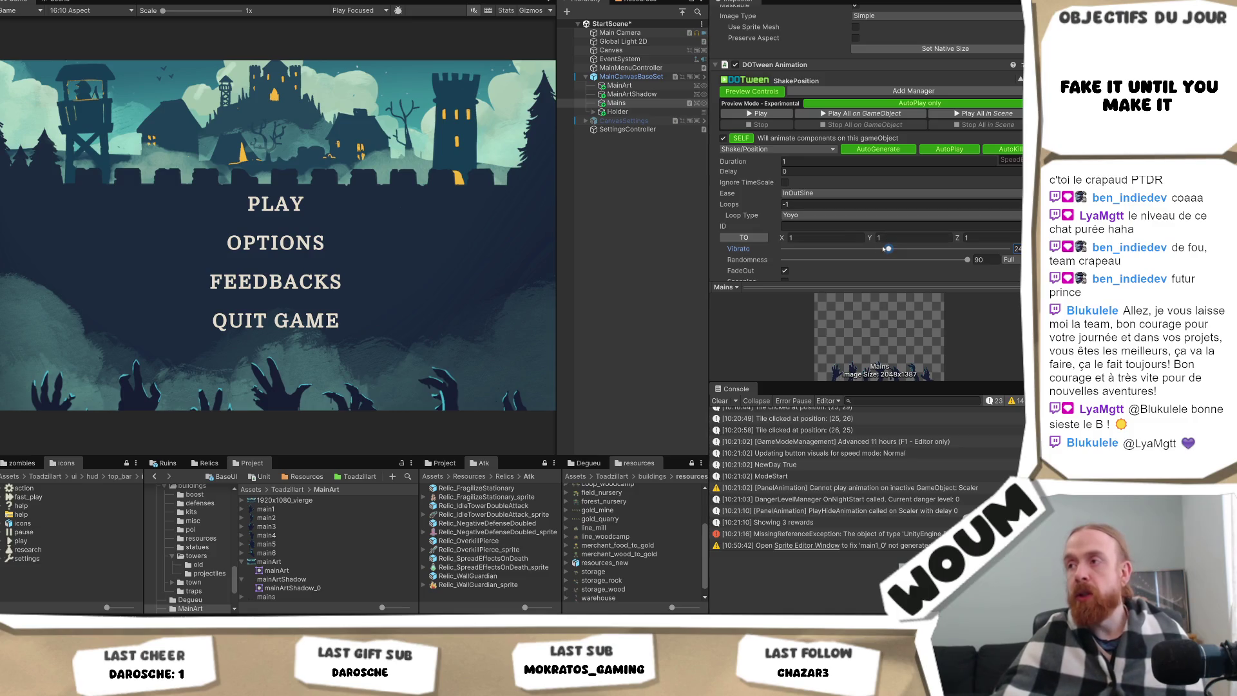
# Add a second DOTween Animation component to Mains.
pyautogui.scroll(-2, 817, 262)
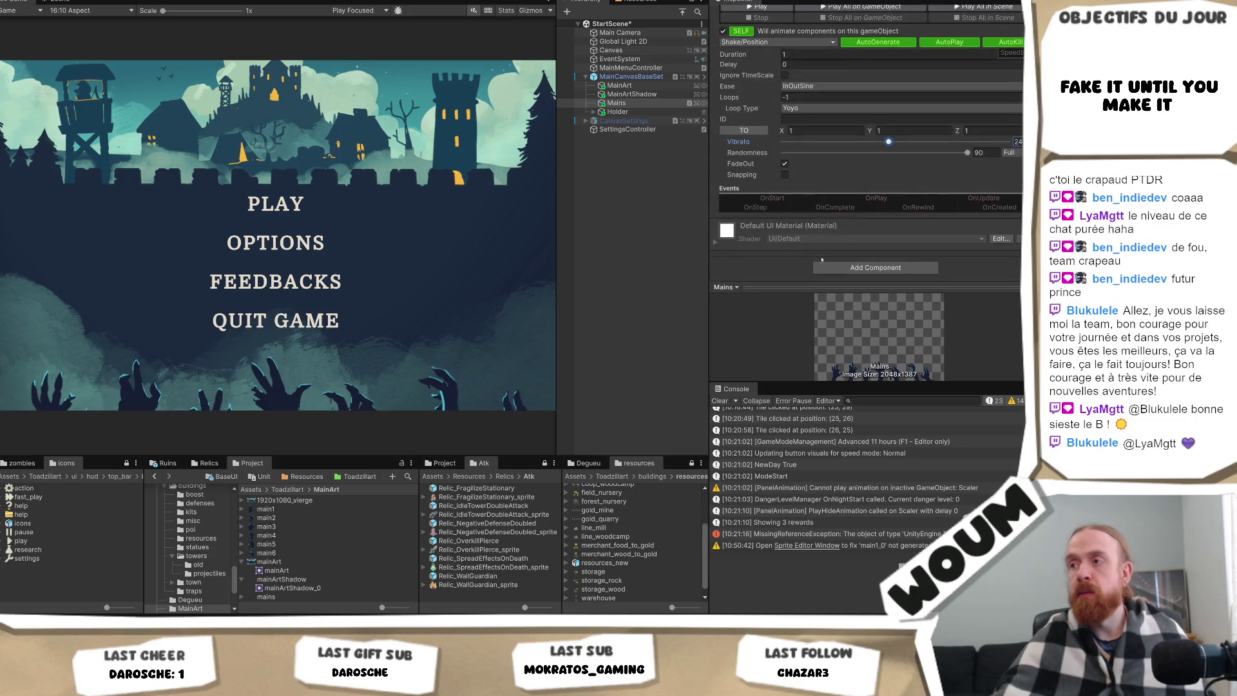
pyautogui.click(819, 265)
pyautogui.click(853, 304)
pyautogui.scroll(-2, 852, 242)
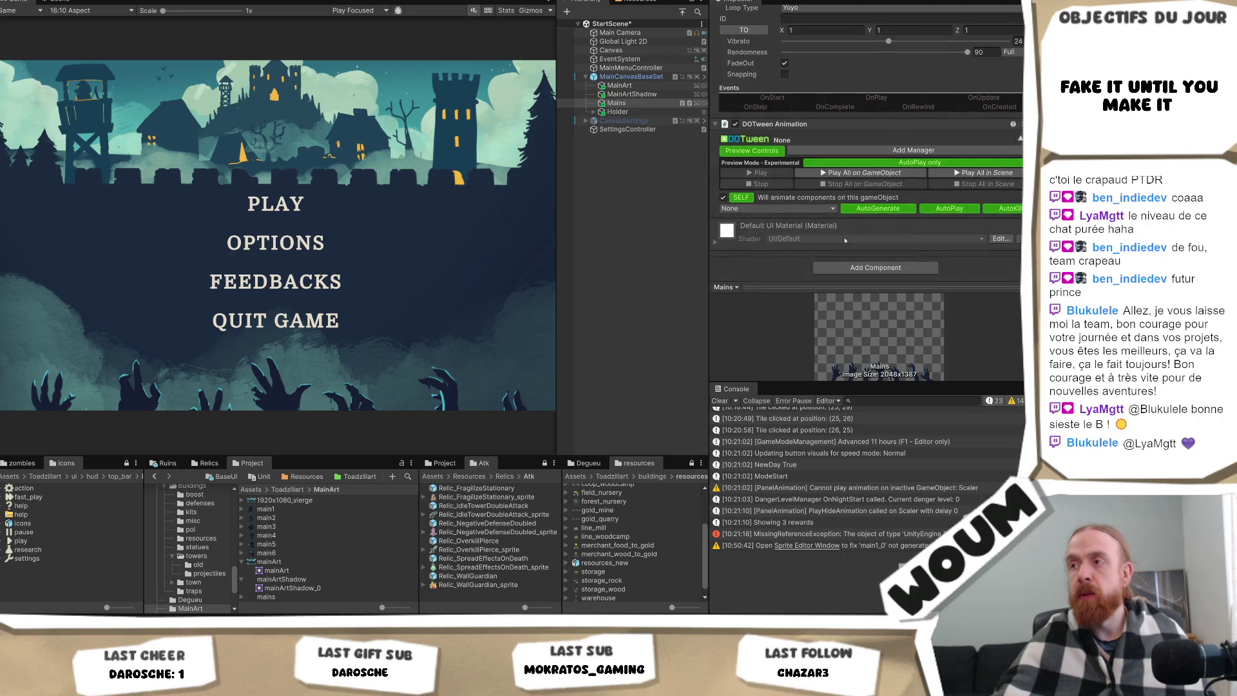
# Make the new animation a position shake and paste the copied shake settings into it.
pyautogui.click(778, 208)
pyautogui.moveTo(903, 132)
pyautogui.click(1003, 150)
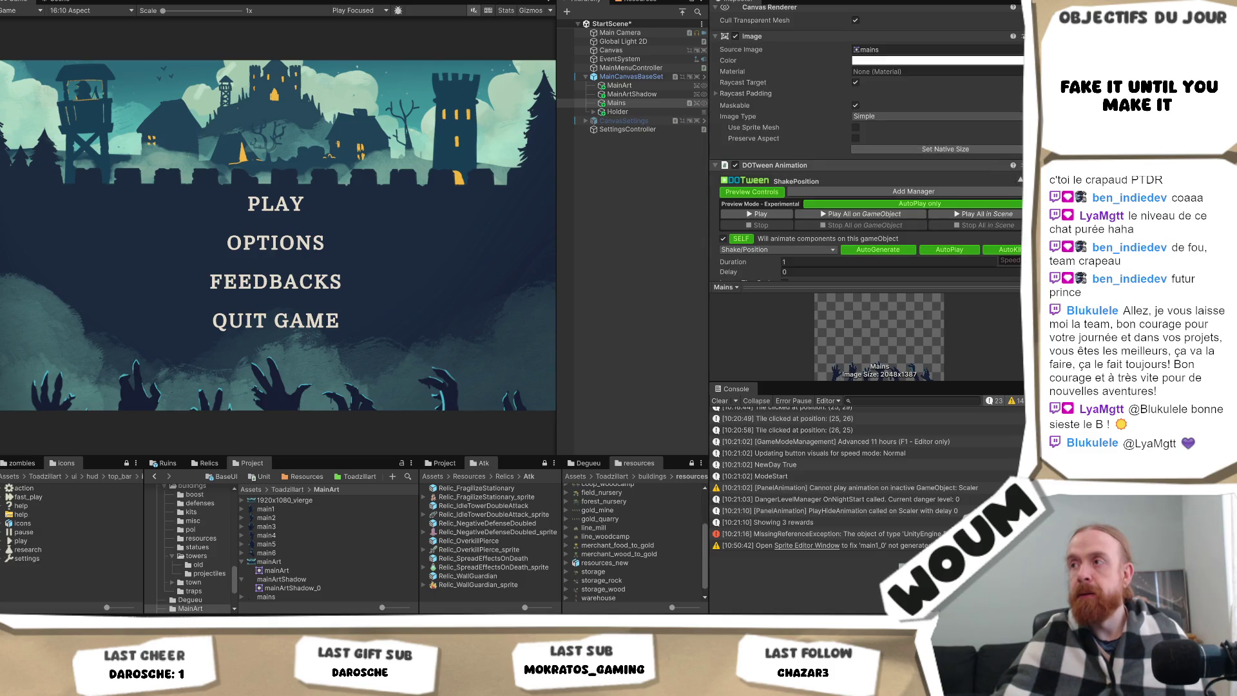
pyautogui.click(1014, 165)
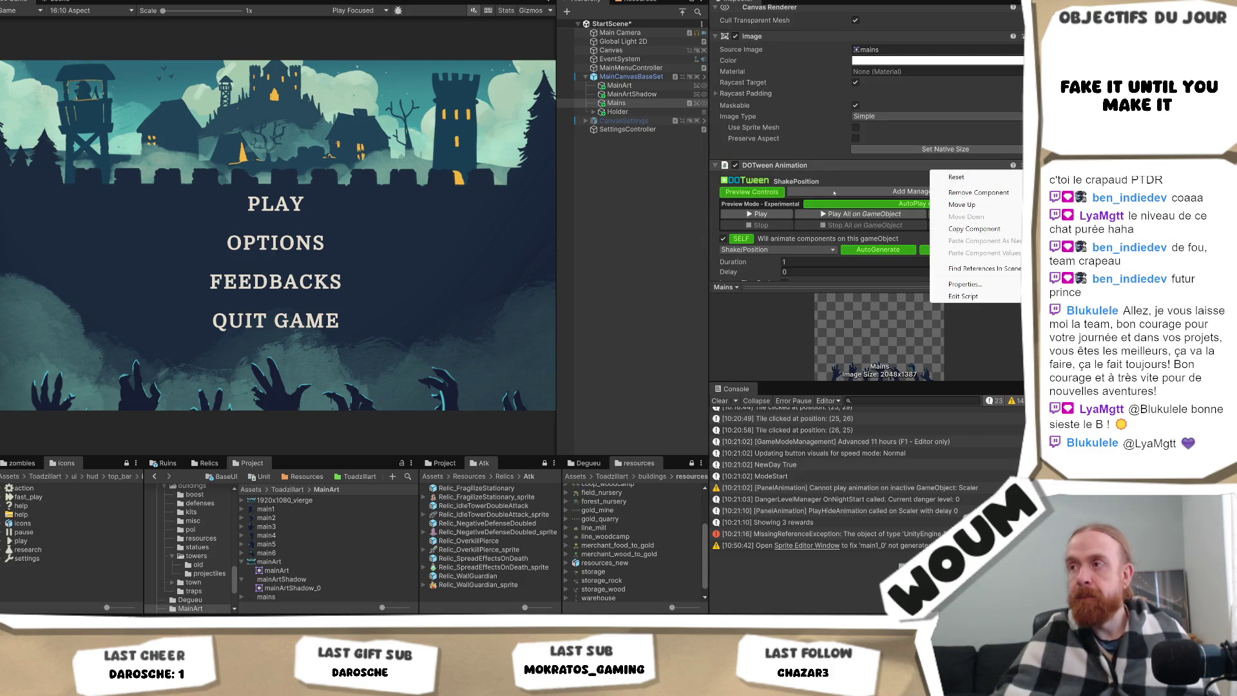
pyautogui.click(798, 174)
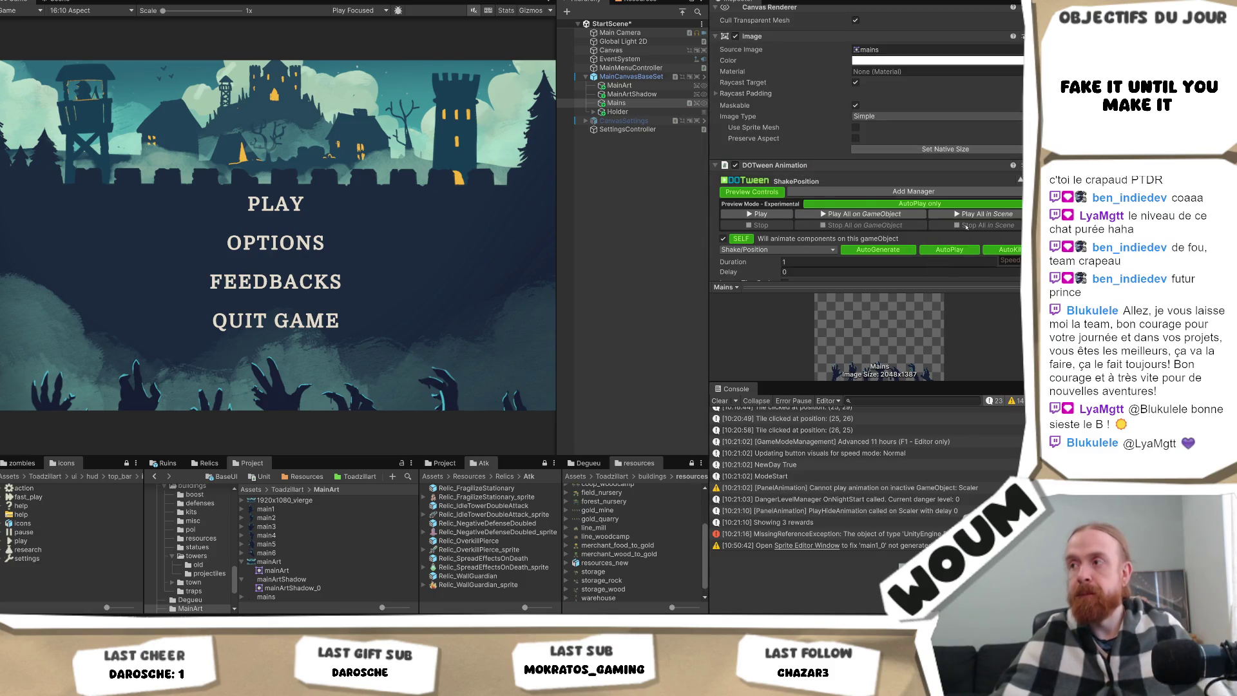
pyautogui.rightClick(816, 165)
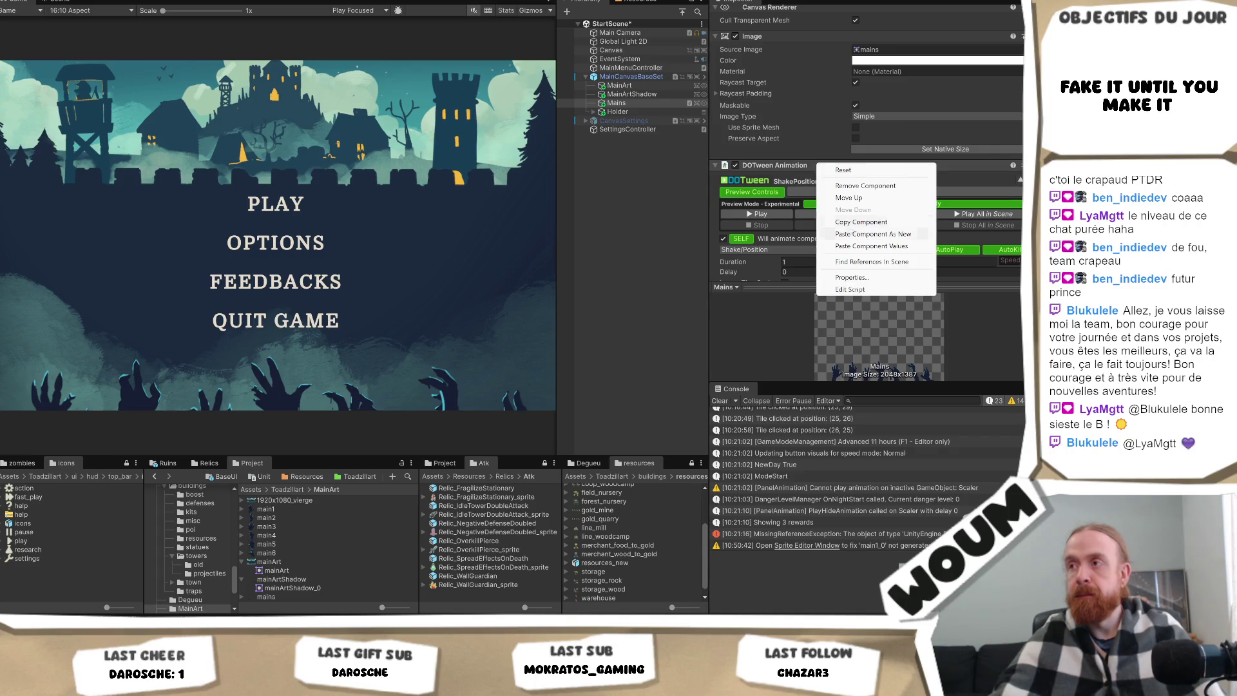
pyautogui.click(865, 246)
pyautogui.scroll(-5, 836, 214)
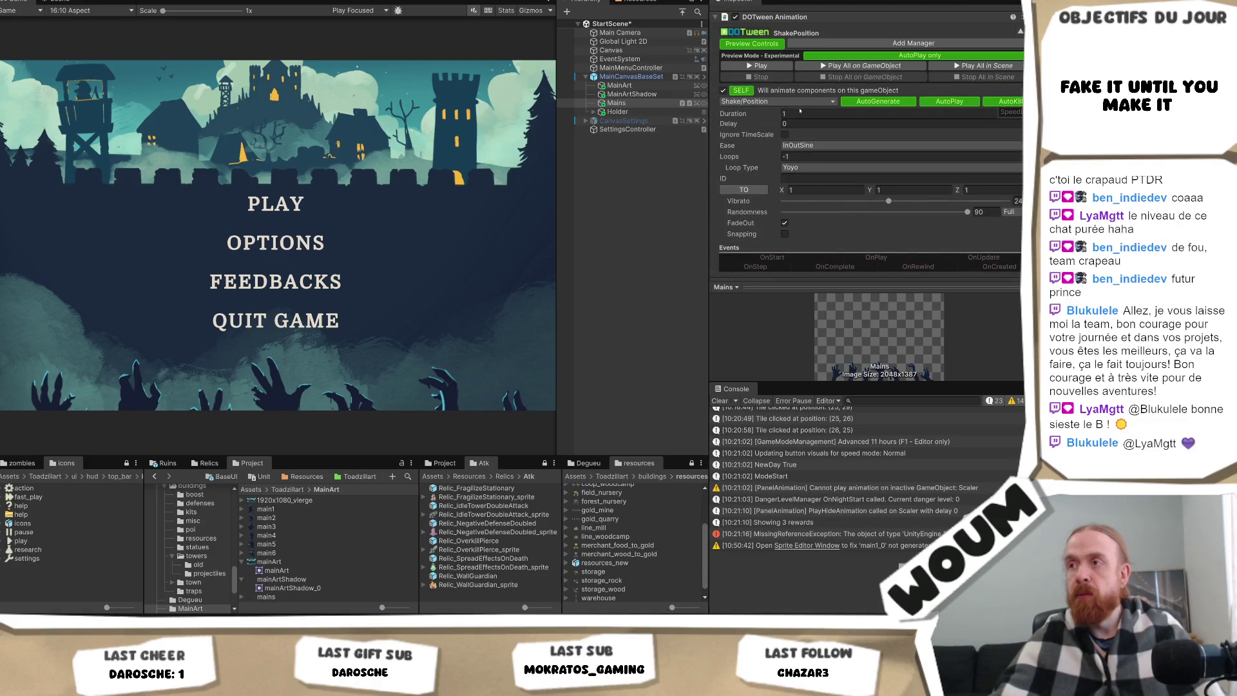
# Switch it to a ShakeScale tween, lower vibrato from 10 to 4, and preview.
pyautogui.click(802, 107)
pyautogui.moveTo(779, 265)
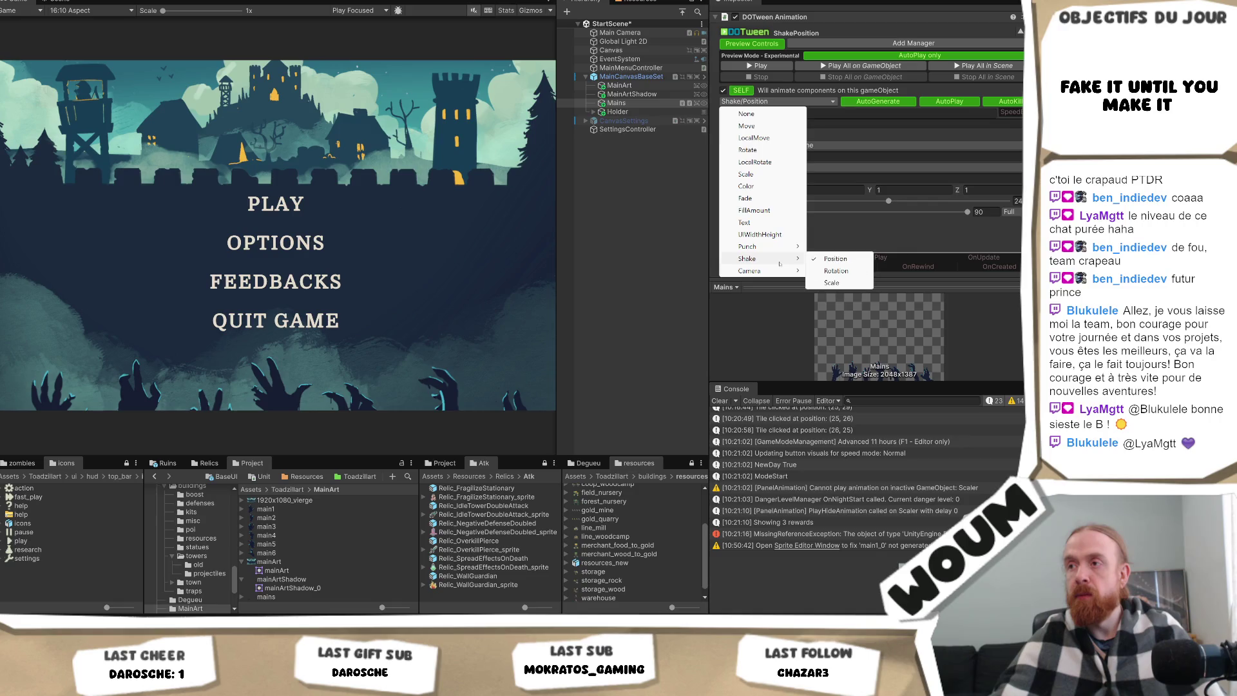
pyautogui.click(834, 283)
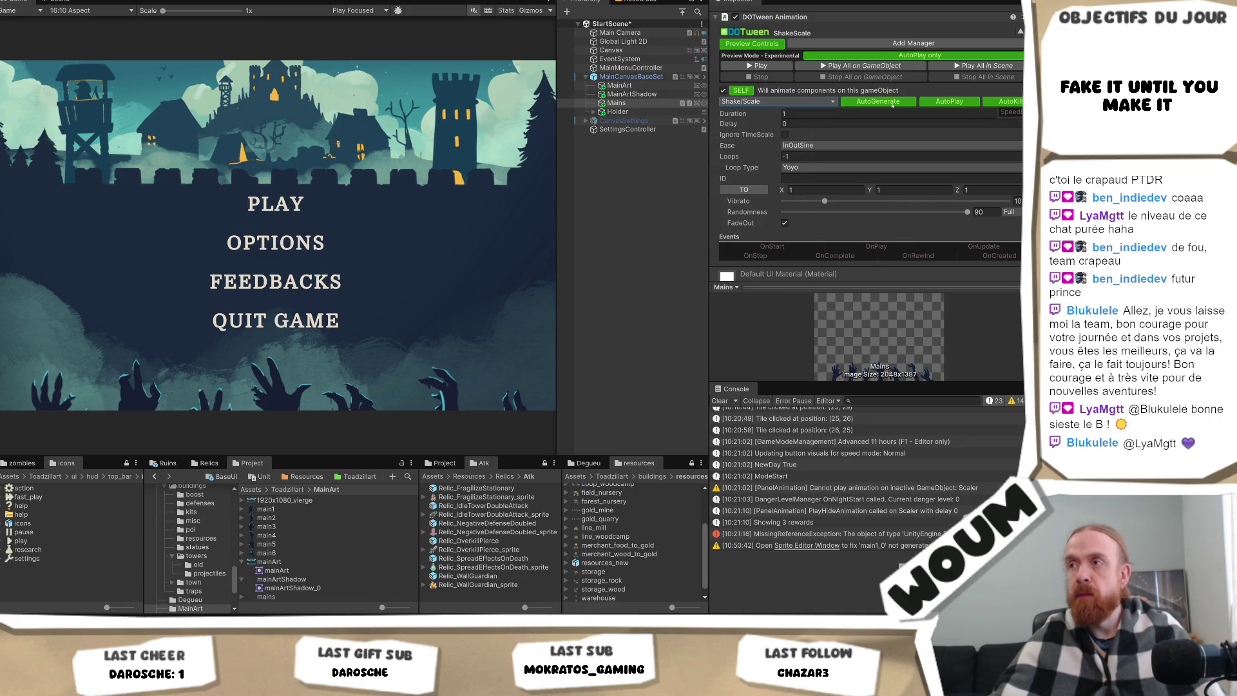
pyautogui.click(760, 66)
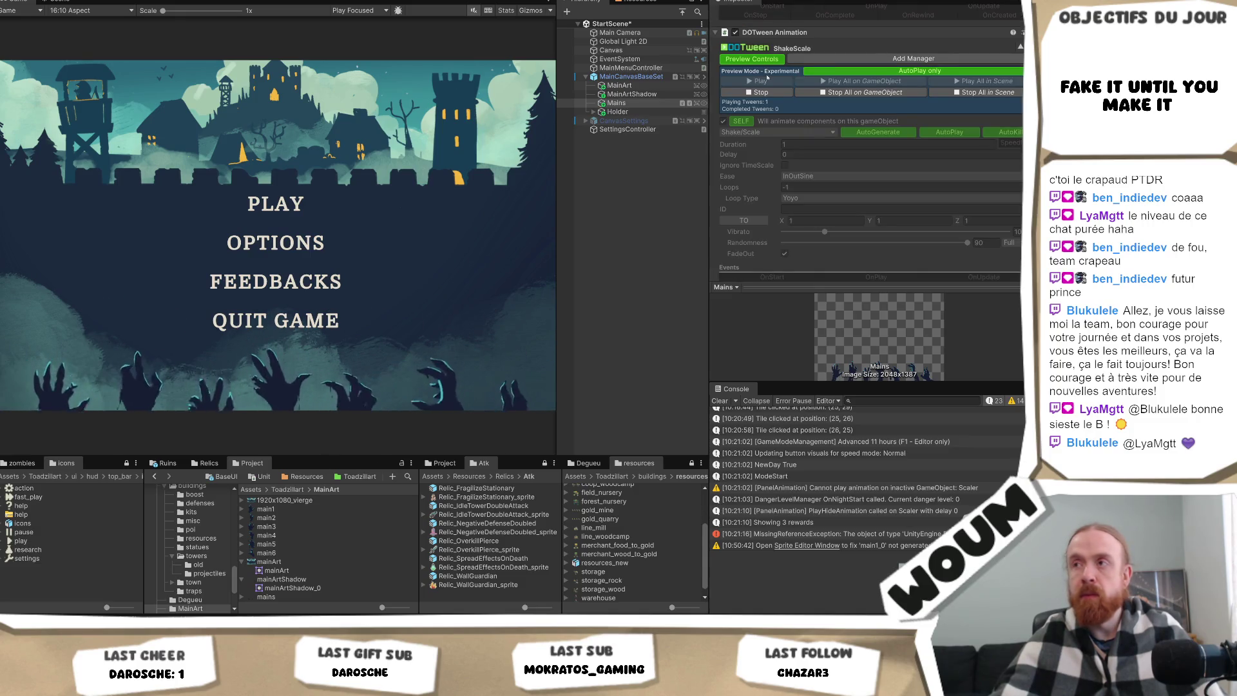
pyautogui.click(760, 92)
pyautogui.moveTo(779, 202); pyautogui.dragTo(765, 211)
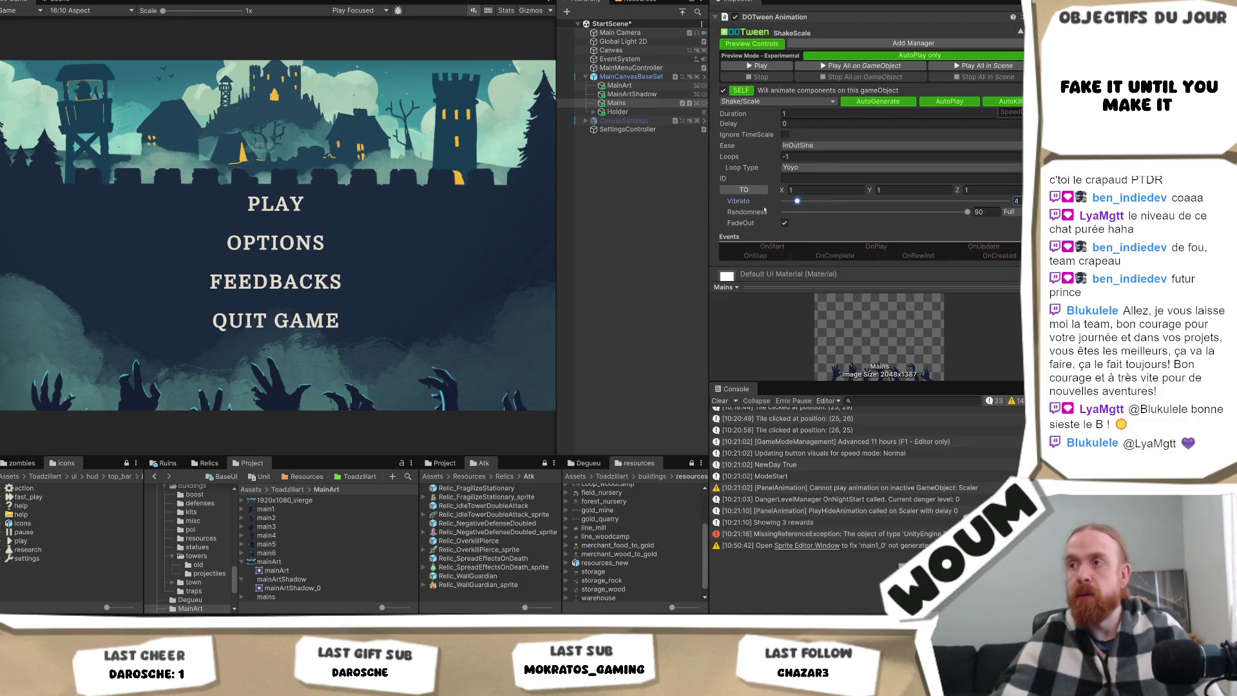
pyautogui.click(760, 66)
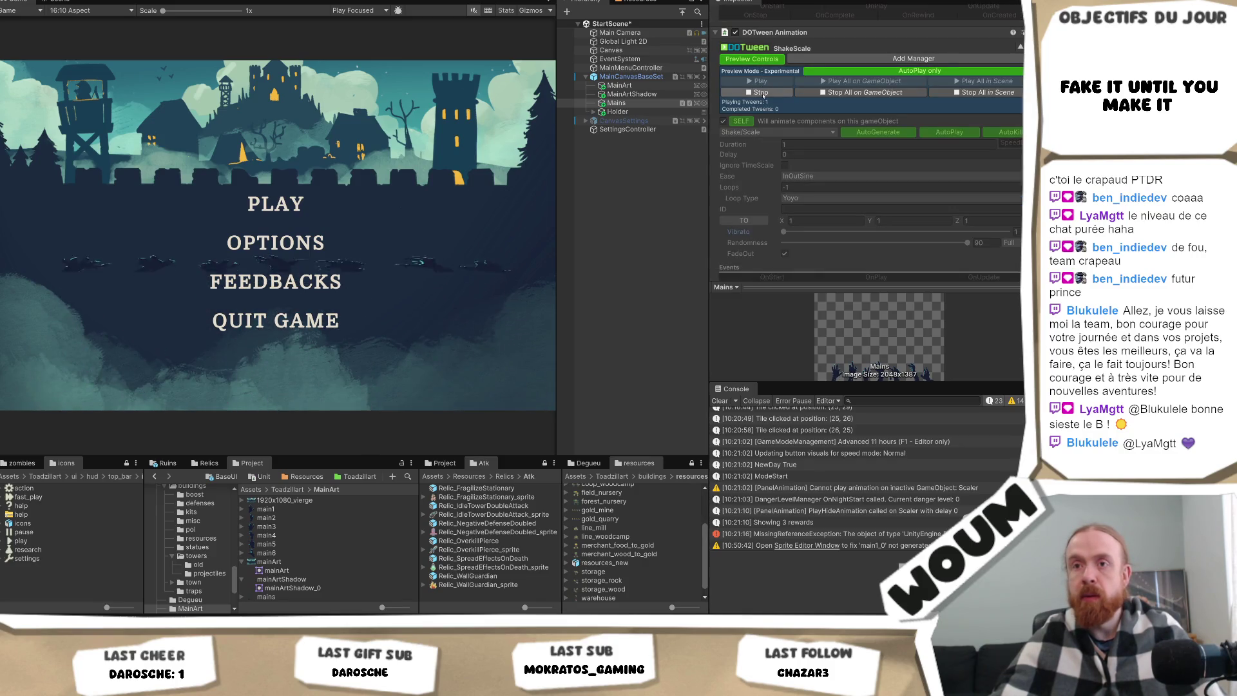
pyautogui.click(760, 92)
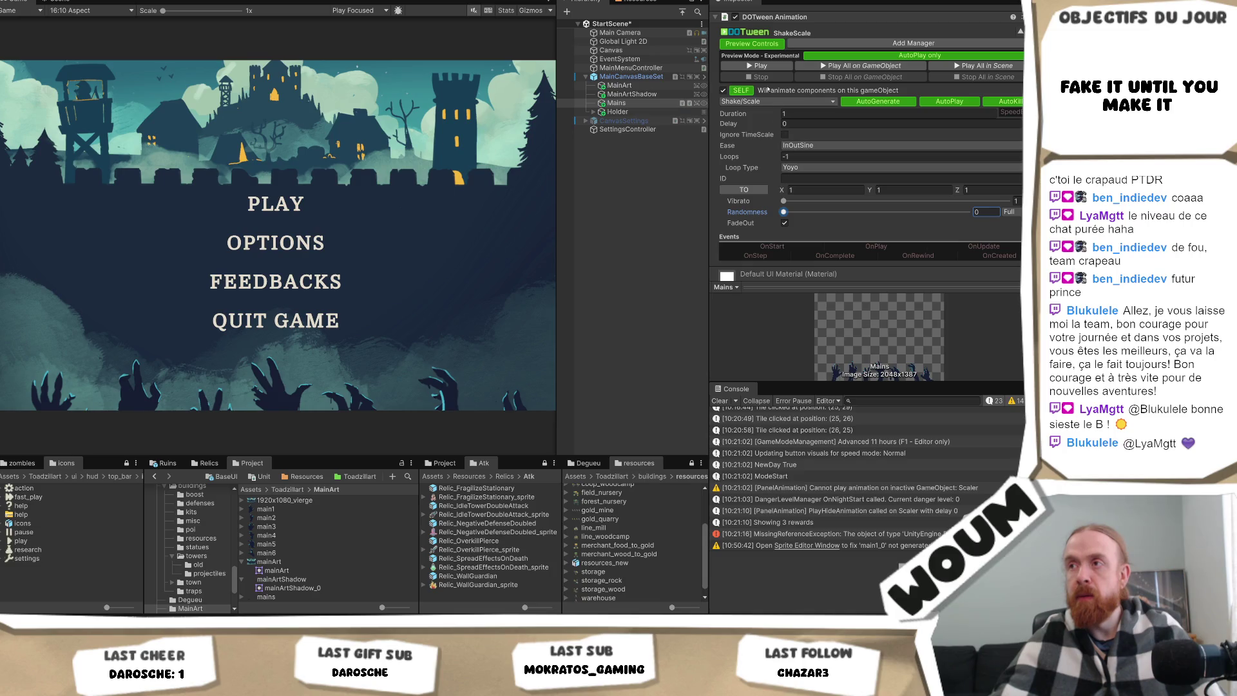
pyautogui.click(762, 67)
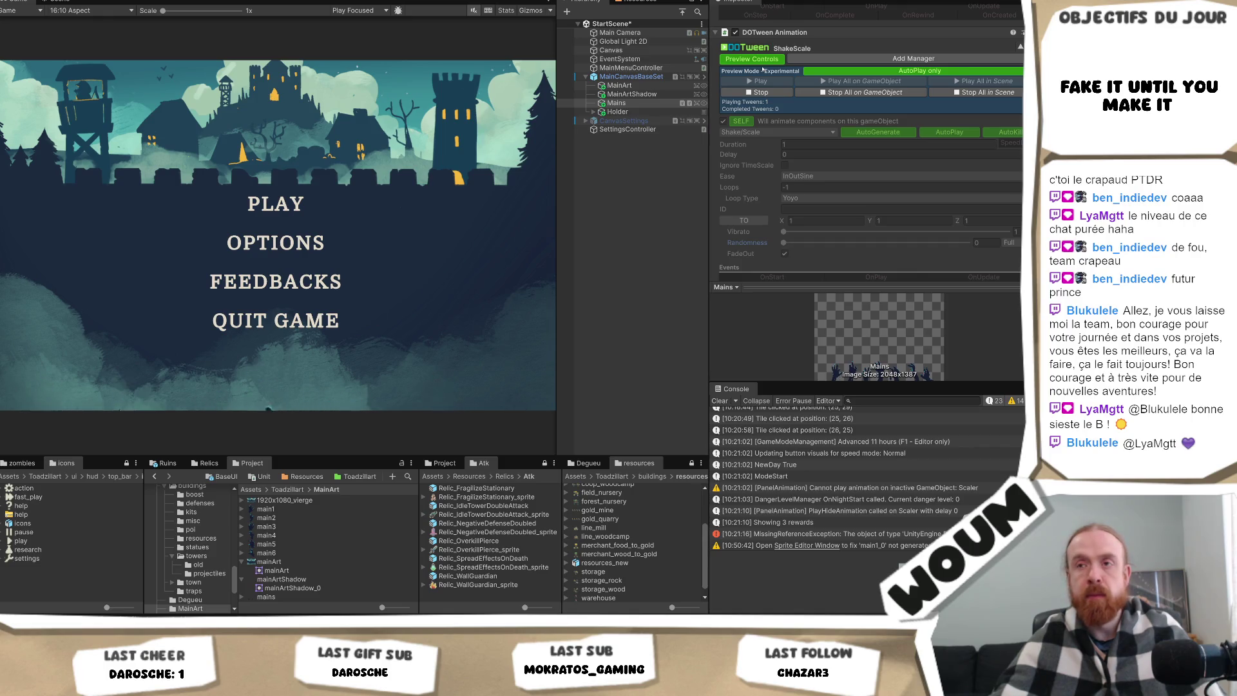
pyautogui.click(760, 93)
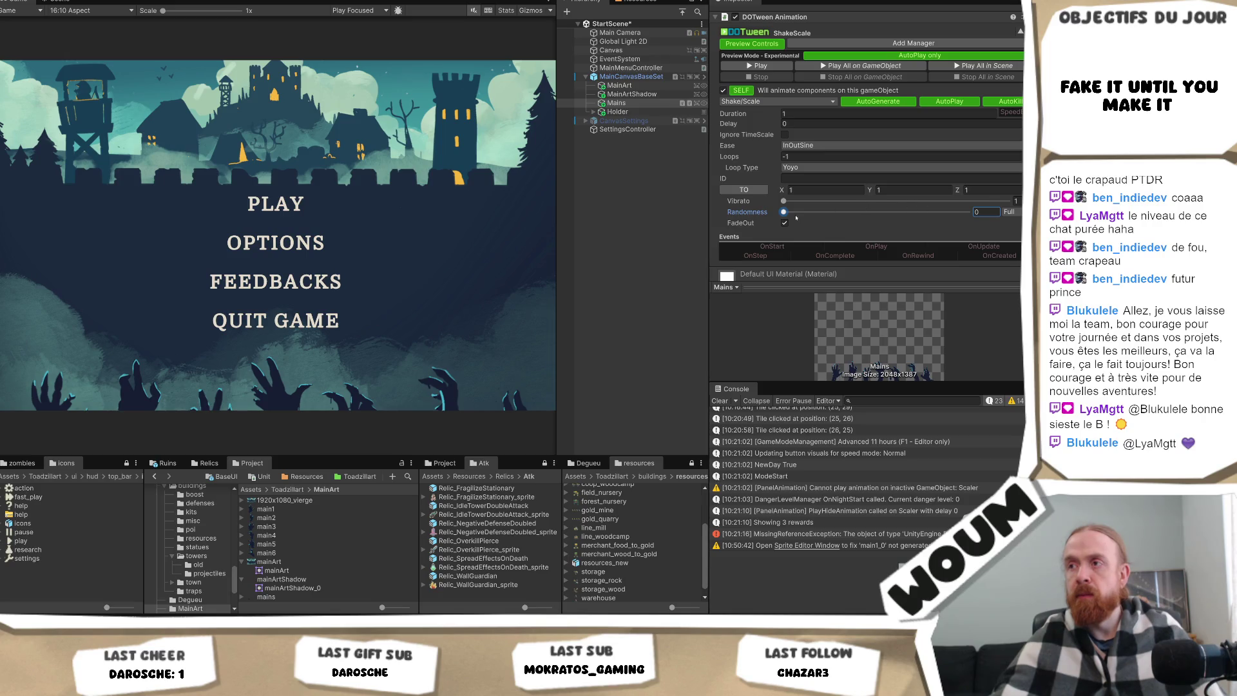
# Remove the scale-shake DOTween Animation component.
pyautogui.scroll(3, 780, 136)
pyautogui.click(1021, 76)
pyautogui.click(979, 104)
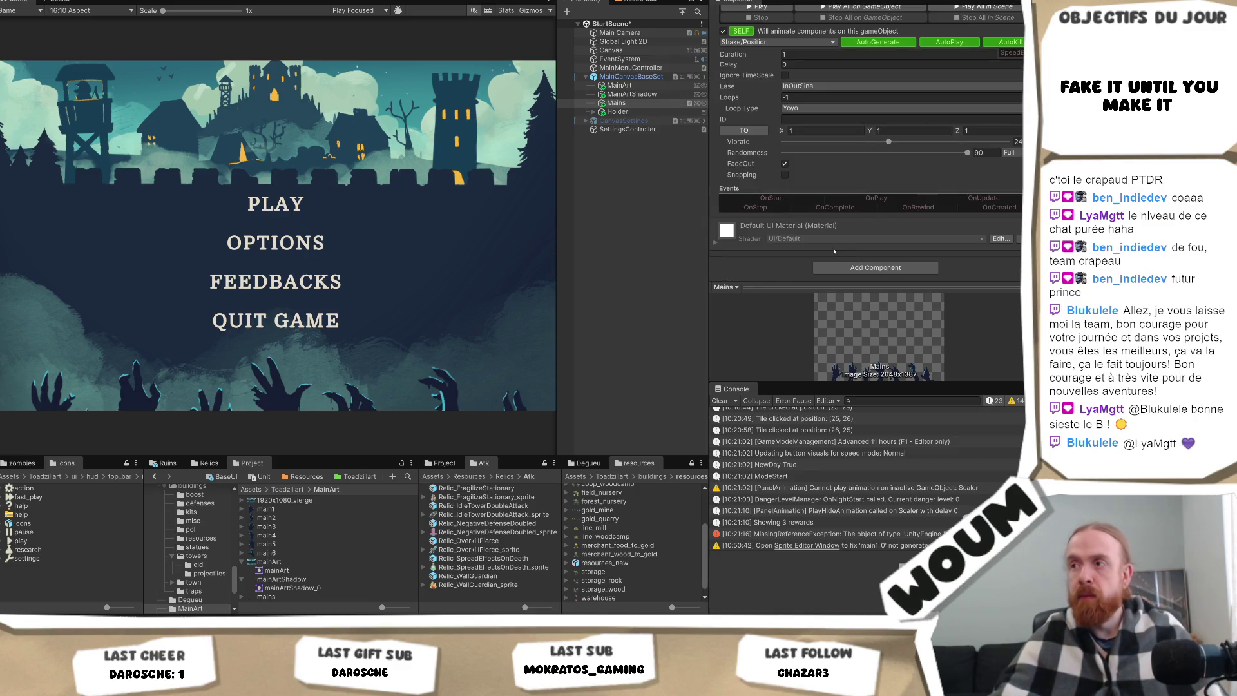
# Add a DOTween Animation component to the hands as a relative LocalRotate tween.
pyautogui.click(867, 268)
pyautogui.press('Return')
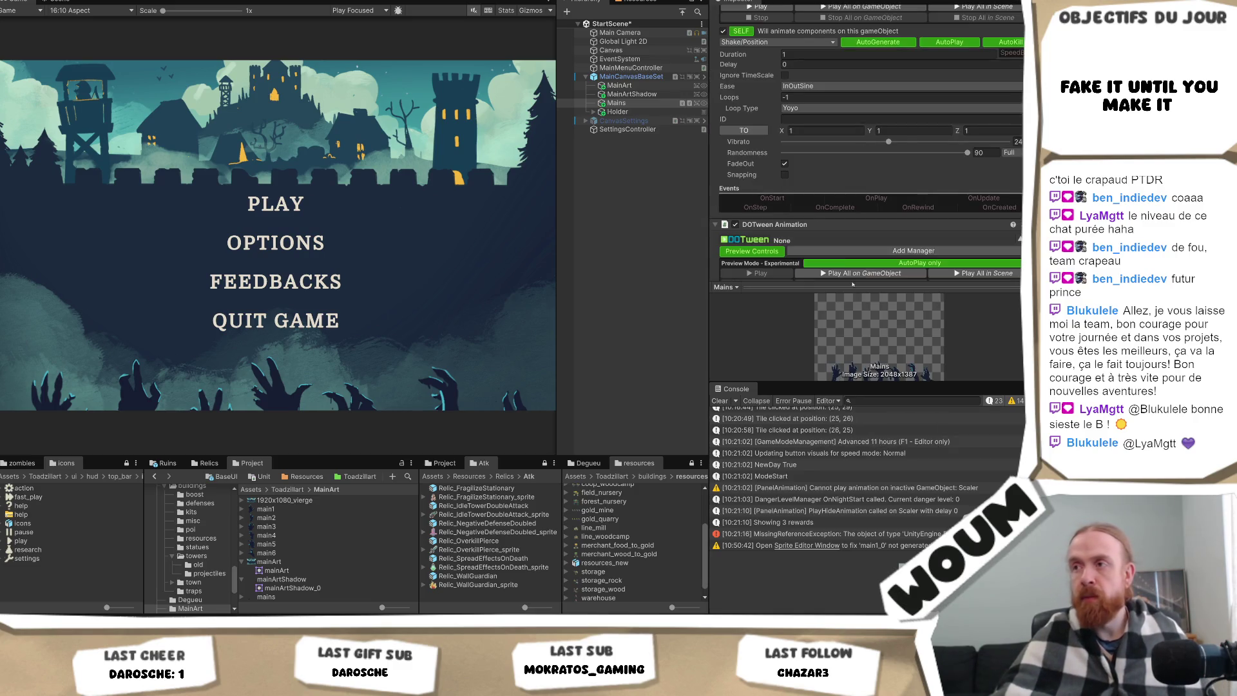
pyautogui.scroll(-3, 814, 247)
pyautogui.click(777, 220)
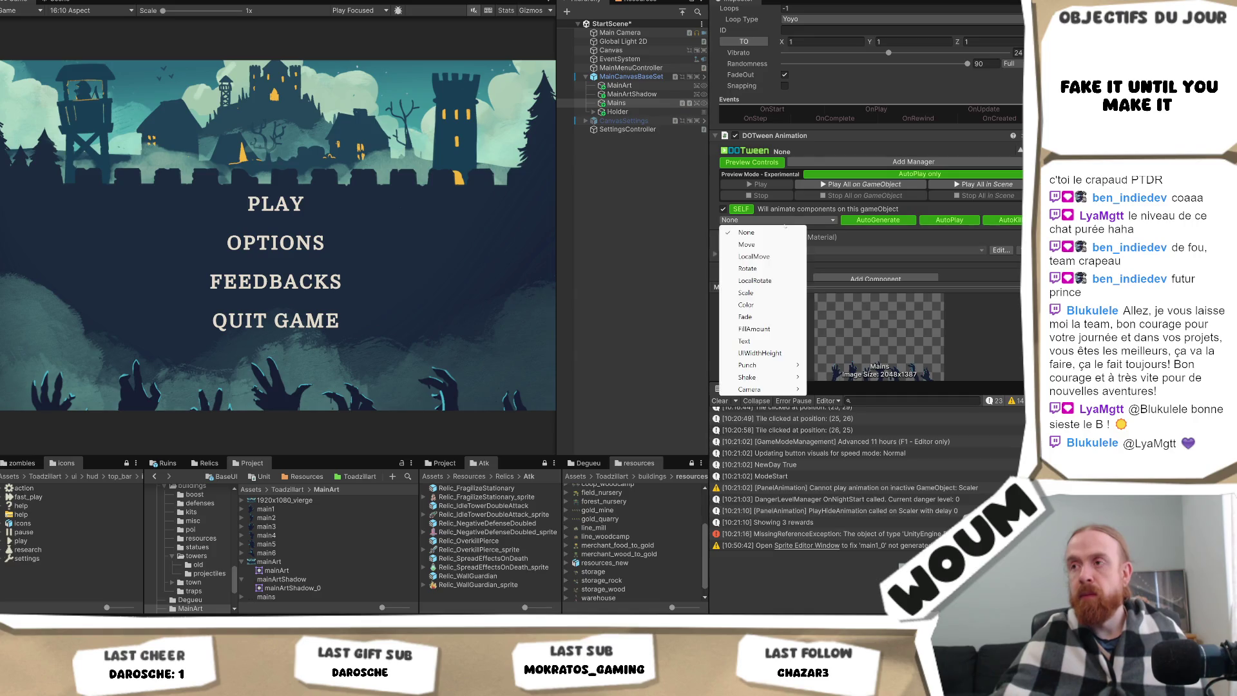
pyautogui.click(777, 281)
pyautogui.scroll(-3, 842, 195)
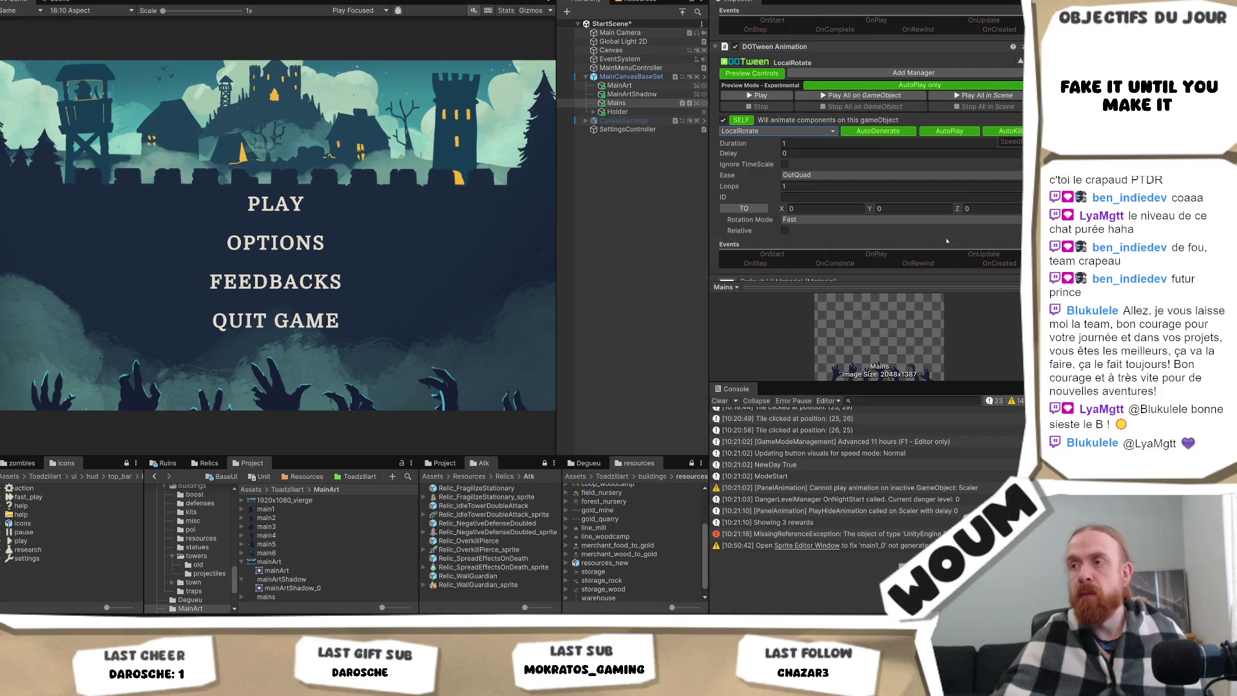
pyautogui.scroll(-2, 872, 228)
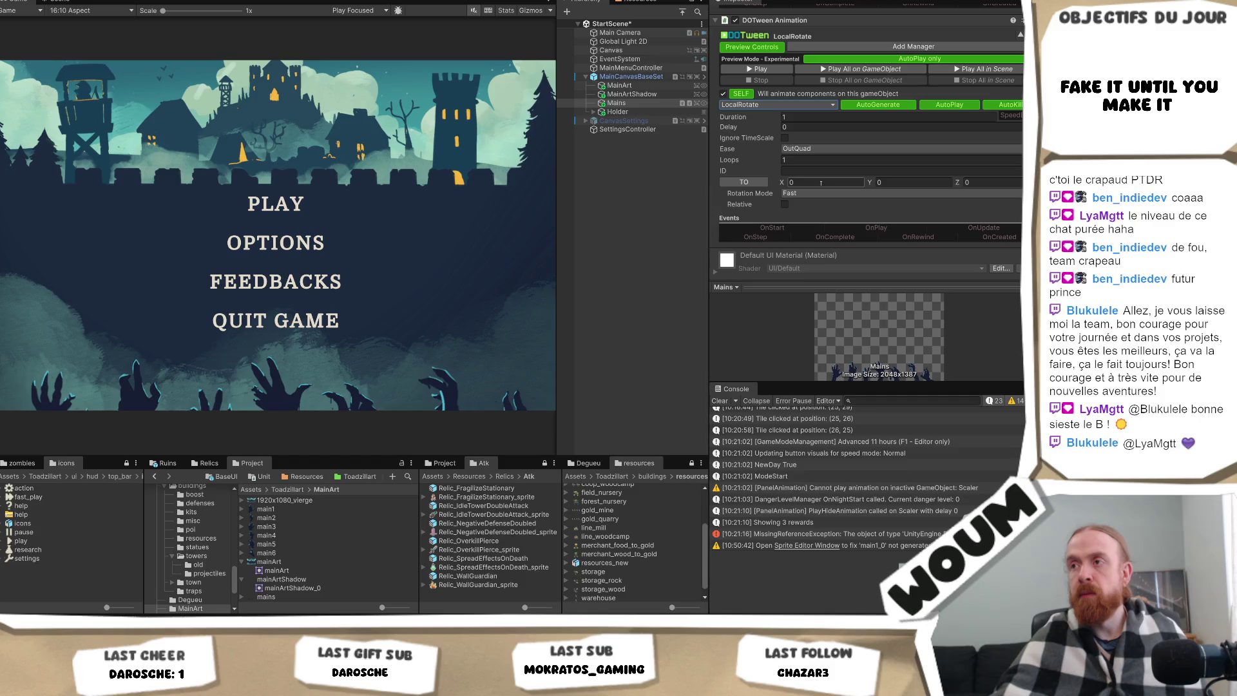
pyautogui.scroll(2, 800, 202)
pyautogui.click(786, 233)
# Set the rotation target Z to 20, with endless loops (-1) in Yoyo mode.
pyautogui.click(1010, 212)
pyautogui.write('9')
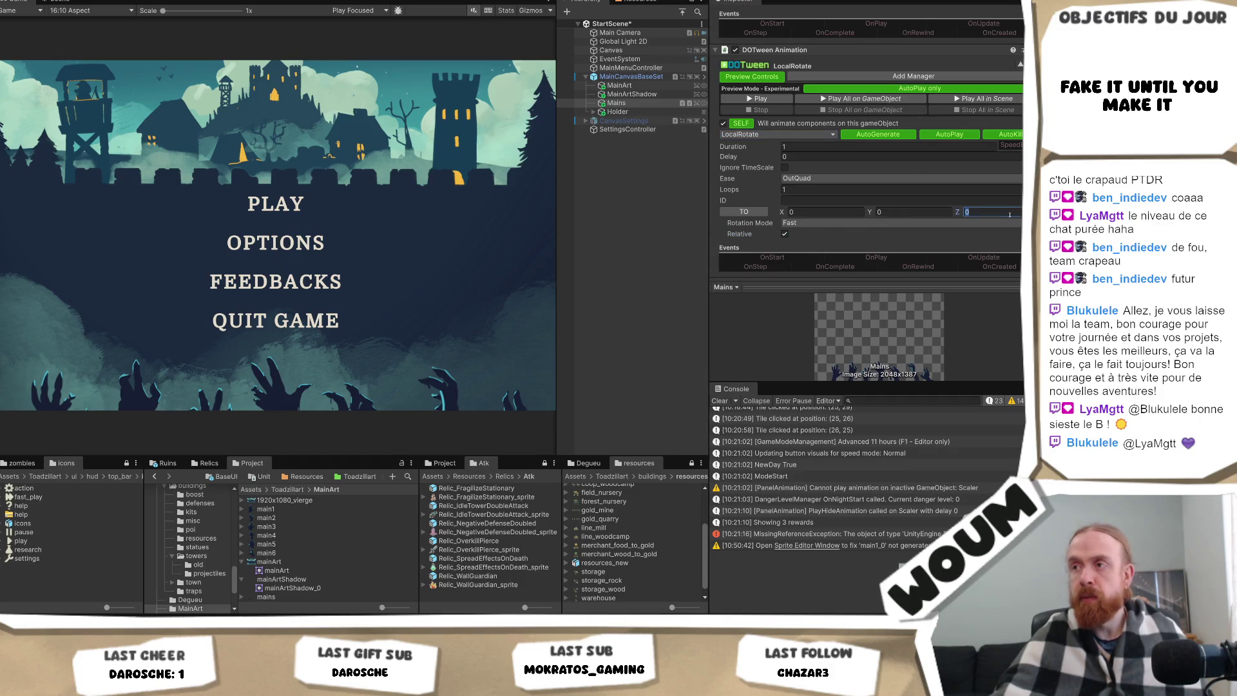
pyautogui.write('0')
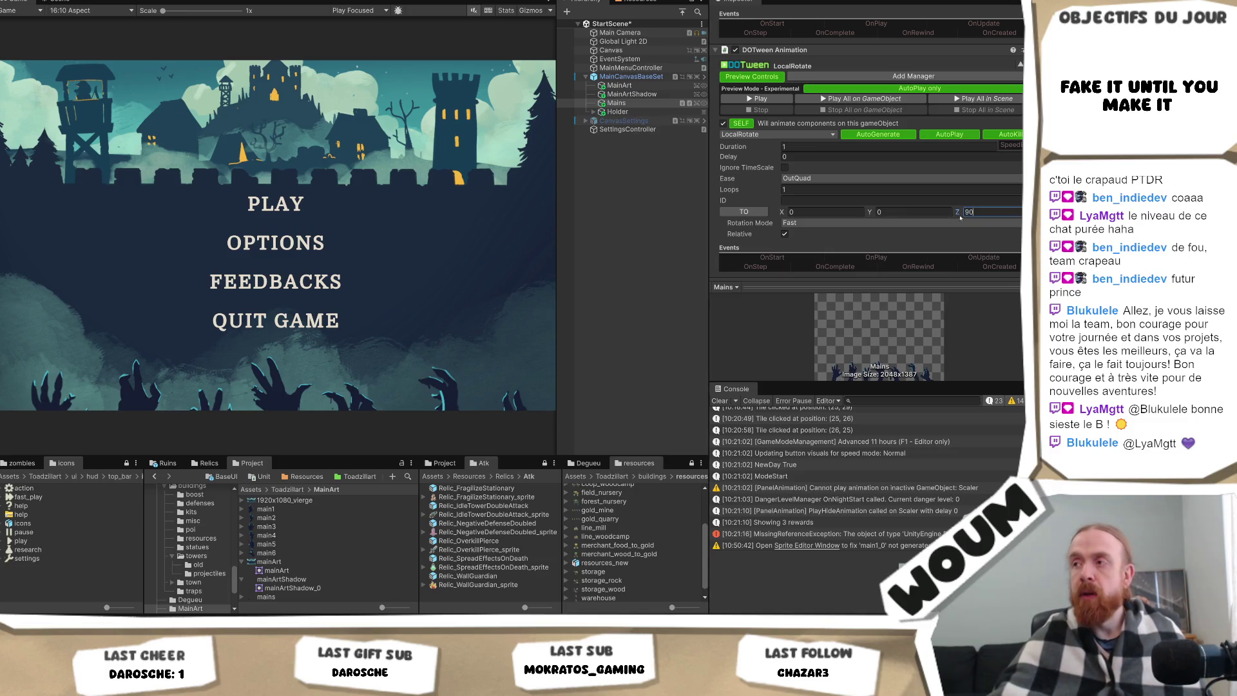
pyautogui.press('Return')
pyautogui.write('20')
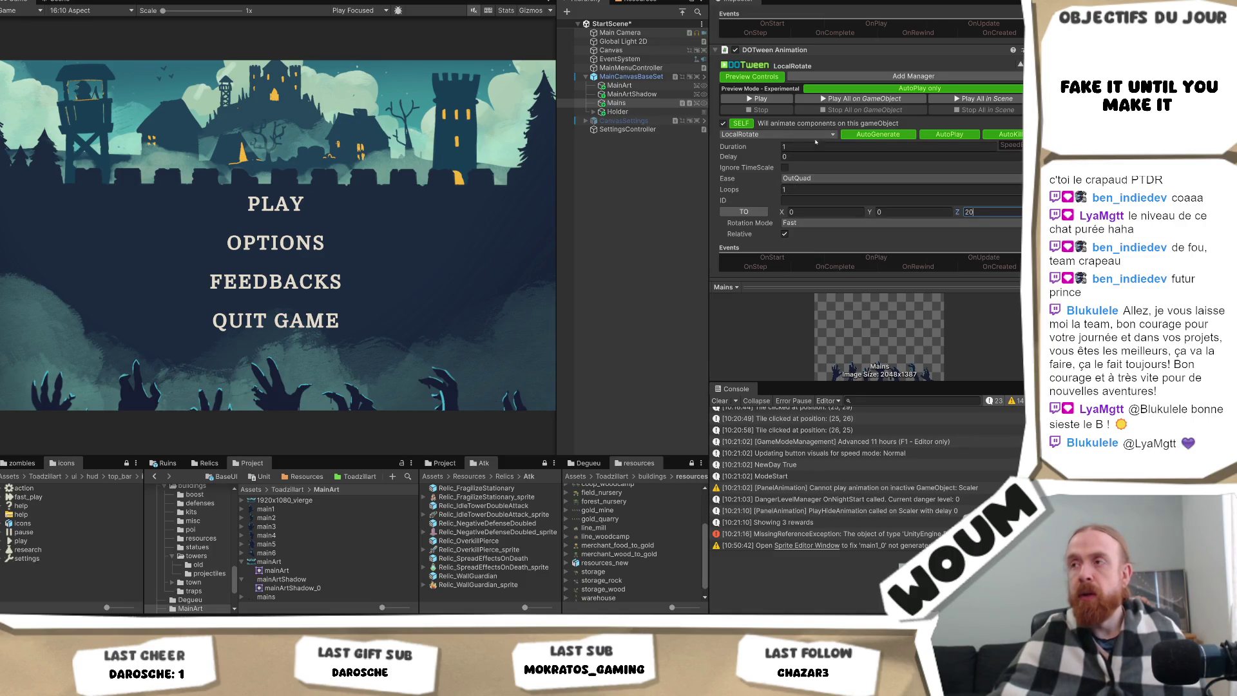
pyautogui.click(797, 189)
pyautogui.write('-1')
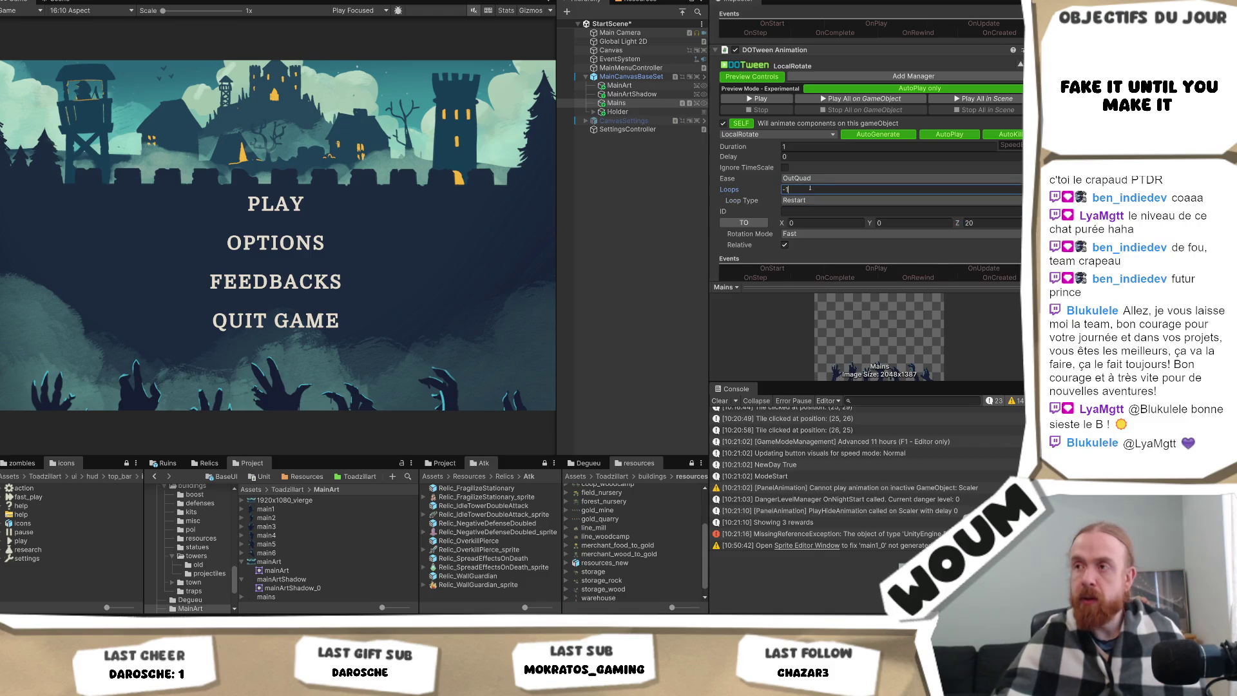
pyautogui.click(806, 201)
pyautogui.click(805, 224)
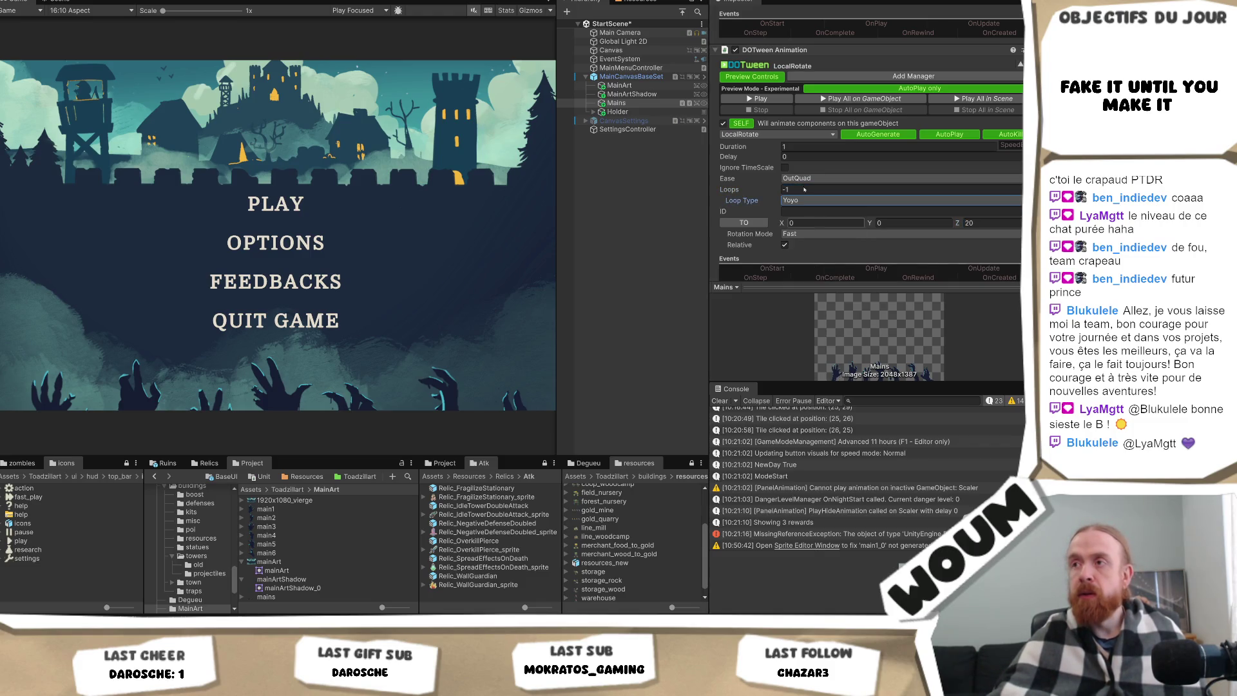
# Preview the looping rotation on the hands, then stop it.
pyautogui.click(767, 99)
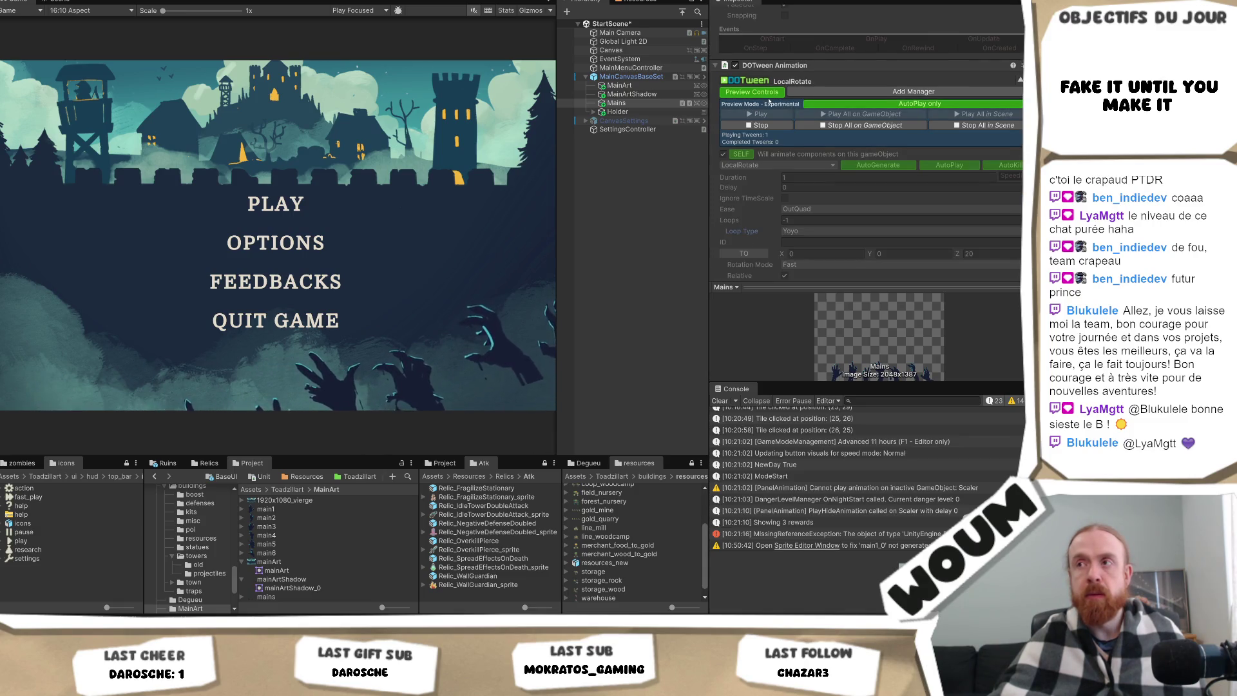
pyautogui.click(758, 125)
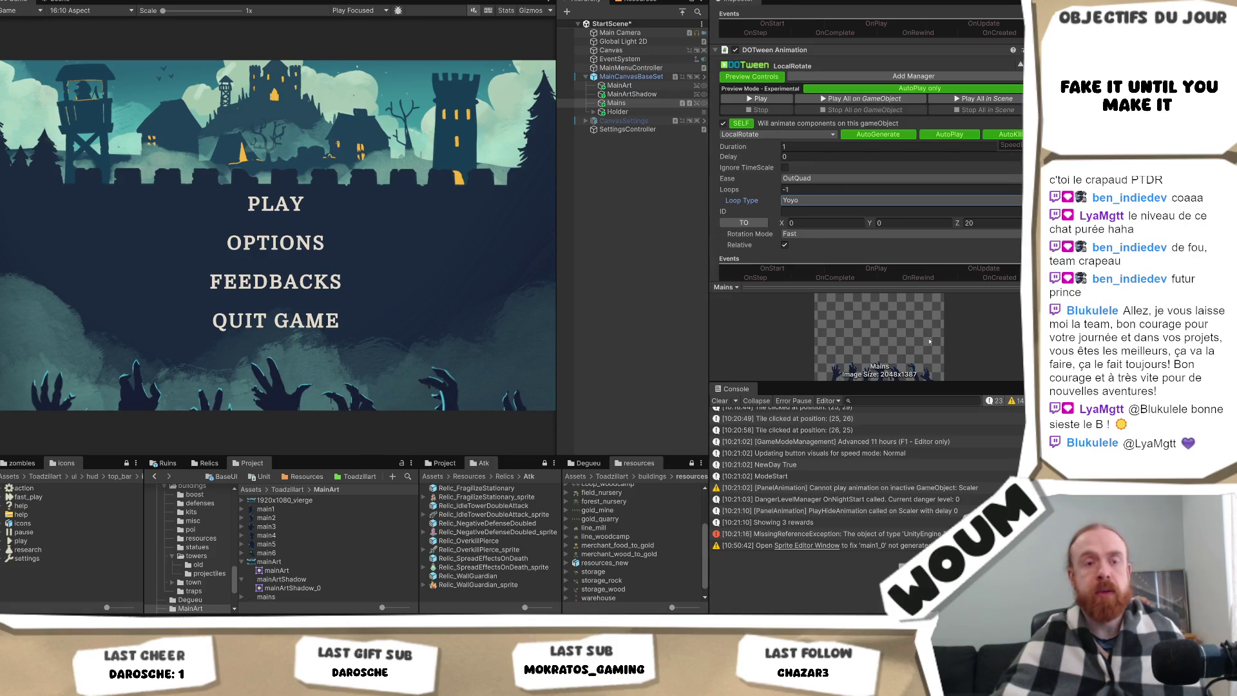
pyautogui.click(882, 222)
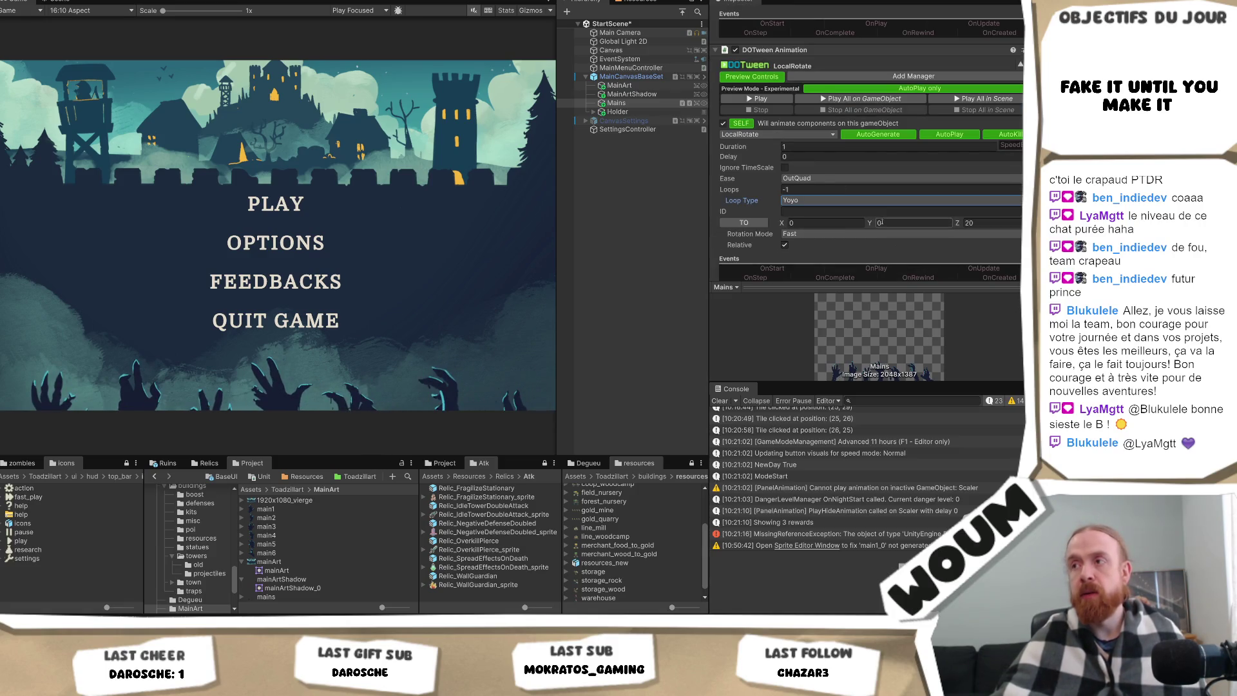
pyautogui.scroll(2, 882, 222)
pyautogui.click(1022, 109)
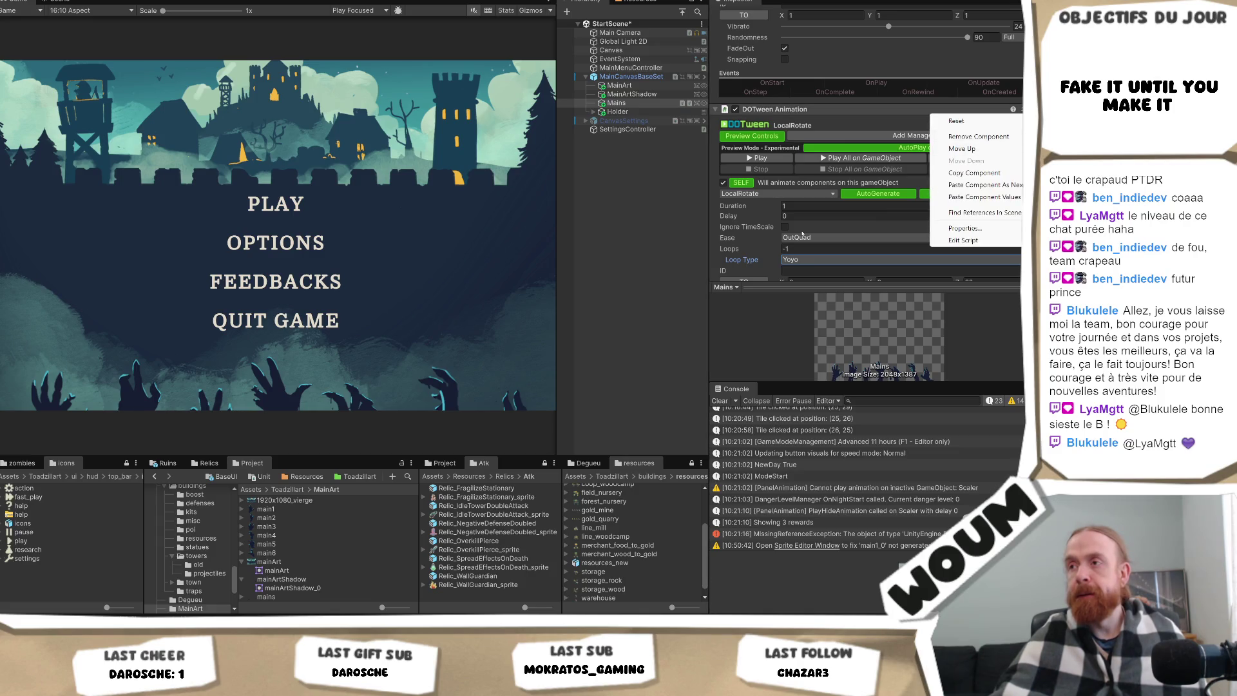
# Remove the LocalRotate DOTween Animation component from the hands.
pyautogui.click(814, 227)
pyautogui.click(1023, 109)
pyautogui.click(966, 147)
# Add a fresh DOTween Animation component and set its type to Shake/Scale.
pyautogui.click(861, 267)
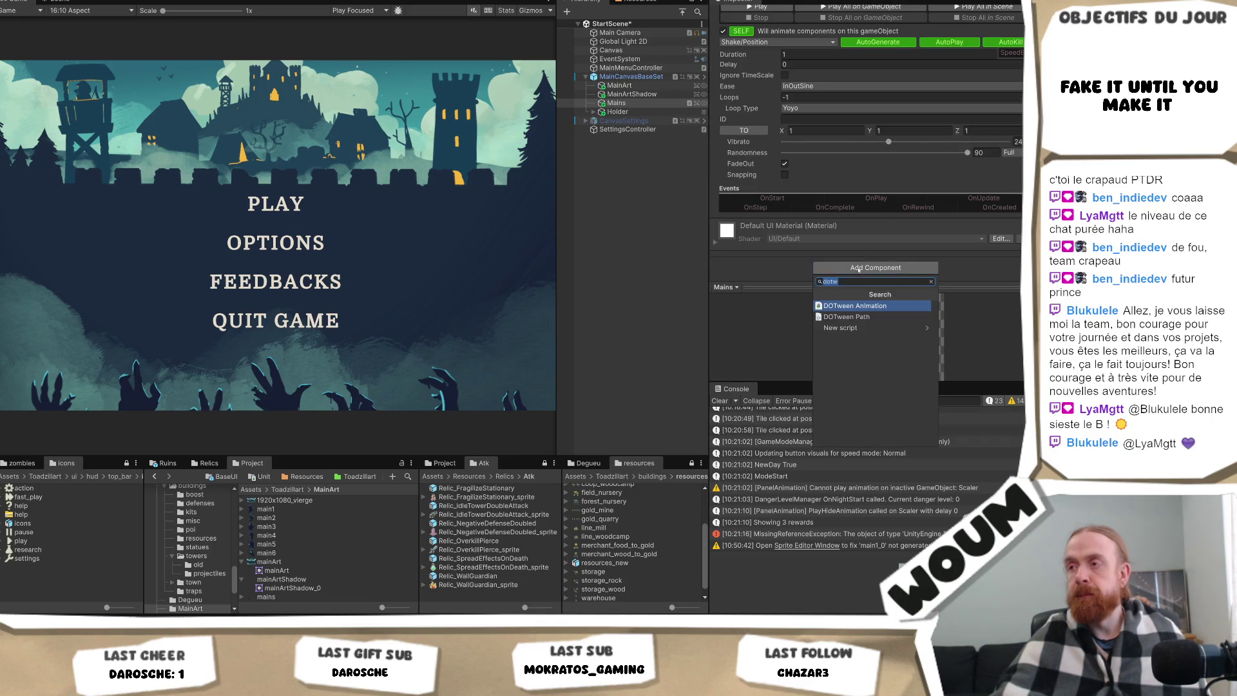
pyautogui.click(866, 306)
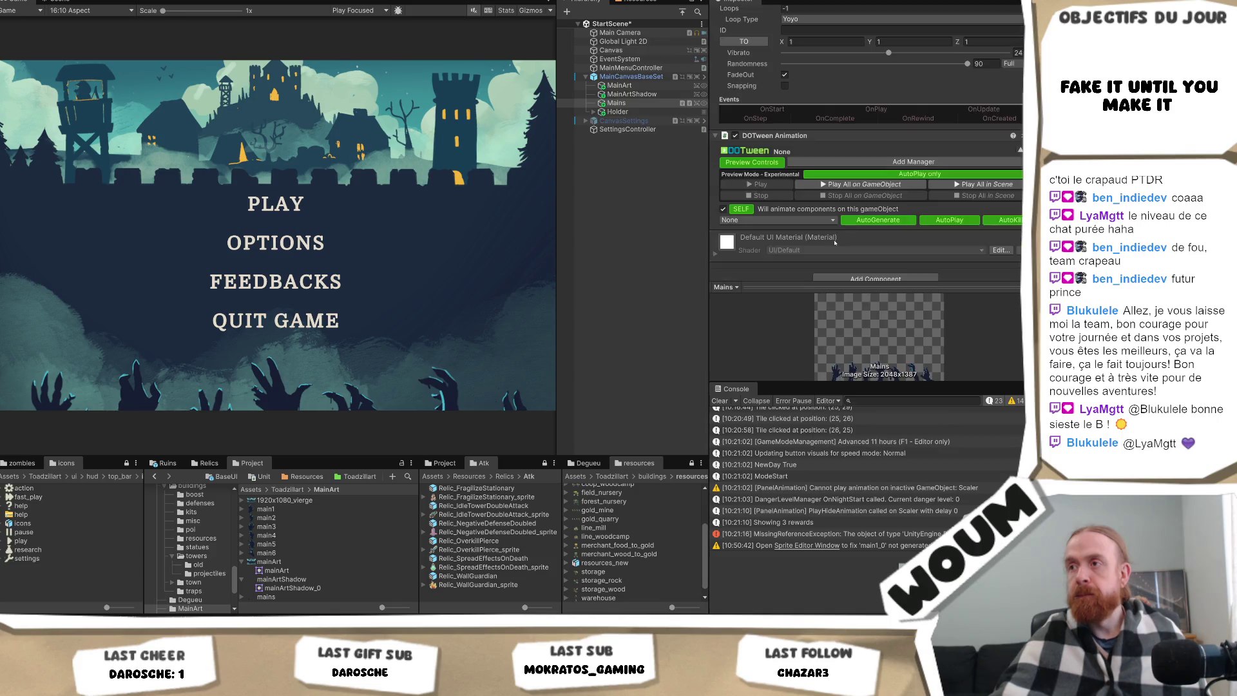
pyautogui.click(783, 210)
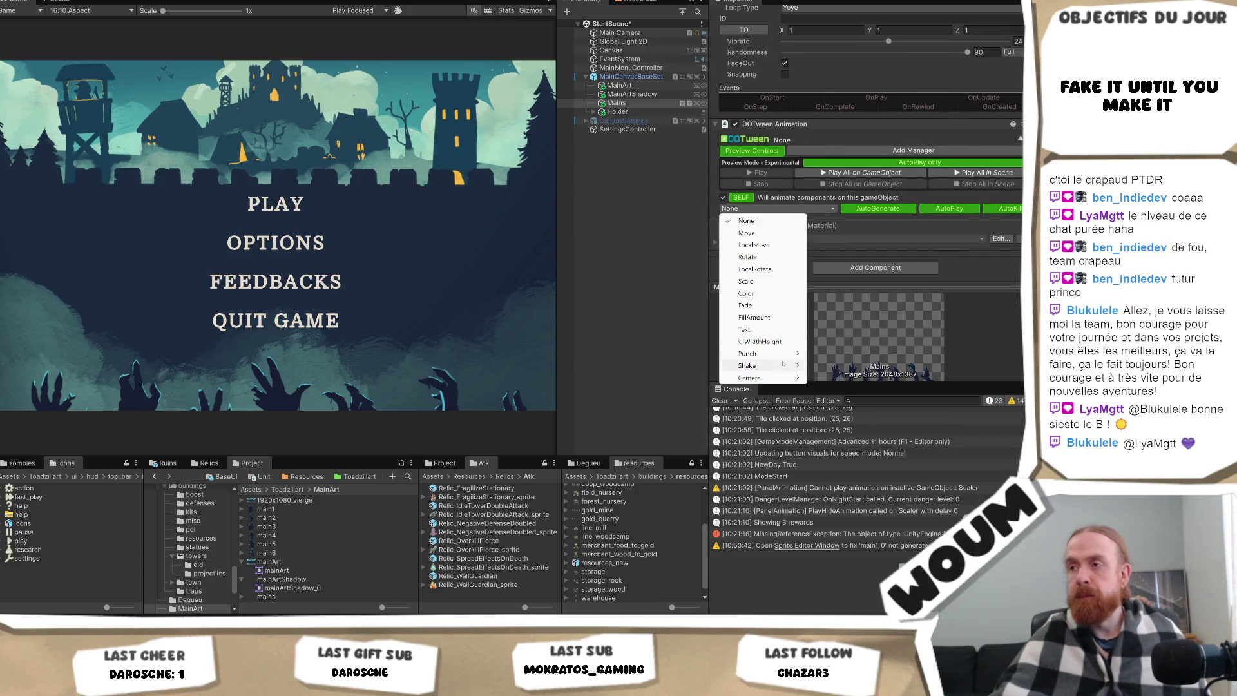
pyautogui.moveTo(783, 366)
pyautogui.click(829, 389)
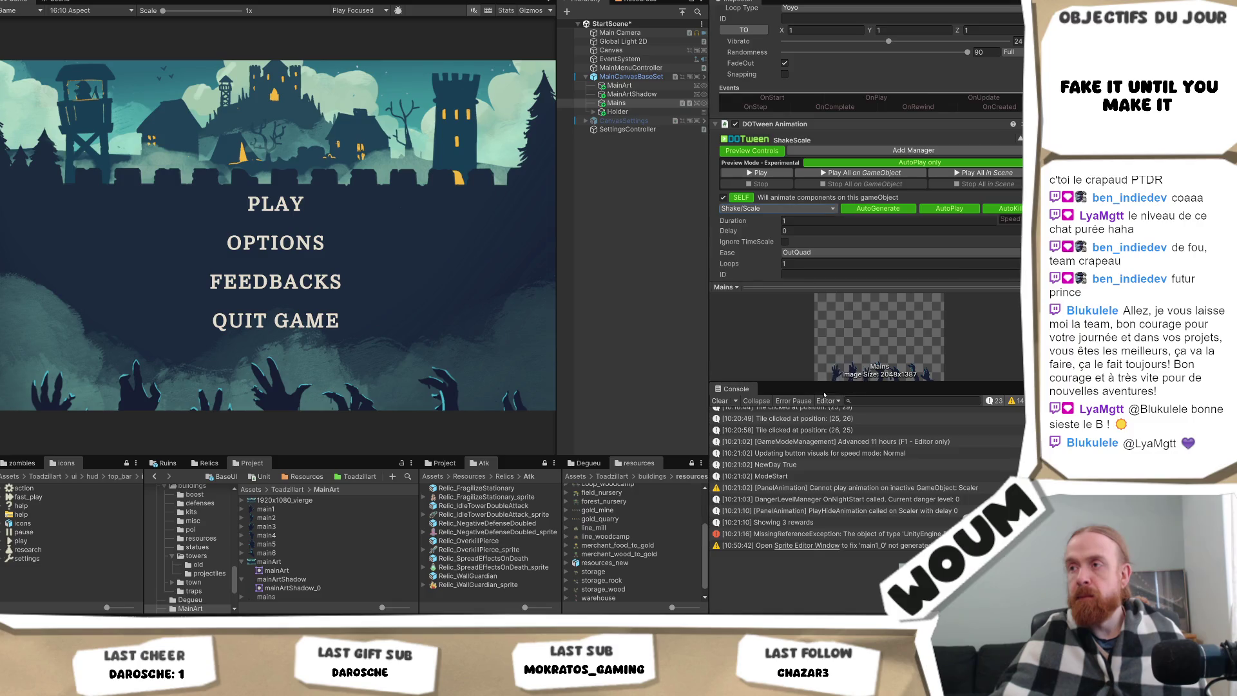
# Switch the second tween from ShakeScale to Punch/Scale and preview it.
pyautogui.scroll(-2, 834, 250)
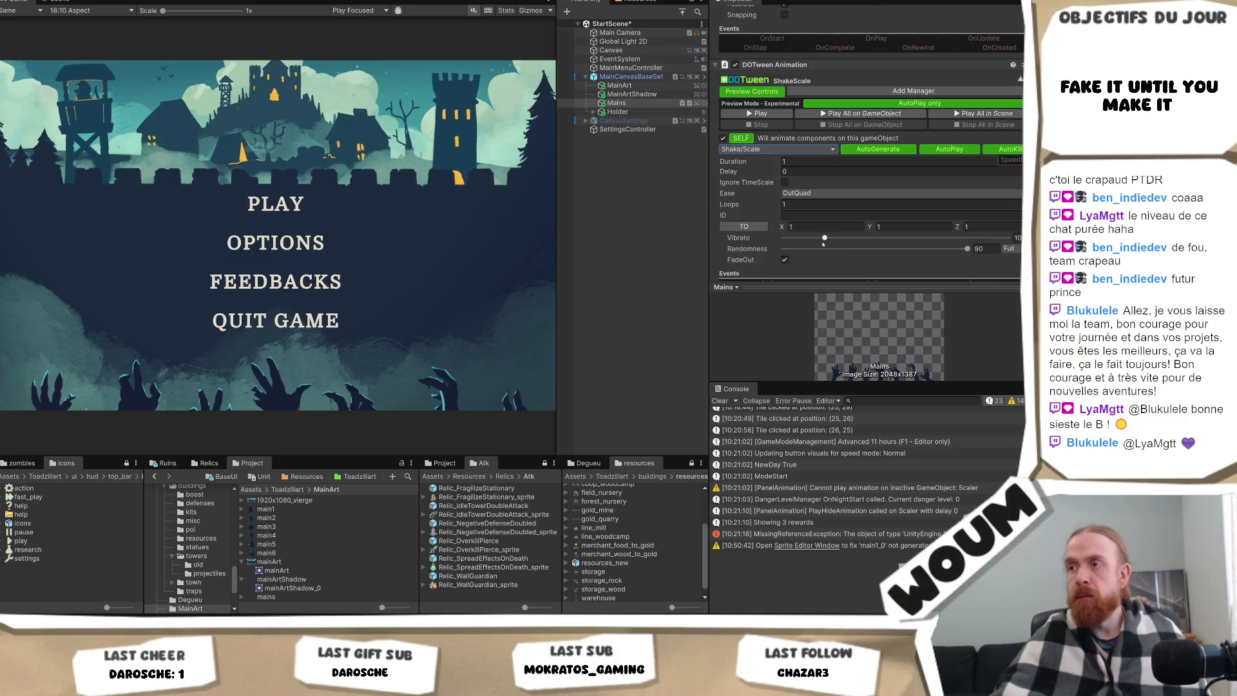
pyautogui.click(776, 116)
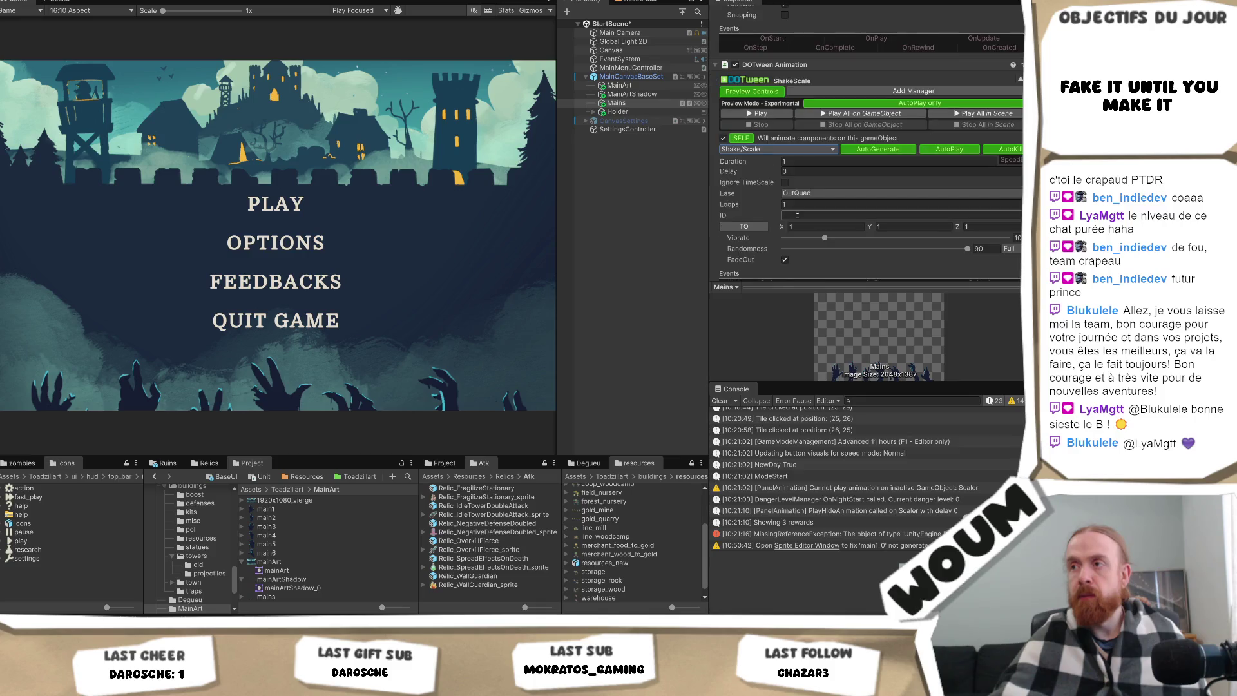
pyautogui.click(772, 150)
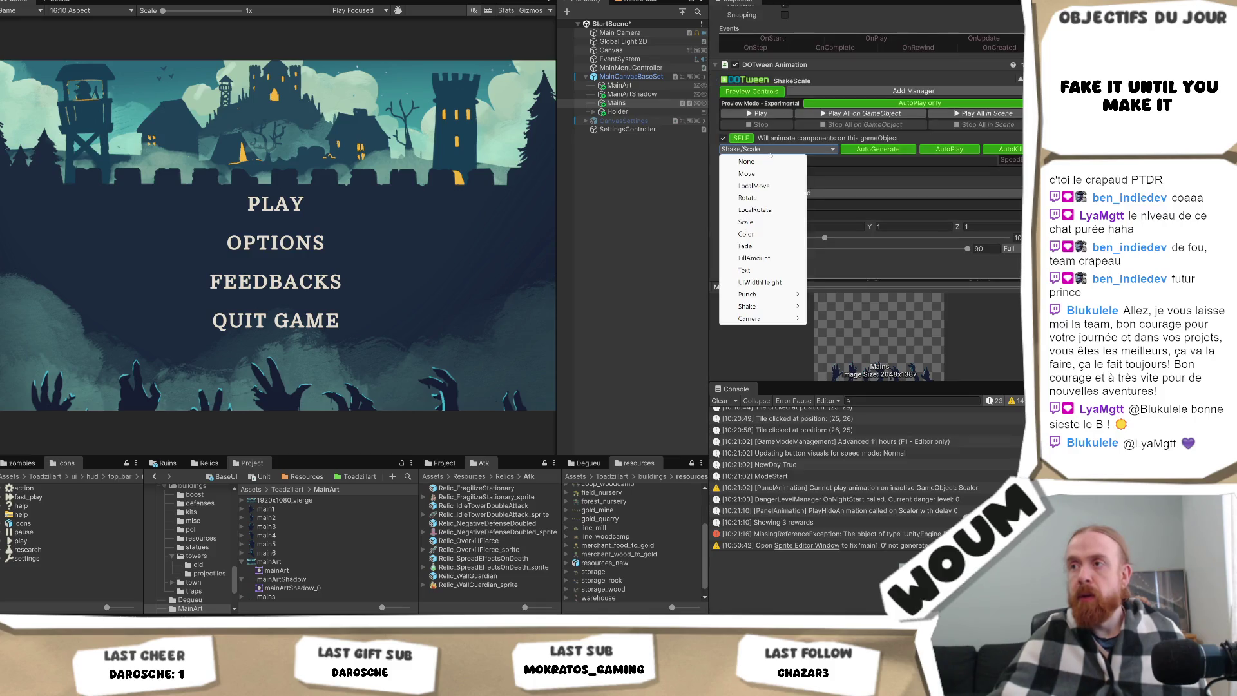
pyautogui.moveTo(783, 295)
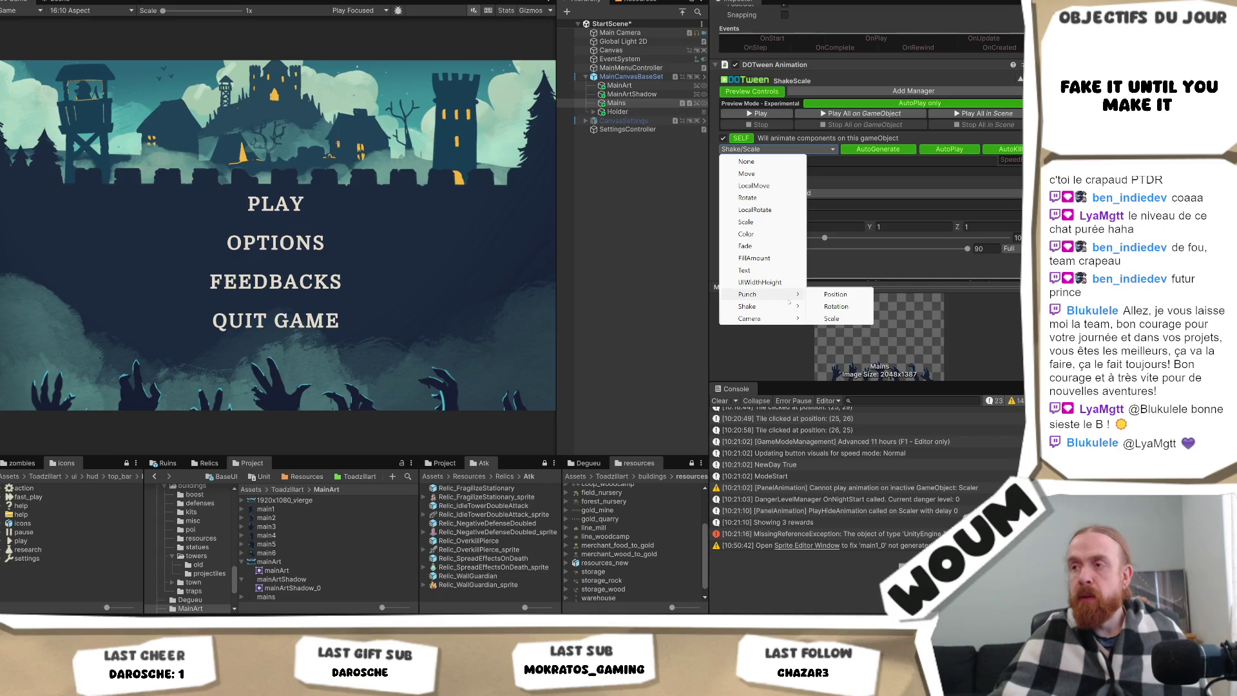
pyautogui.click(832, 319)
pyautogui.click(776, 114)
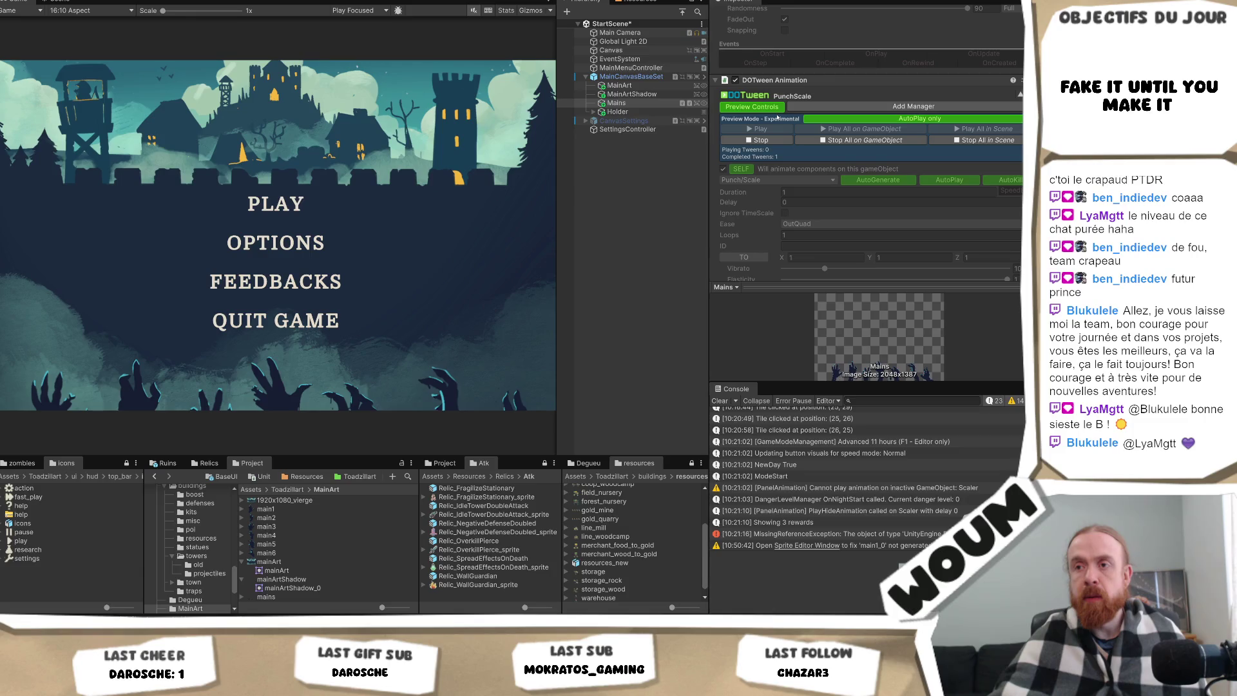
pyautogui.click(765, 142)
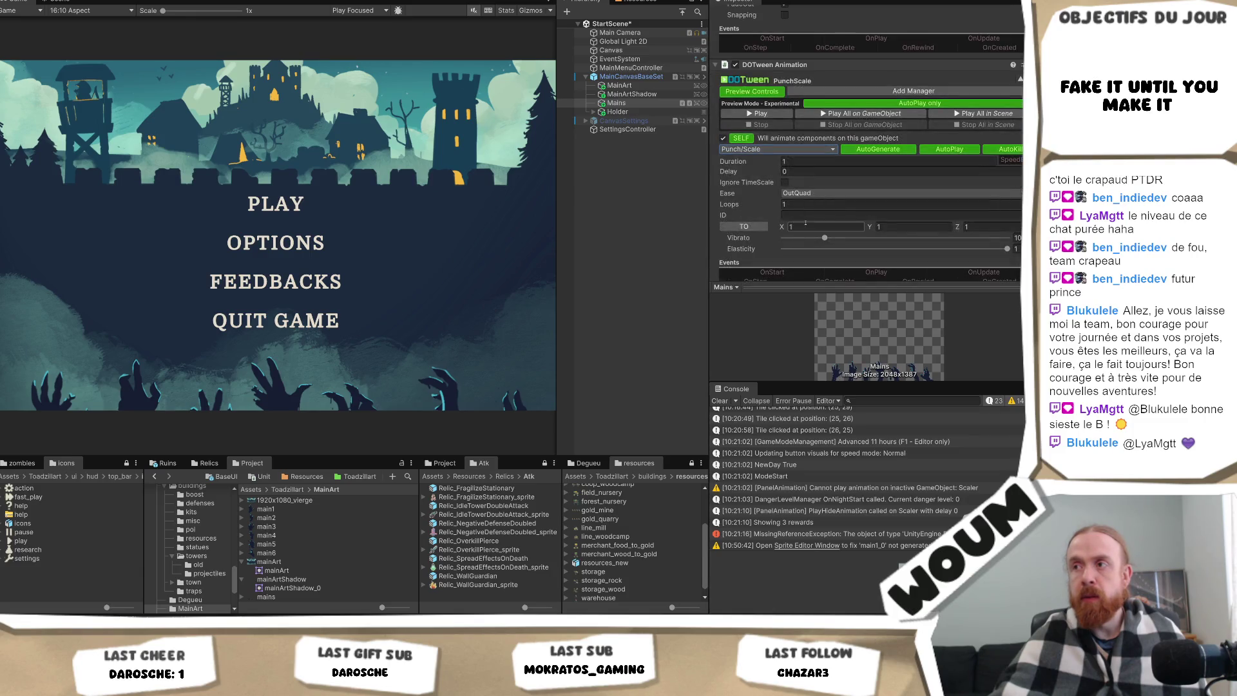
# Set Loops to -1 with Yoyo loop type, then preview the looping punch-scale.
pyautogui.click(807, 204)
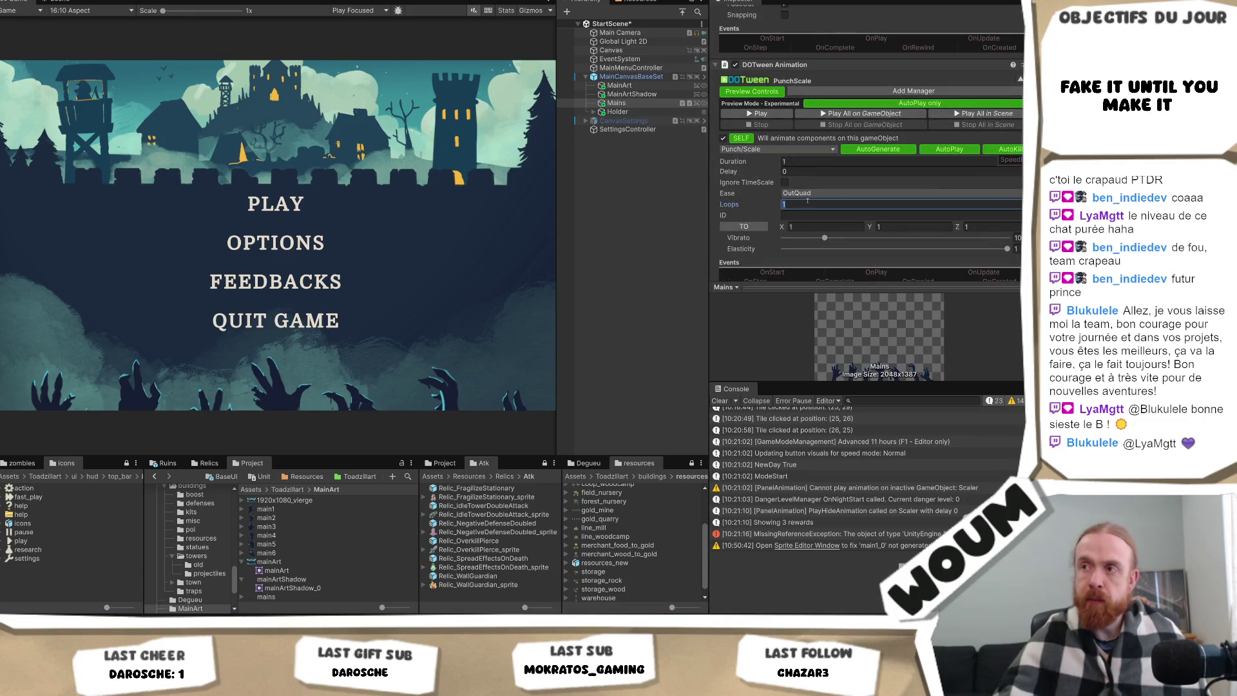
pyautogui.write('-1')
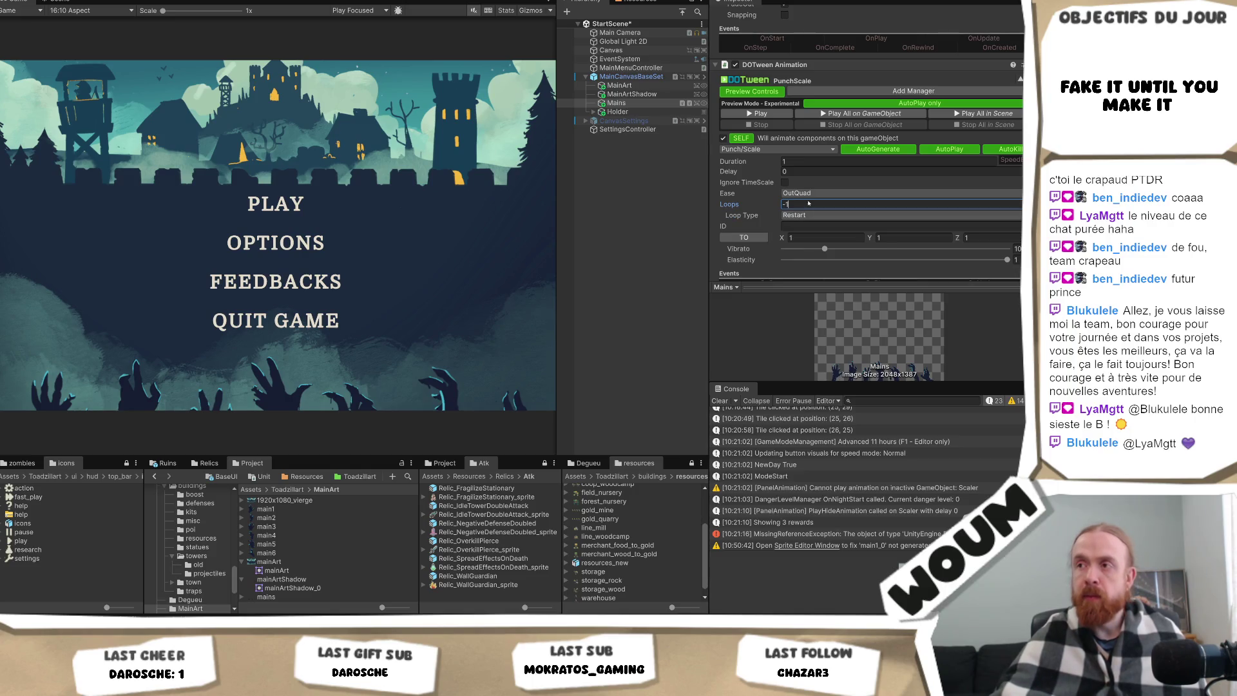
pyautogui.click(794, 215)
pyautogui.click(799, 238)
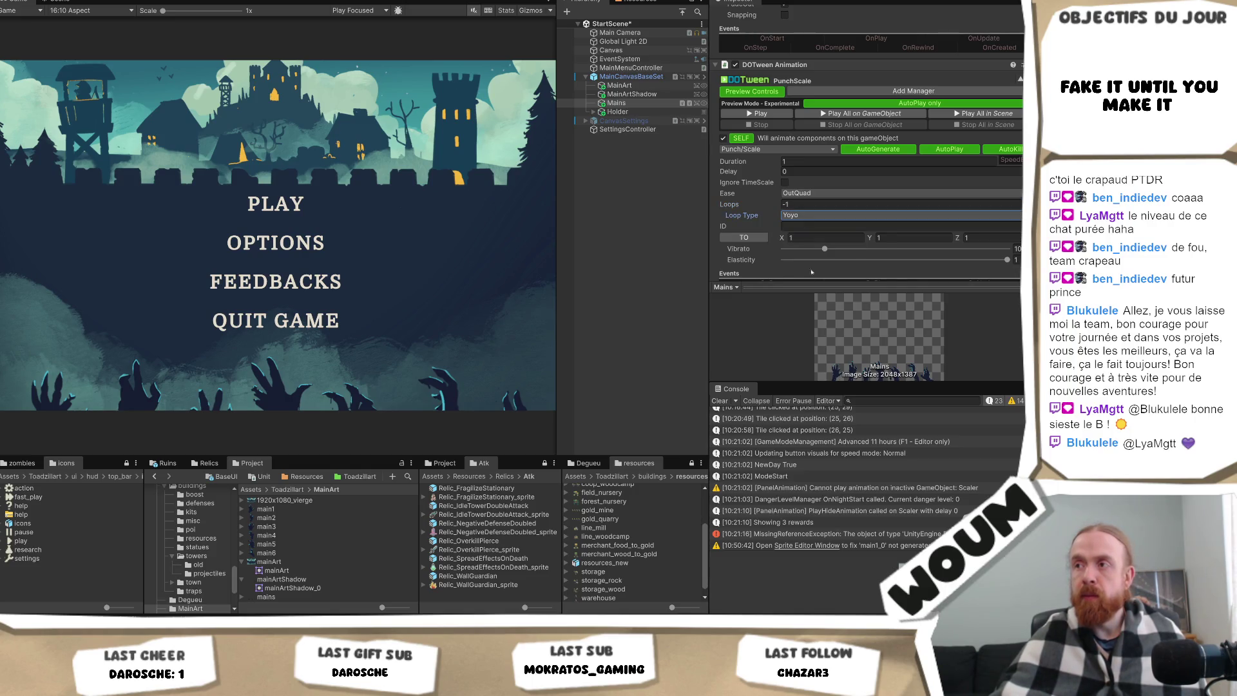
pyautogui.click(757, 114)
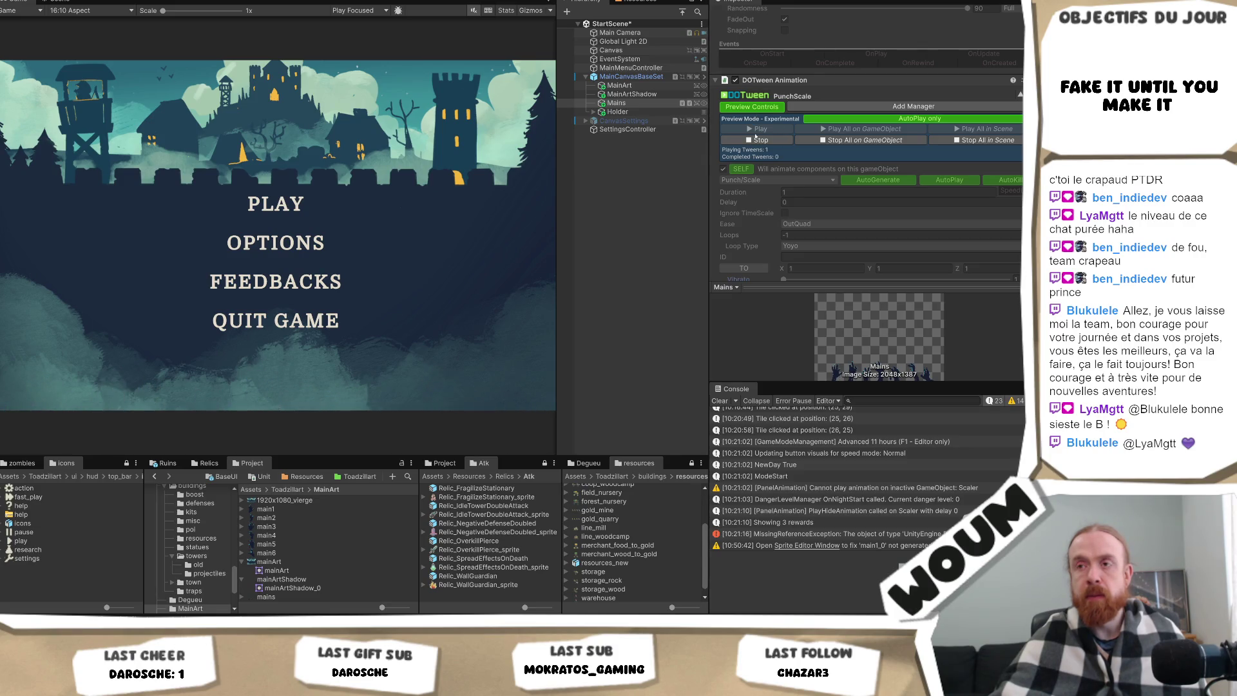
pyautogui.click(761, 140)
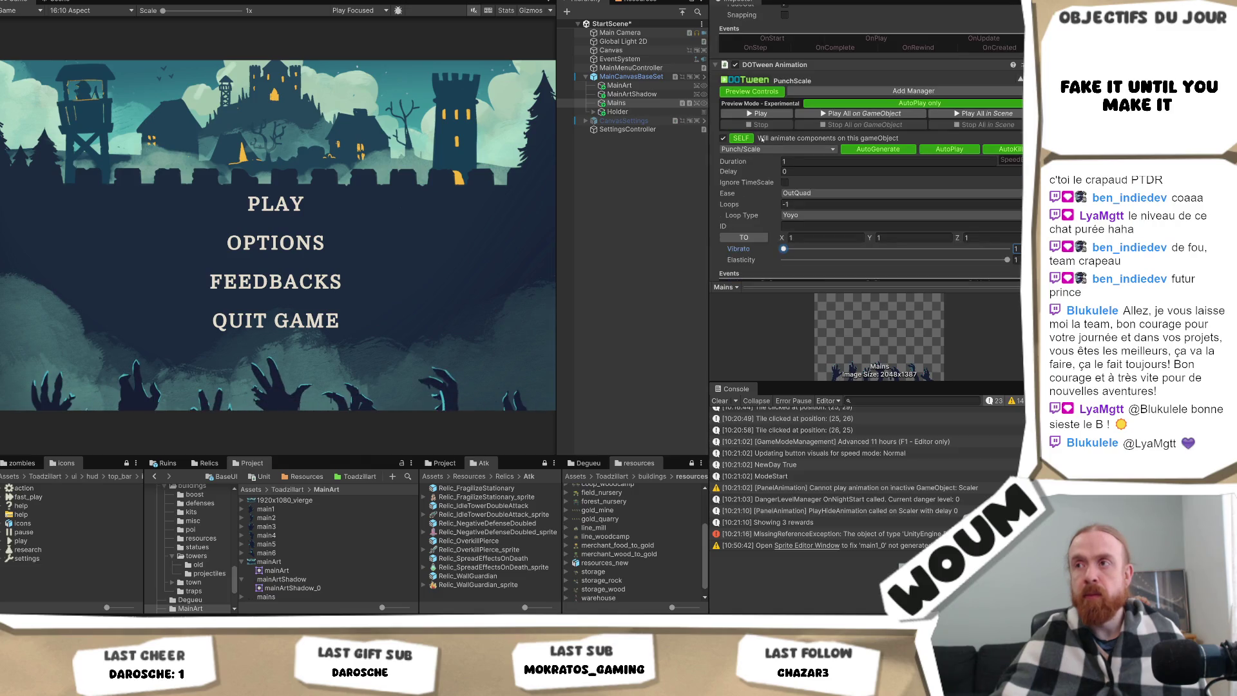
pyautogui.click(864, 114)
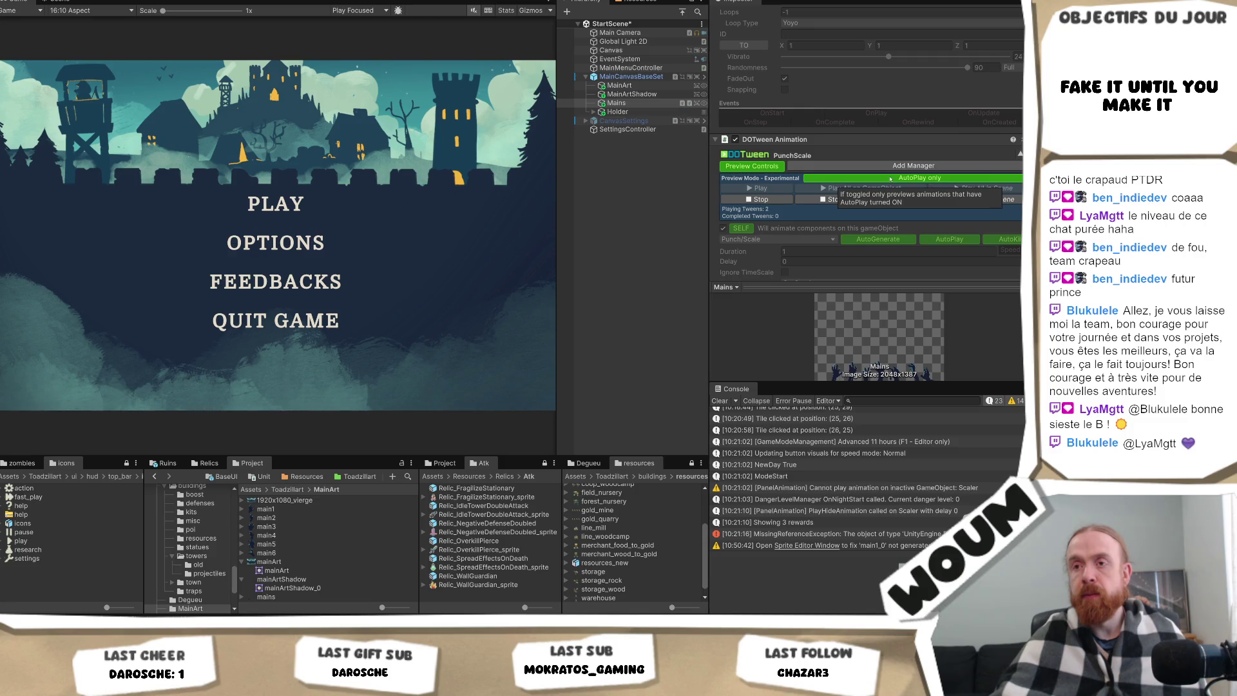
# Remove the PunchScale DOTween Animation from the Mains hands.
pyautogui.rightClick(932, 140)
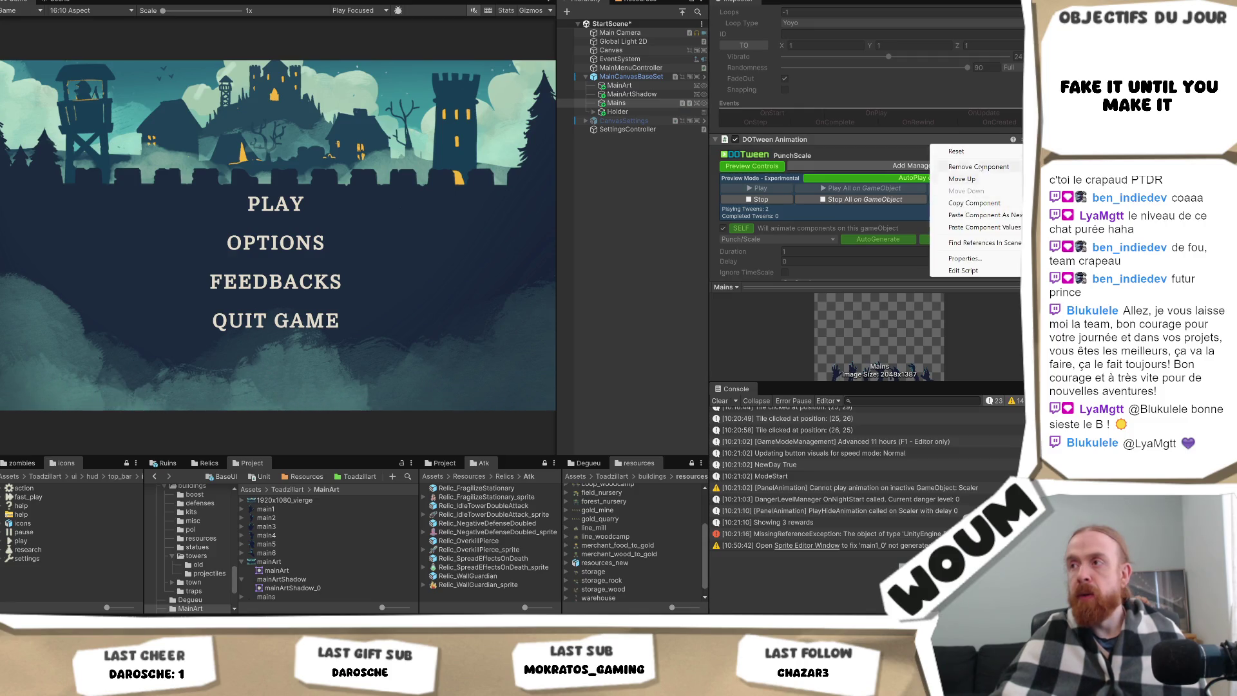
pyautogui.click(979, 166)
pyautogui.scroll(5, 884, 179)
pyautogui.scroll(3, 884, 180)
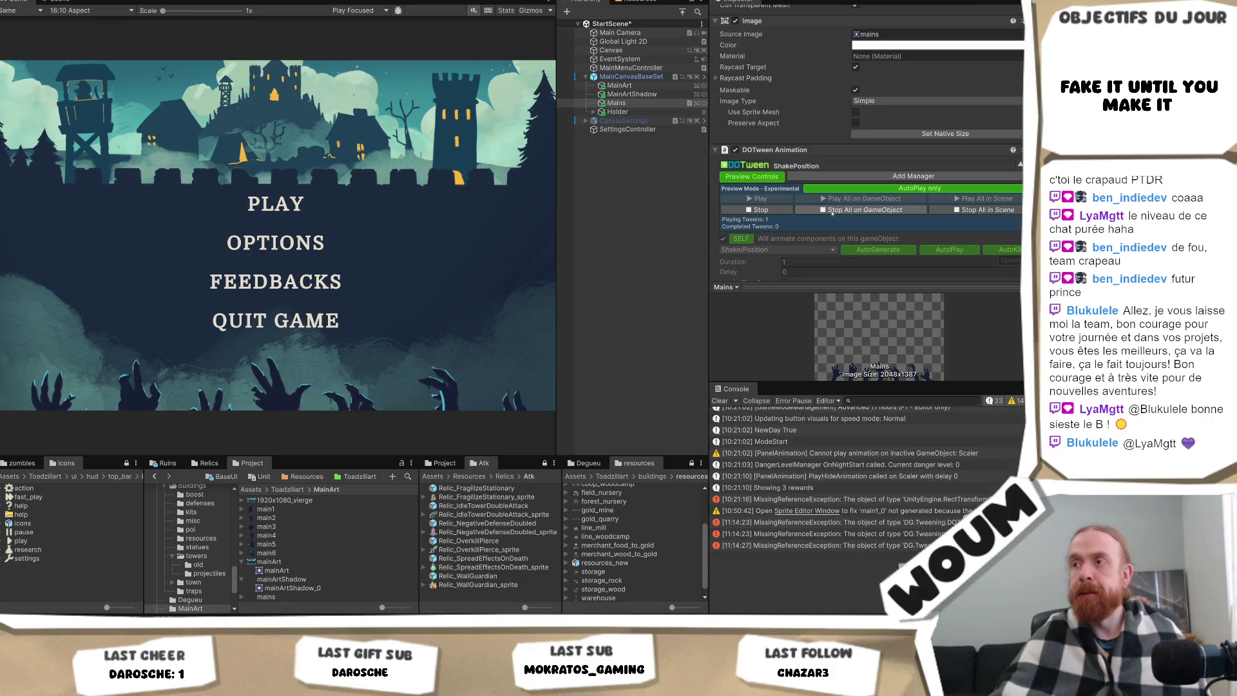
# Preview the ShakePosition jitter, clear the console, stop all tweens and deselect Mains.
pyautogui.click(832, 210)
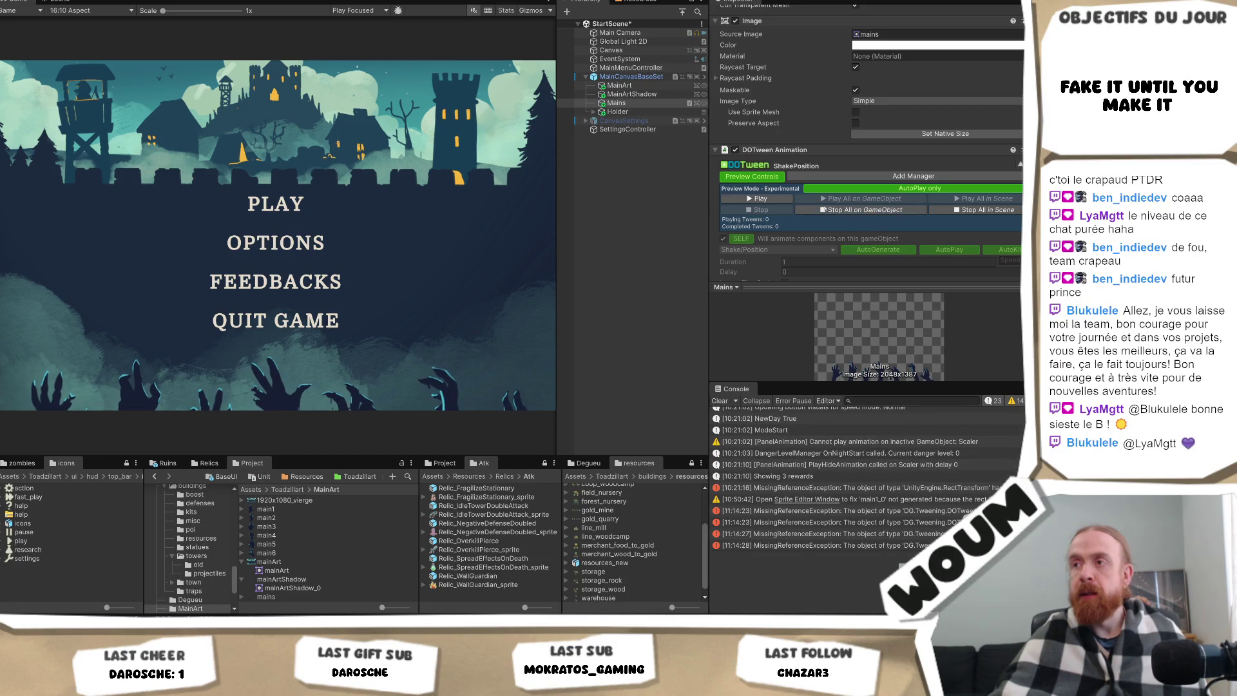
pyautogui.click(775, 200)
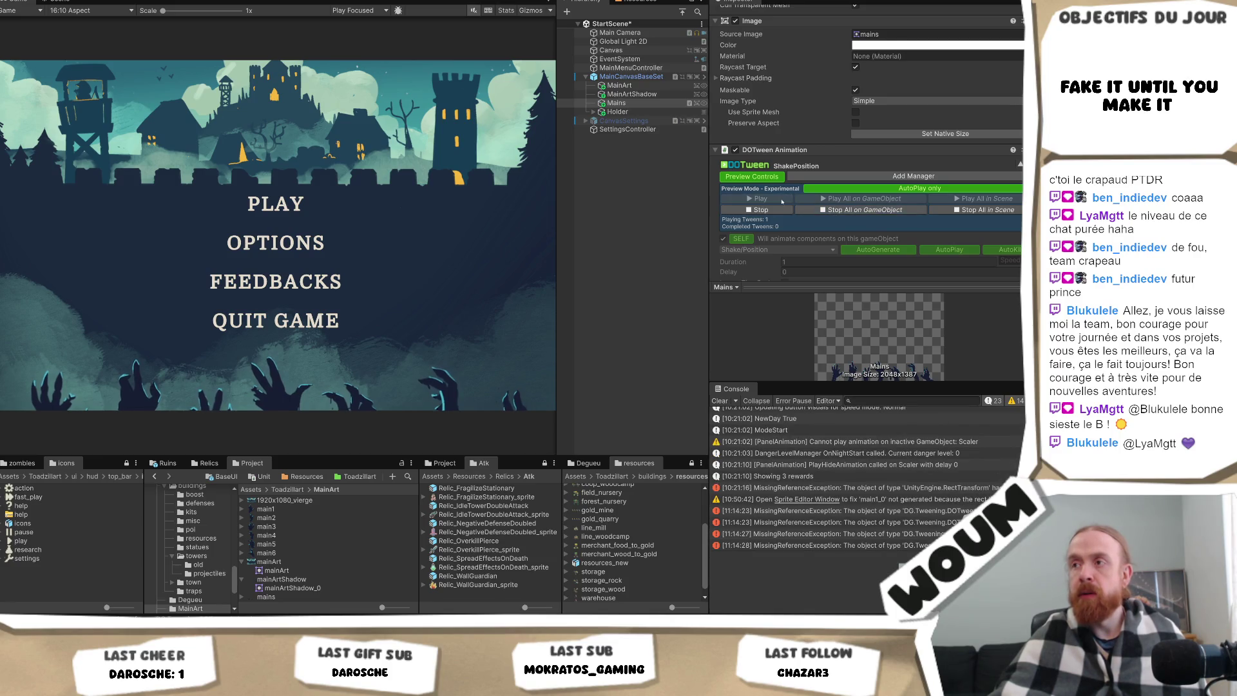
pyautogui.click(784, 210)
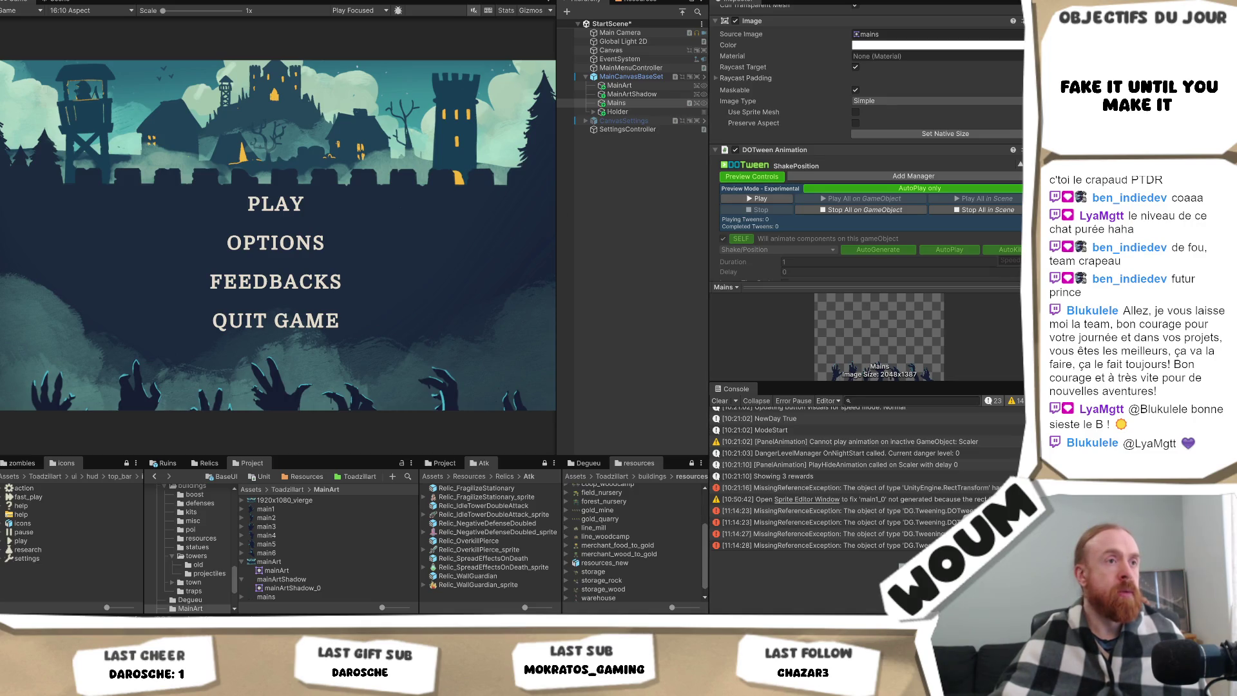
pyautogui.click(727, 401)
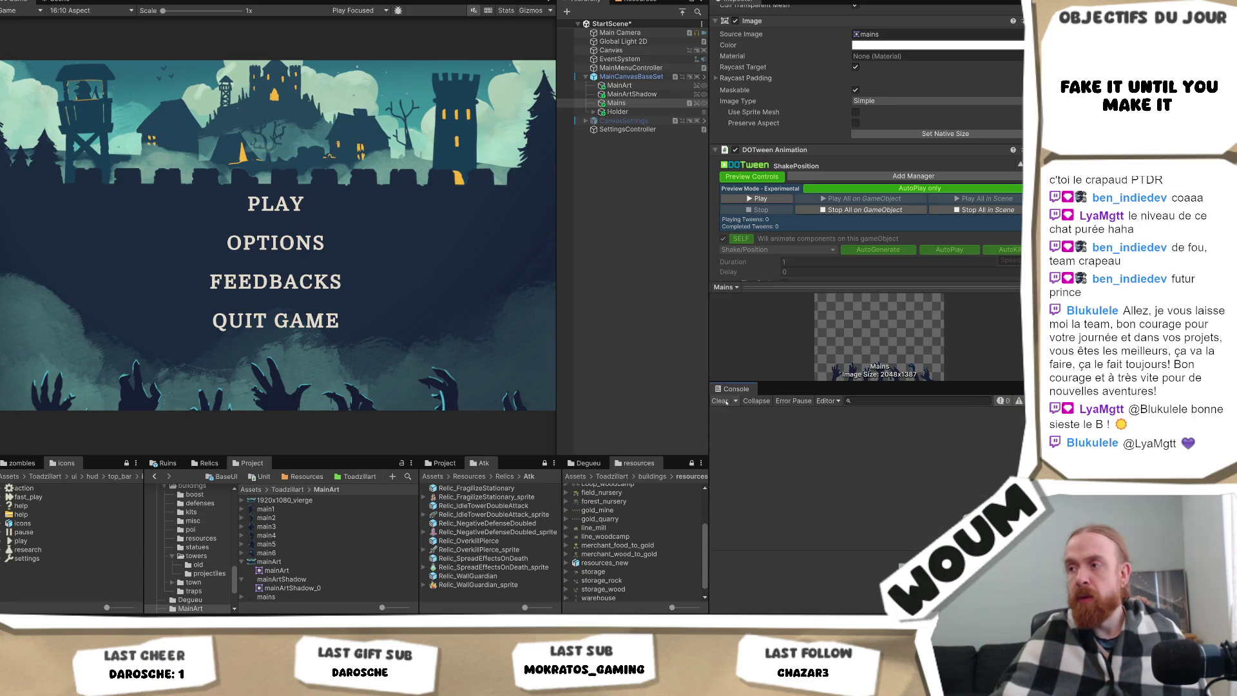
pyautogui.click(969, 211)
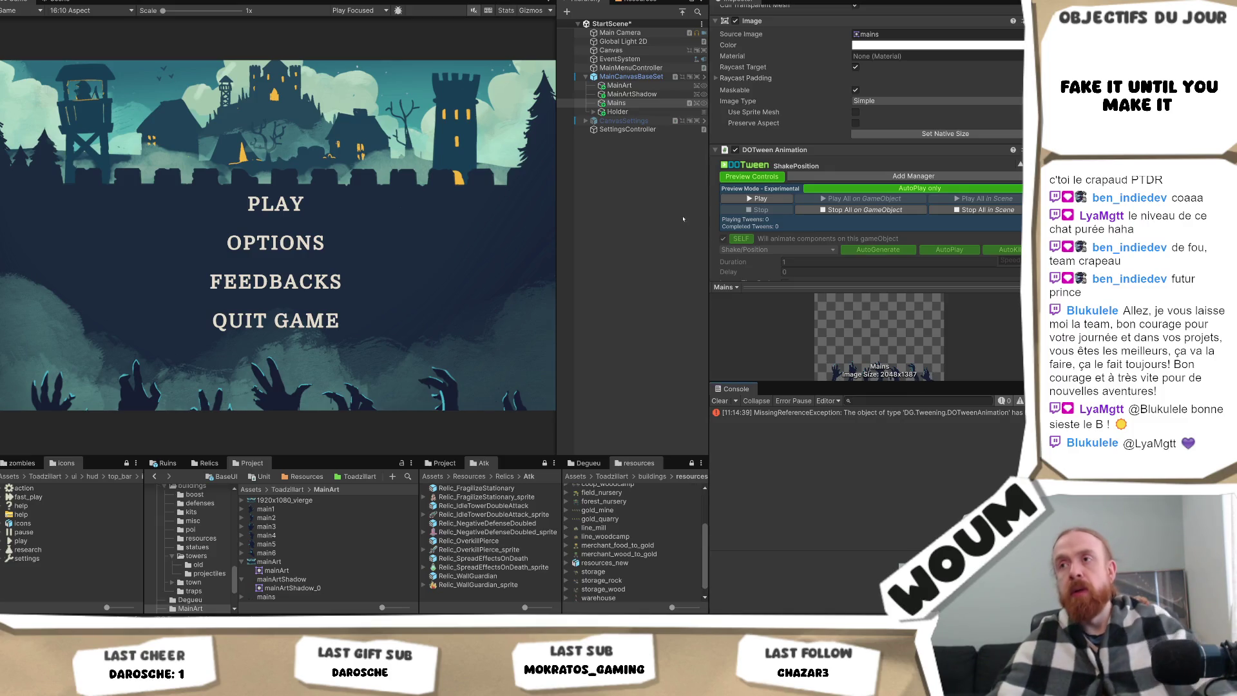
pyautogui.click(671, 194)
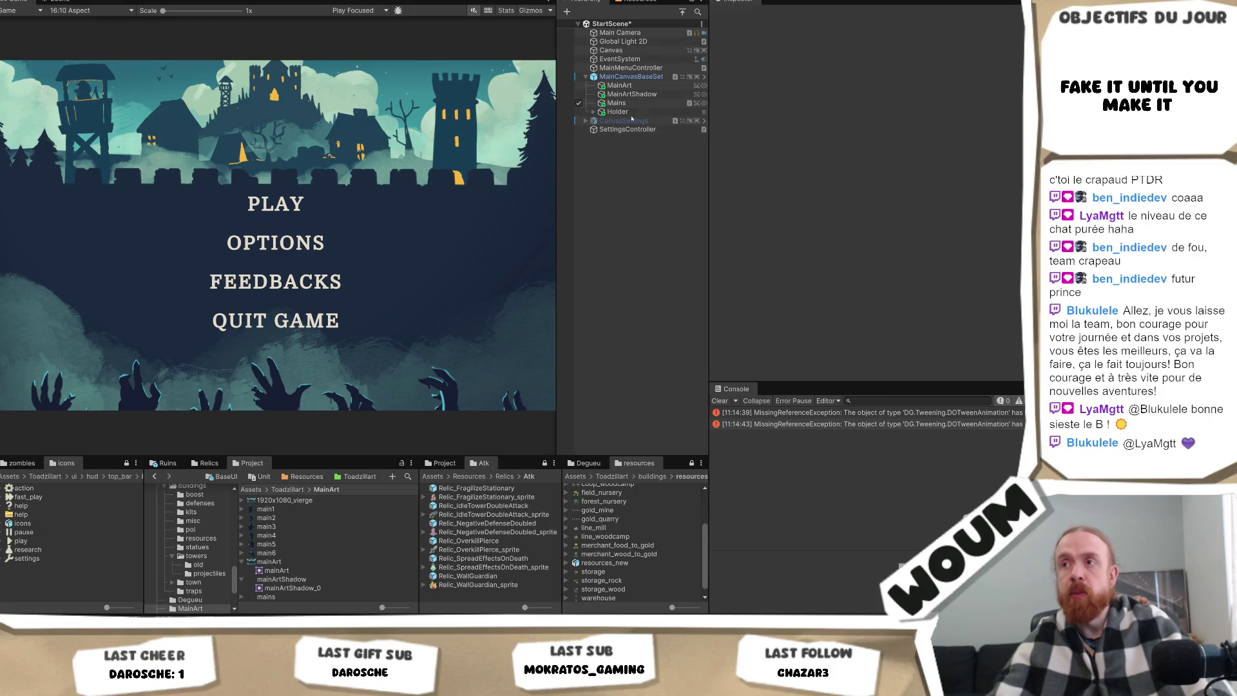
# Select Mains and remove its PunchScale DOTween Animation.
pyautogui.click(637, 102)
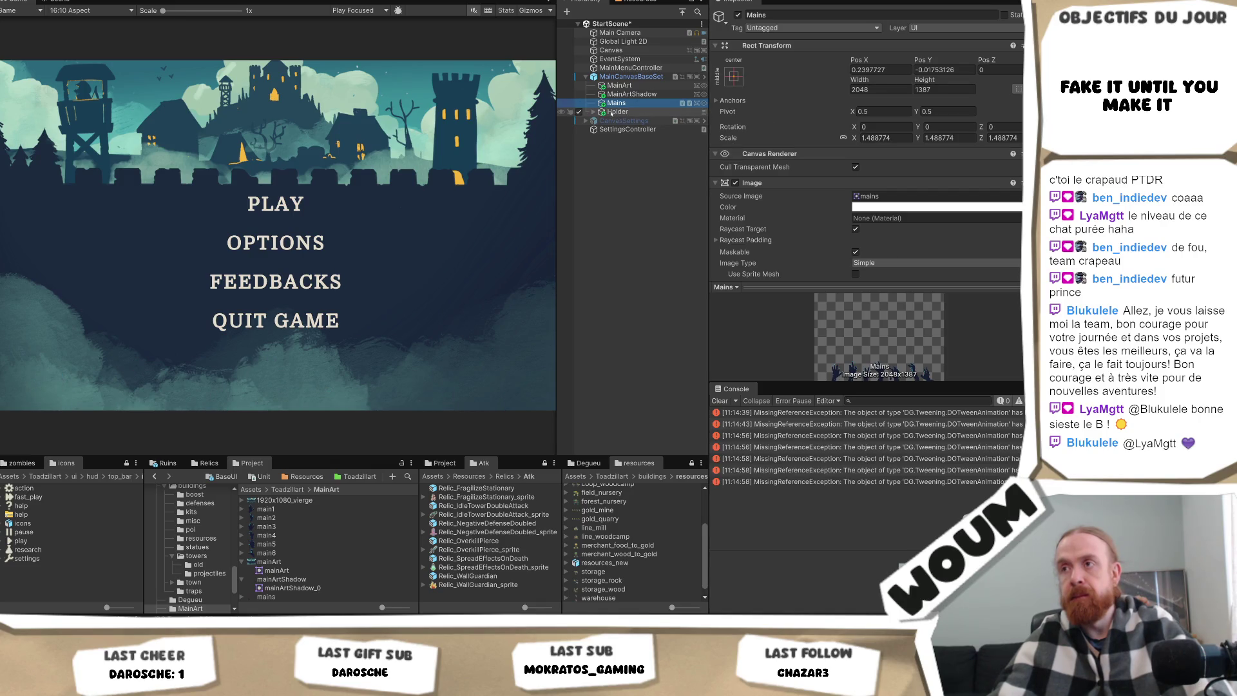
pyautogui.scroll(-5, 909, 205)
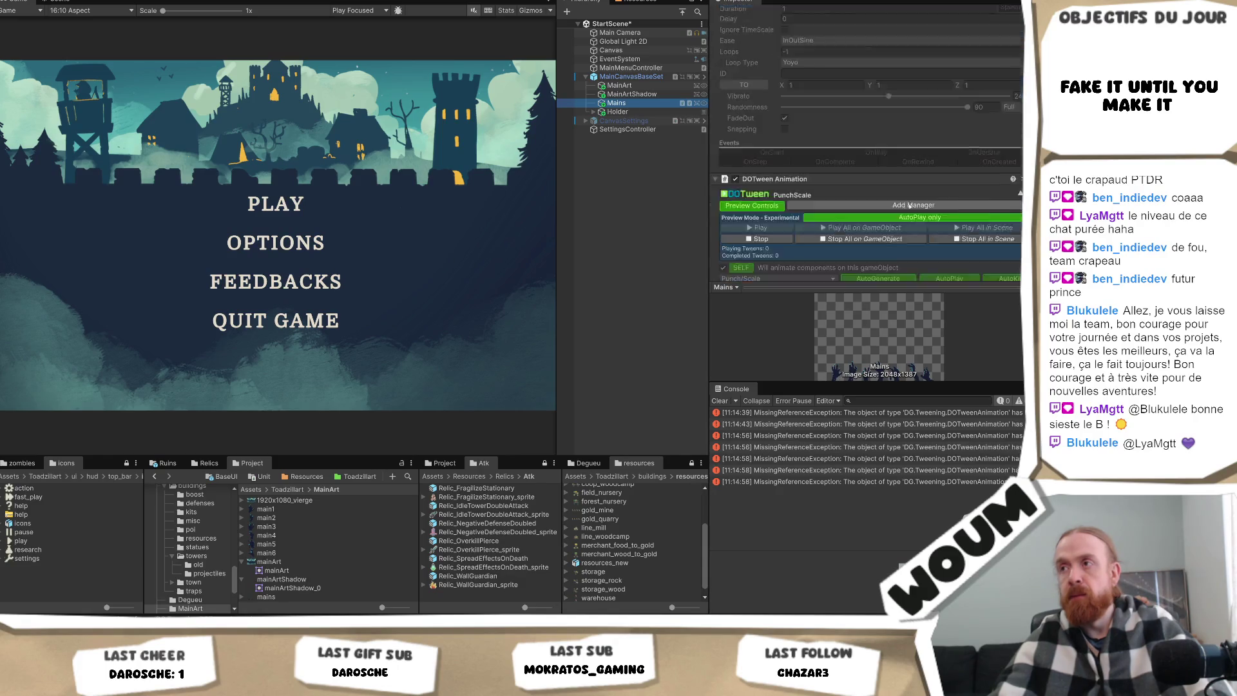
pyautogui.scroll(-3, 909, 205)
pyautogui.click(949, 150)
pyautogui.click(949, 150)
pyautogui.click(949, 149)
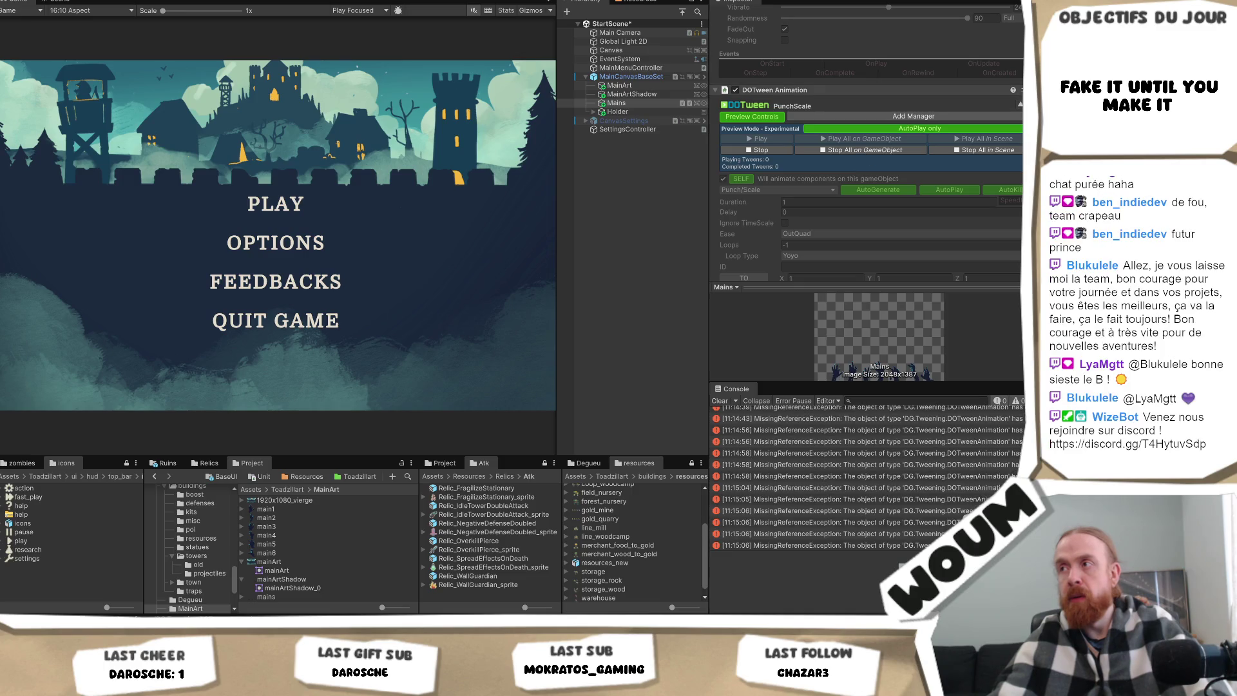
pyautogui.click(1021, 91)
pyautogui.click(1021, 118)
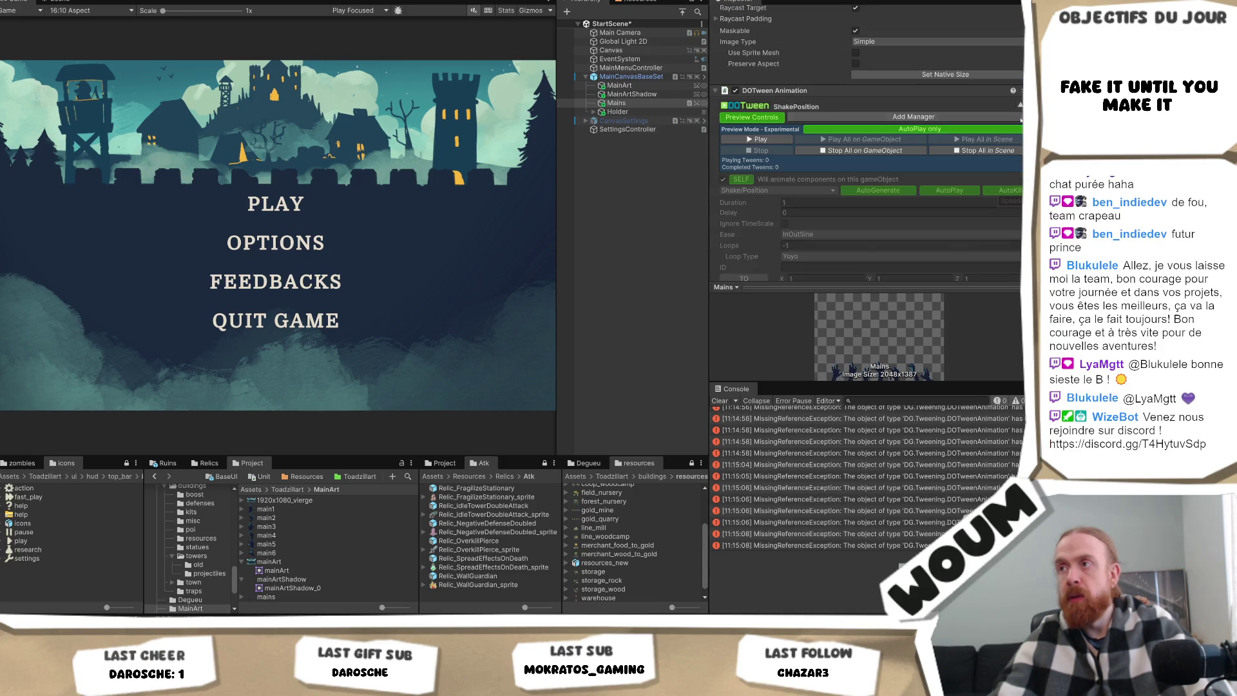
# Remove the ShakePosition and remaining tweens, clear the console, and reselect Mains.
pyautogui.click(1021, 90)
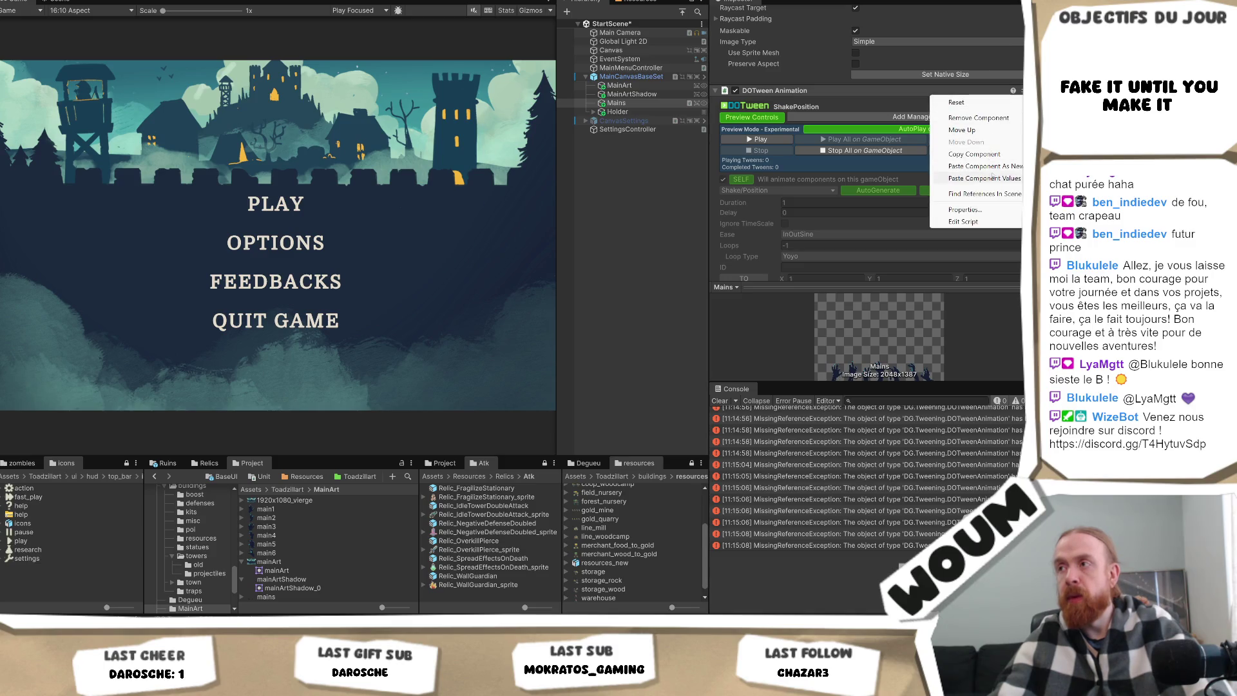
pyautogui.click(1003, 156)
pyautogui.click(1020, 91)
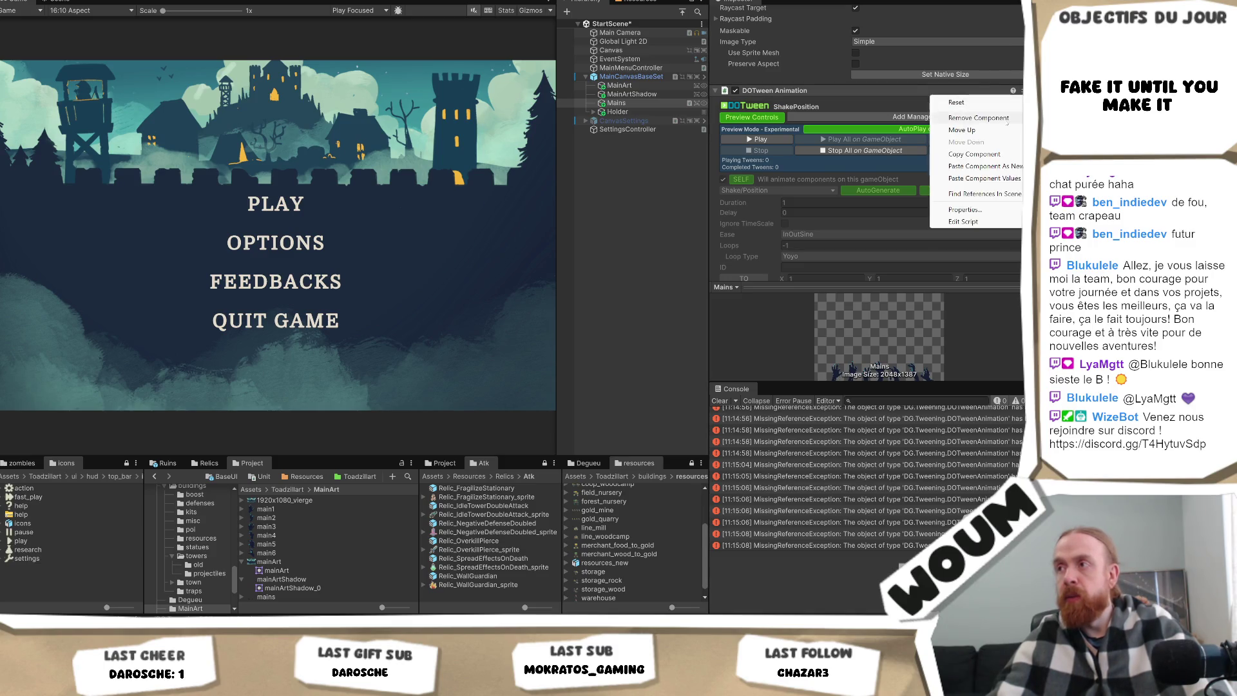
pyautogui.click(979, 118)
pyautogui.click(645, 187)
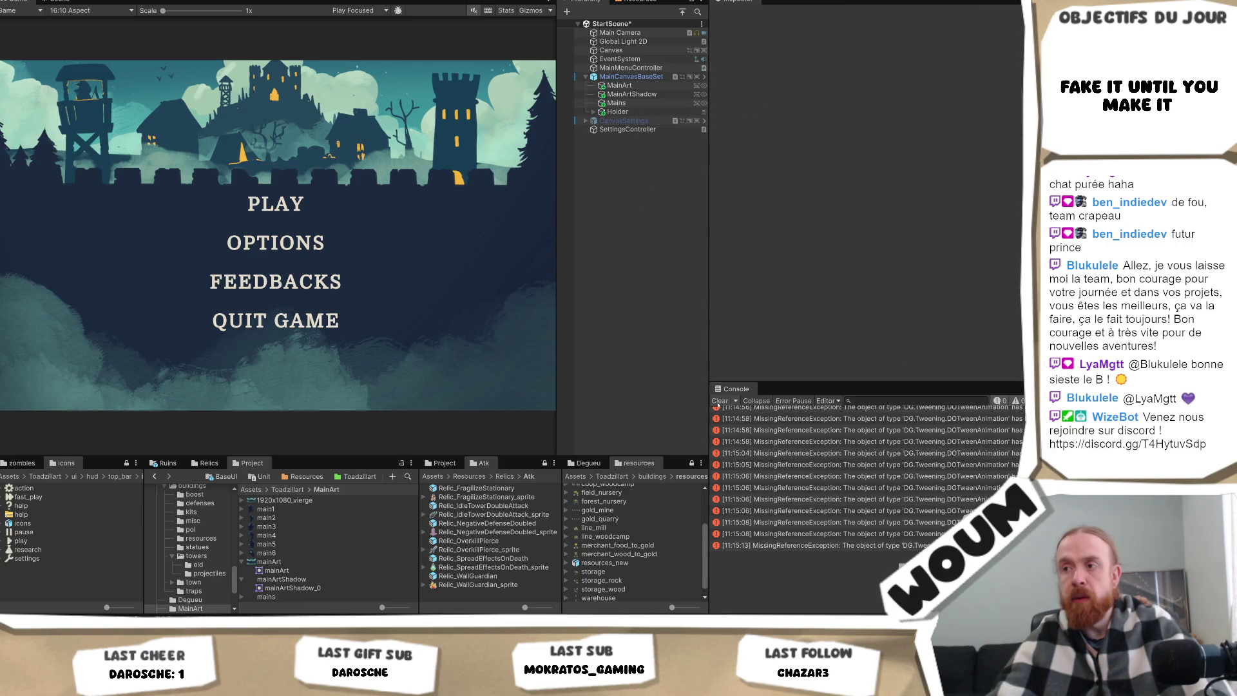
pyautogui.click(719, 401)
pyautogui.click(662, 104)
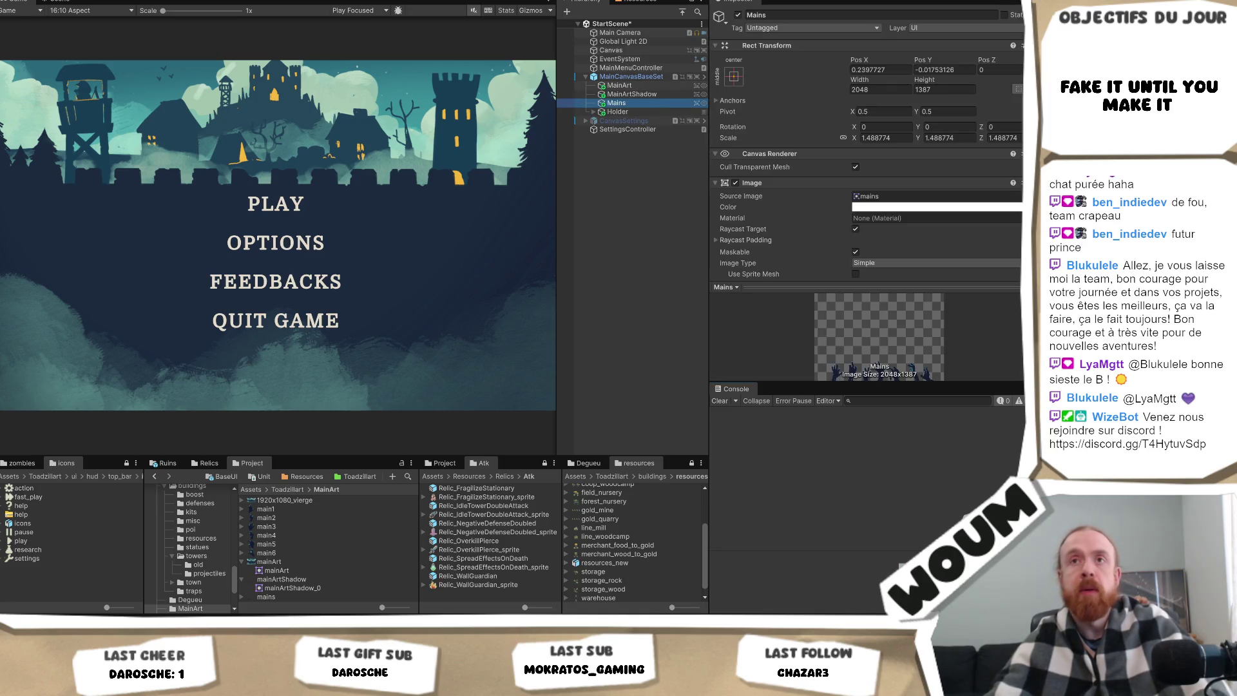
# Paste a ShakePosition DOTween Animation onto Mains, stop its preview, and test-run the menu.
pyautogui.click(13, 1)
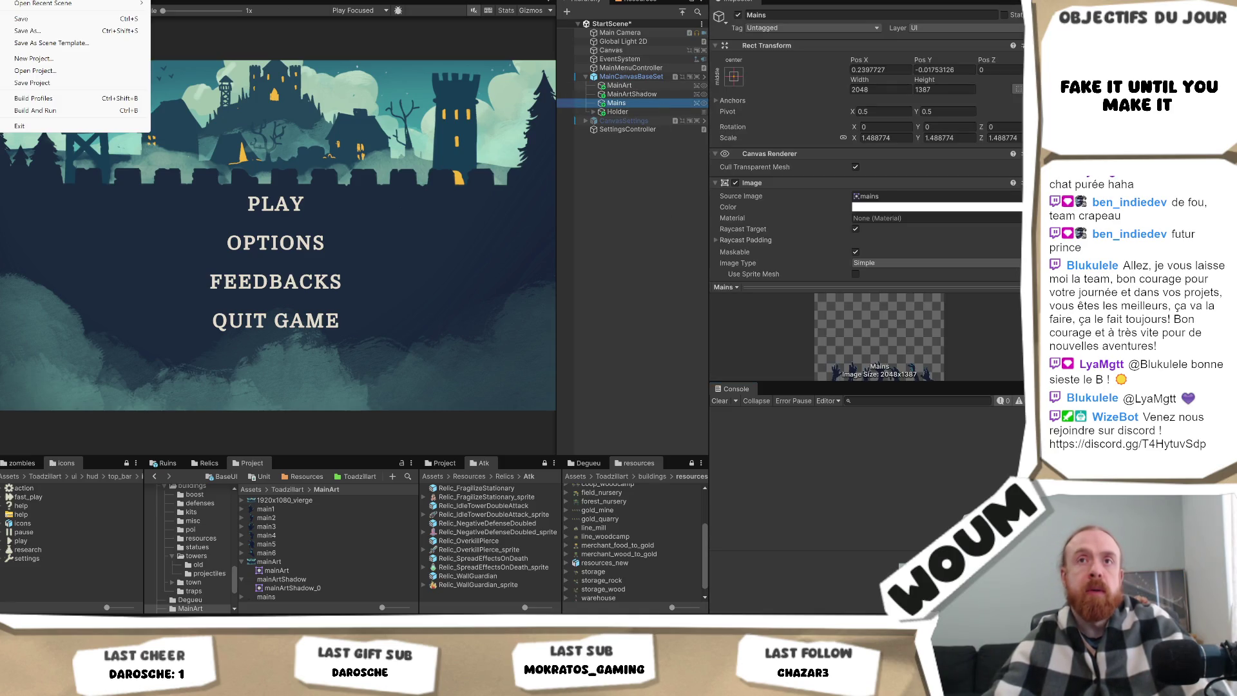
pyautogui.click(57, 21)
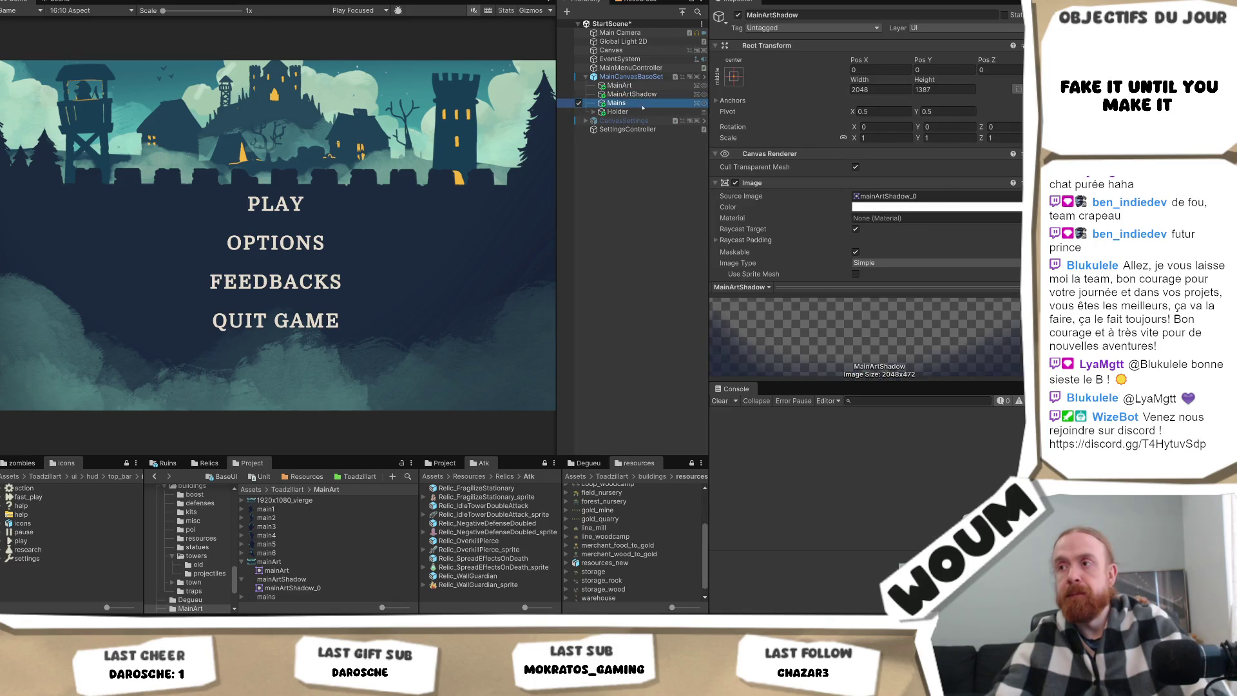
pyautogui.rightClick(815, 183)
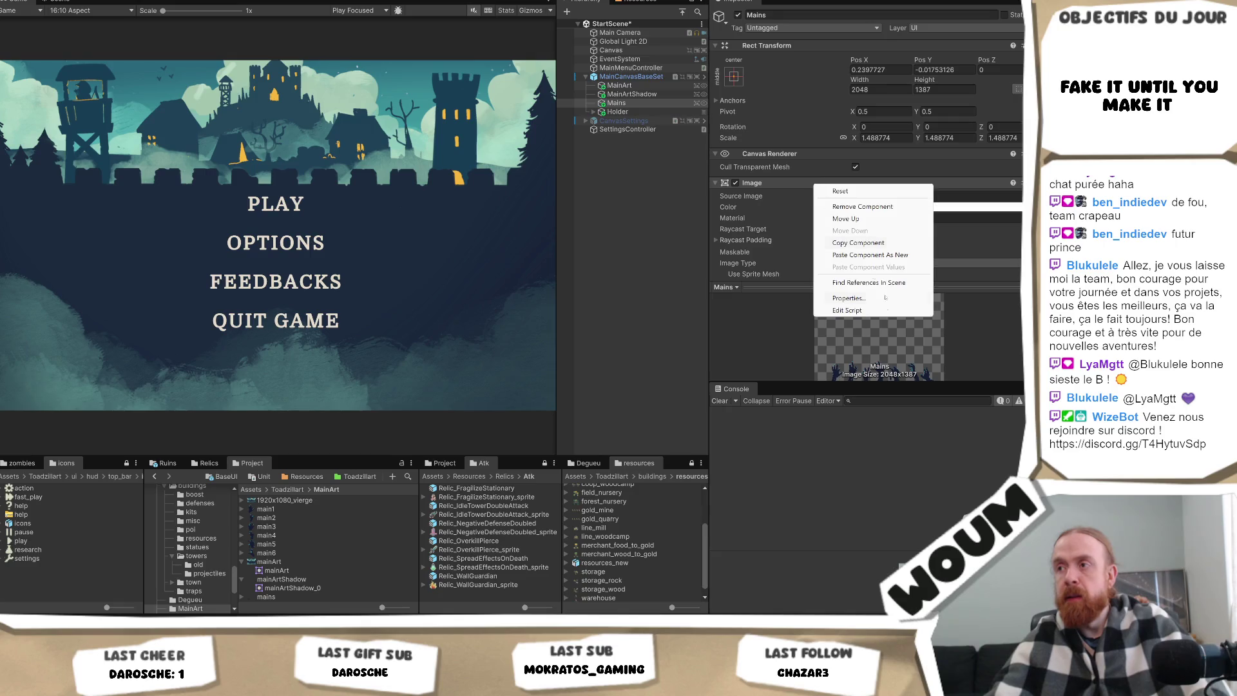
pyautogui.click(889, 254)
pyautogui.scroll(-5, 890, 254)
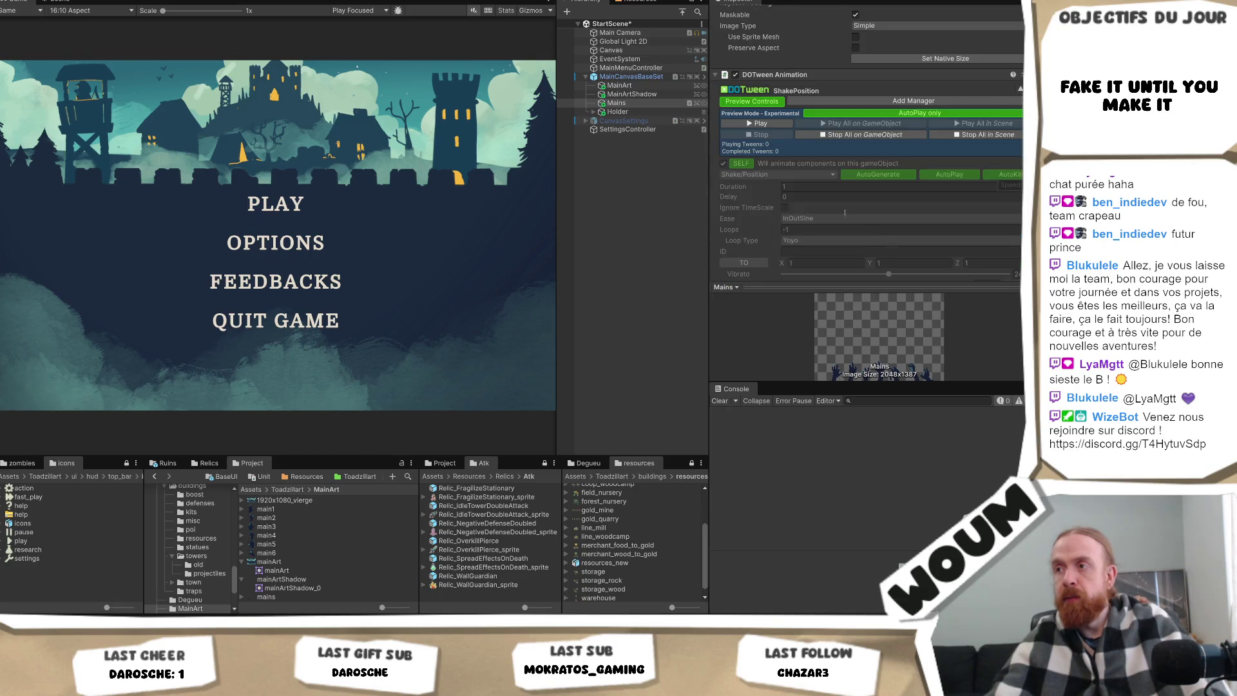
pyautogui.click(878, 136)
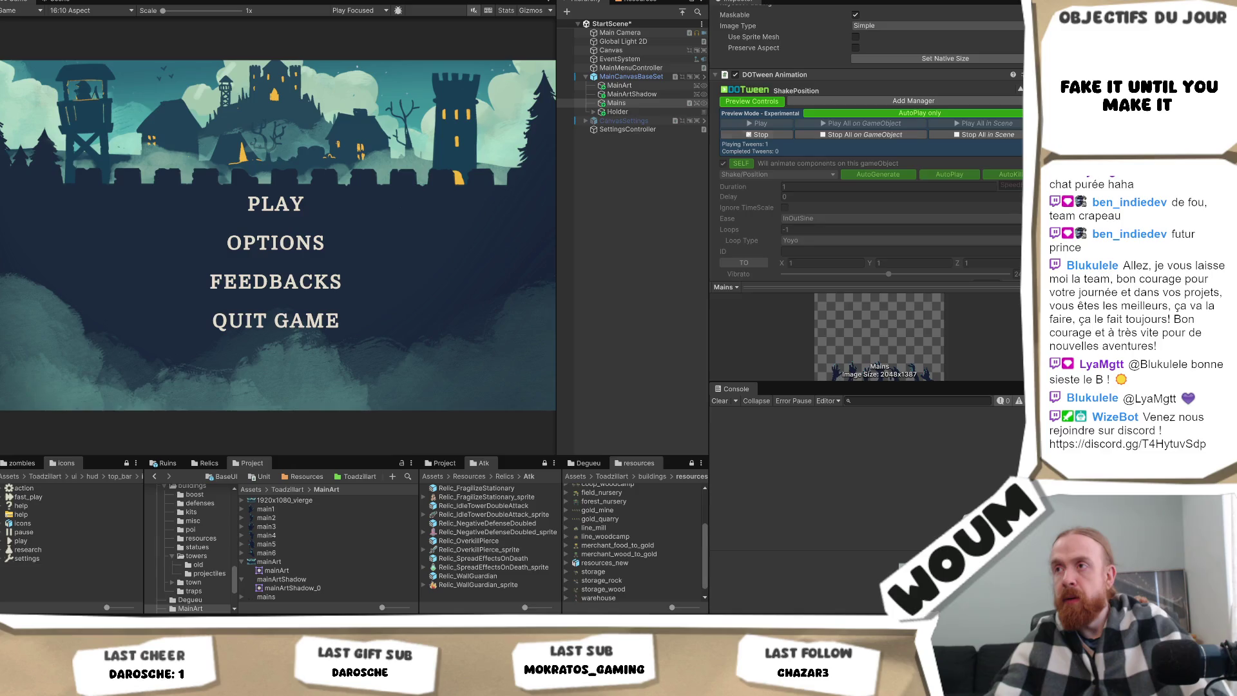
pyautogui.scroll(-4, 913, 174)
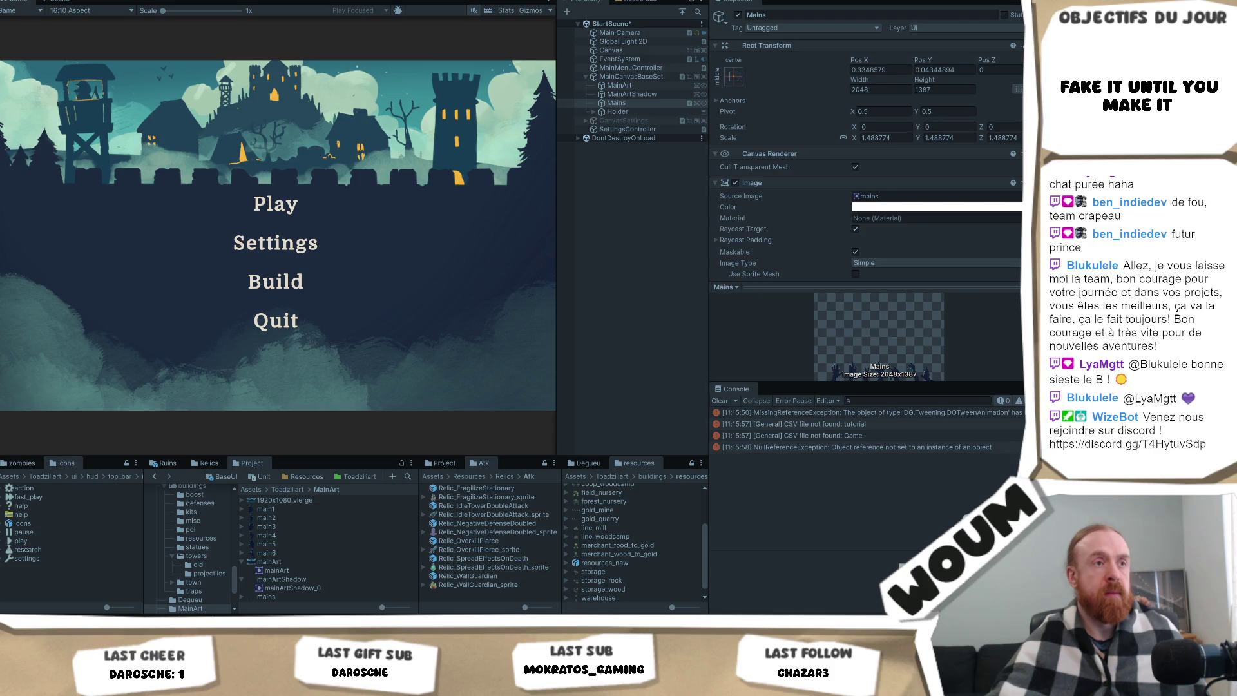
pyautogui.hotkey('ctrl', 'p')
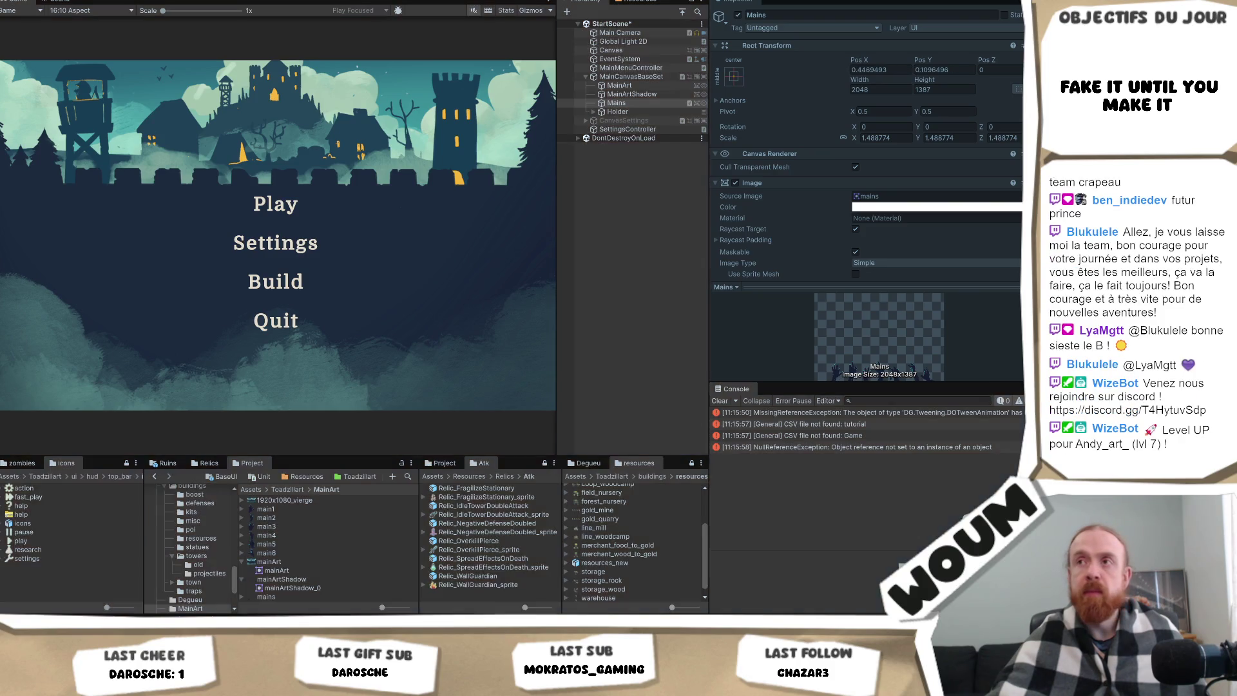
# Reselect the Mains hands and stop their tween preview.
pyautogui.click(630, 68)
pyautogui.click(644, 103)
pyautogui.scroll(-10, 804, 138)
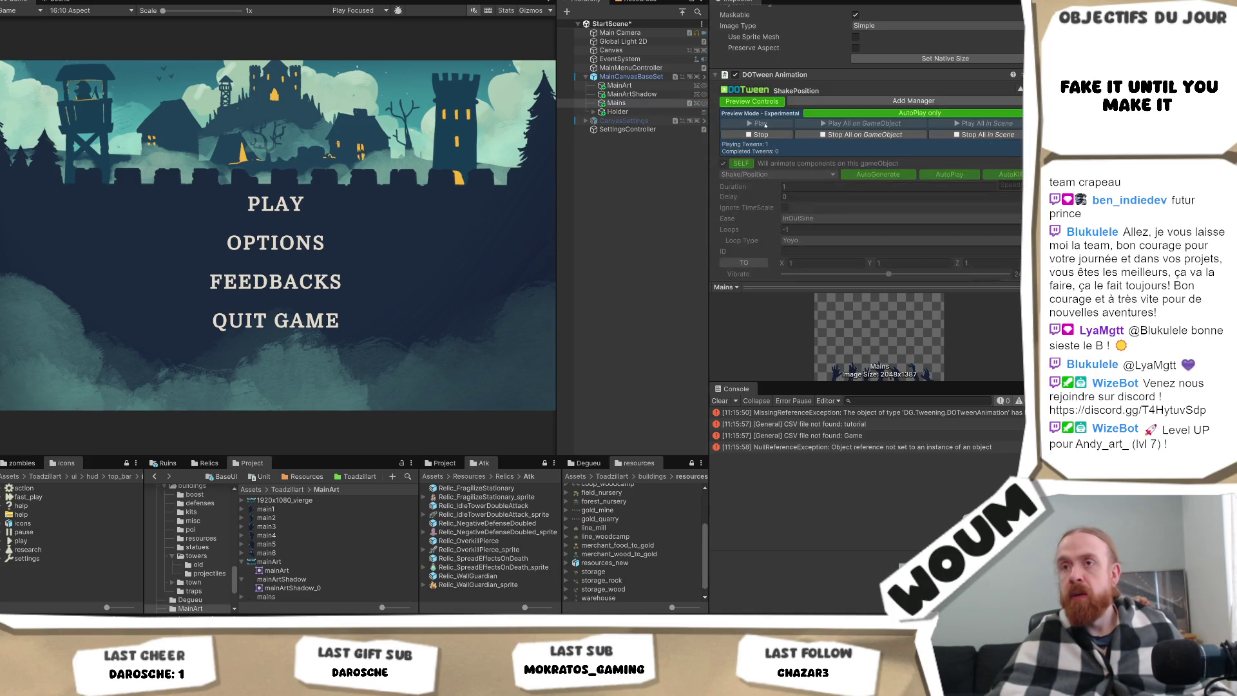
pyautogui.click(822, 135)
pyautogui.scroll(-2, 898, 190)
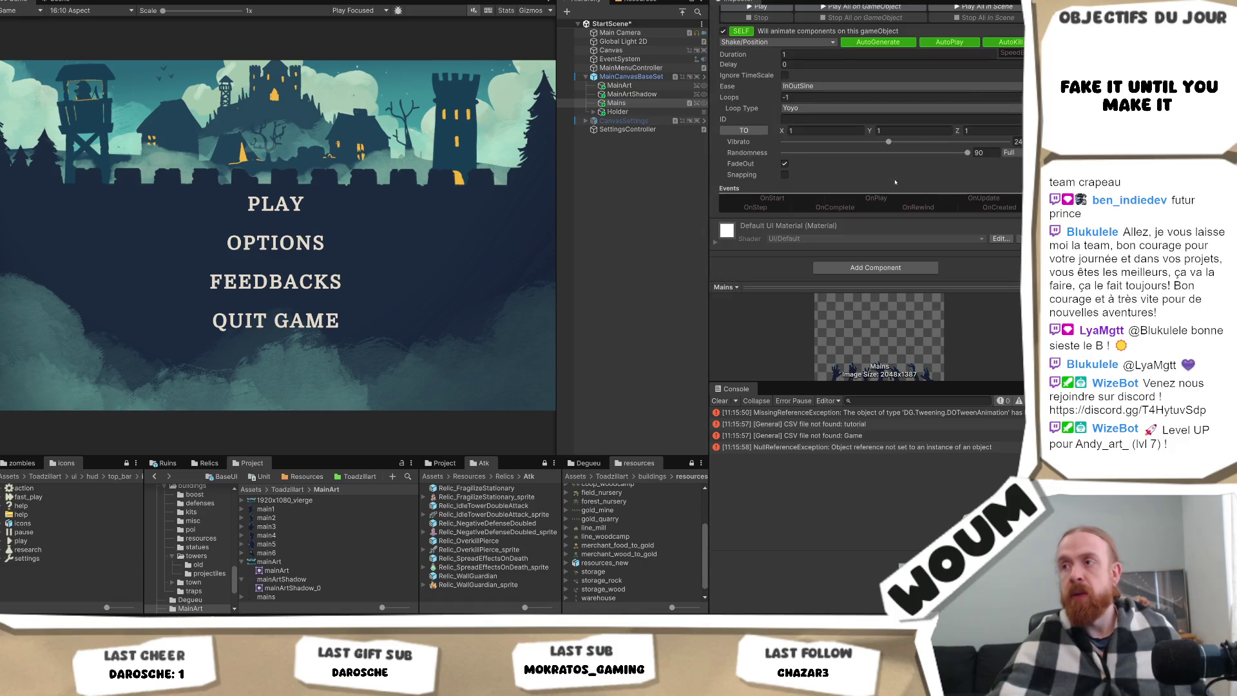
pyautogui.scroll(12, 897, 190)
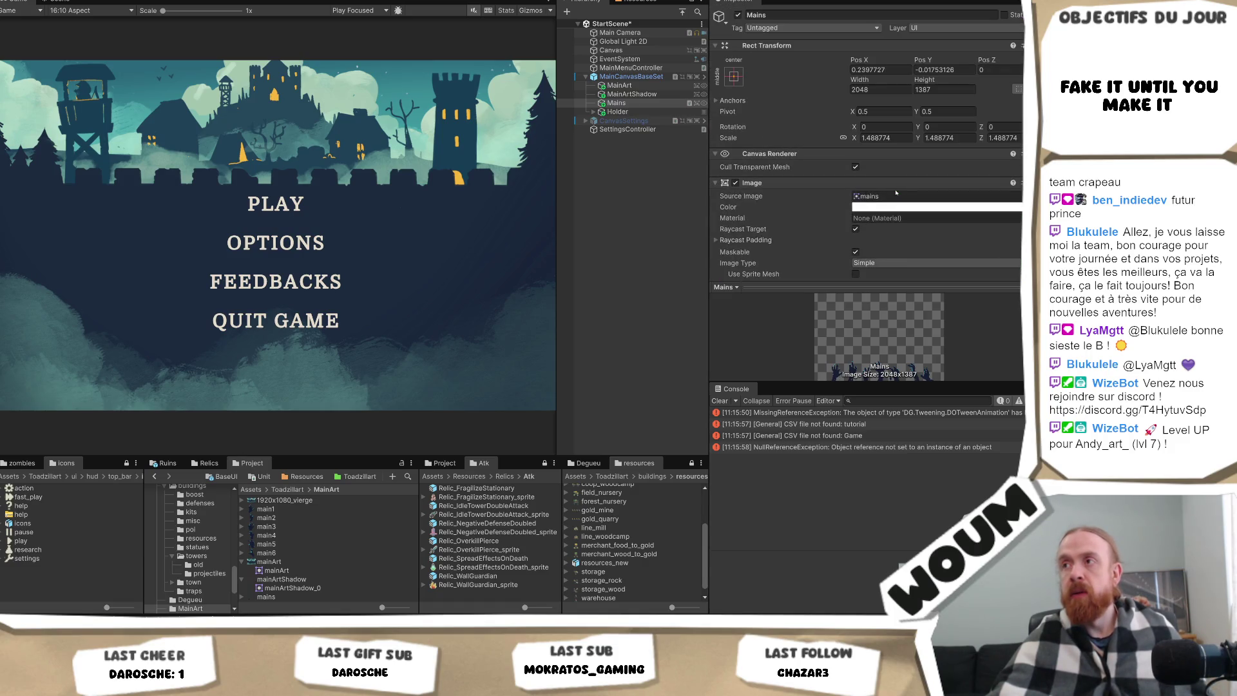
# Set the hands' Scale X to 1 and Pos X and Pos Y to 0.
pyautogui.click(888, 138)
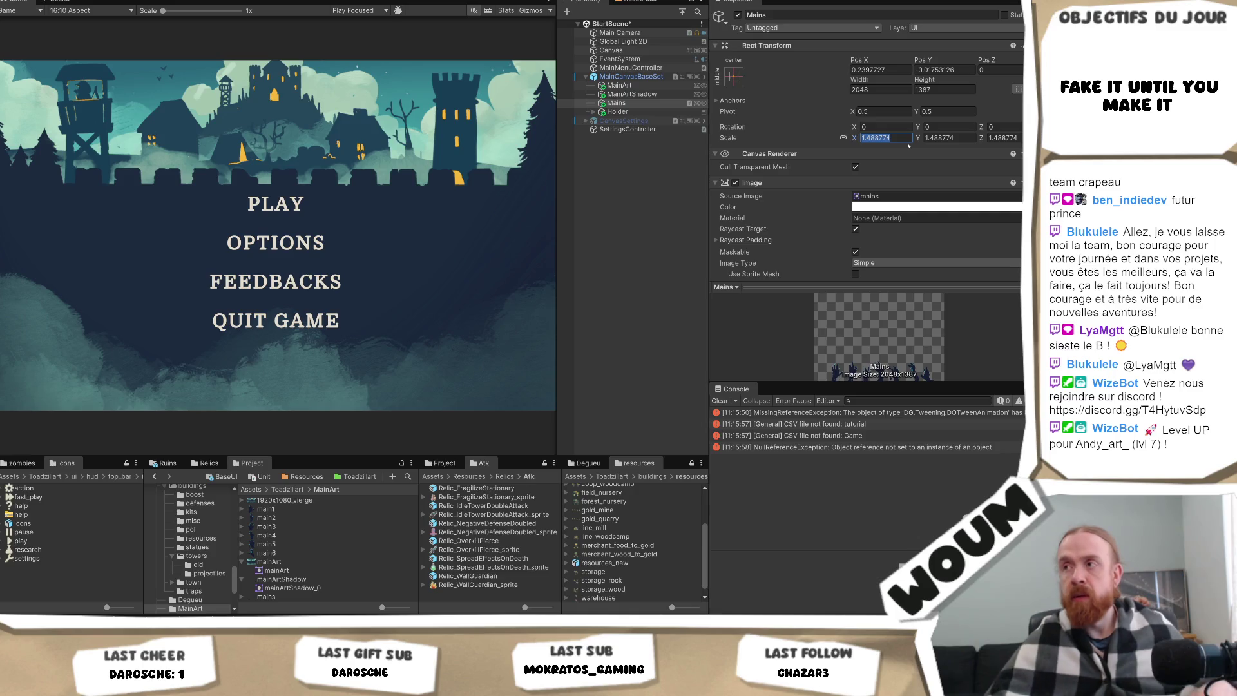
pyautogui.write('1')
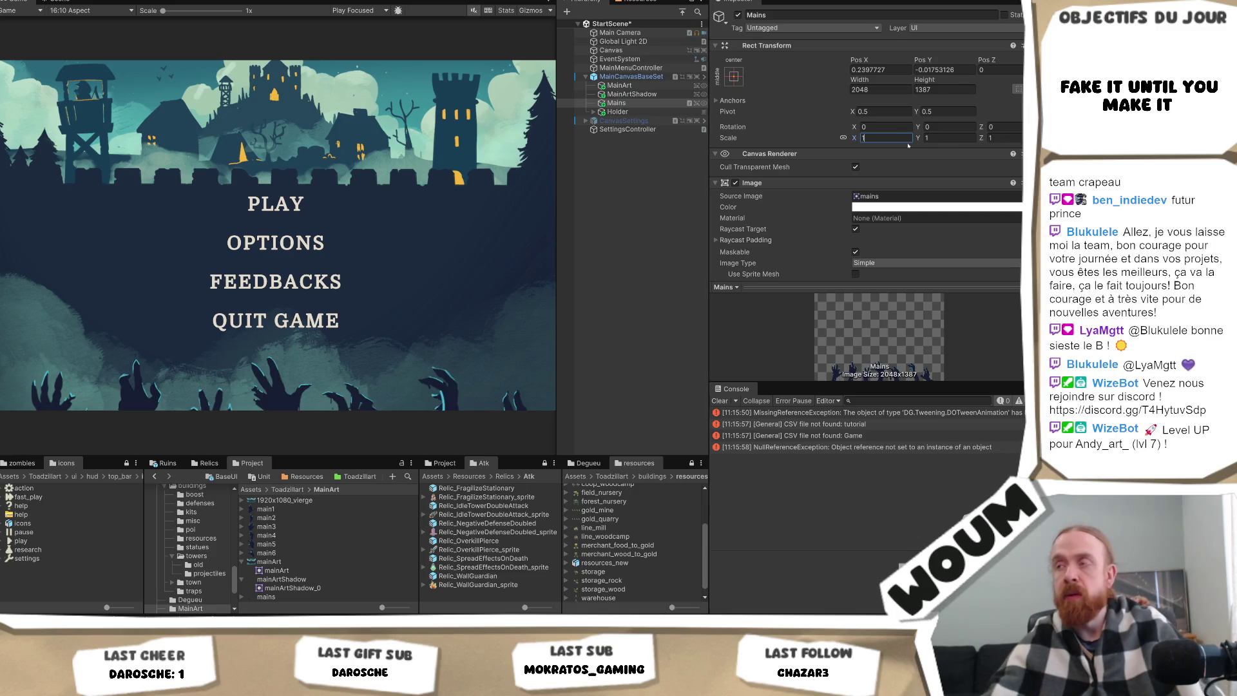
pyautogui.click(892, 69)
pyautogui.write('0')
pyautogui.press('Tab')
pyautogui.write('0')
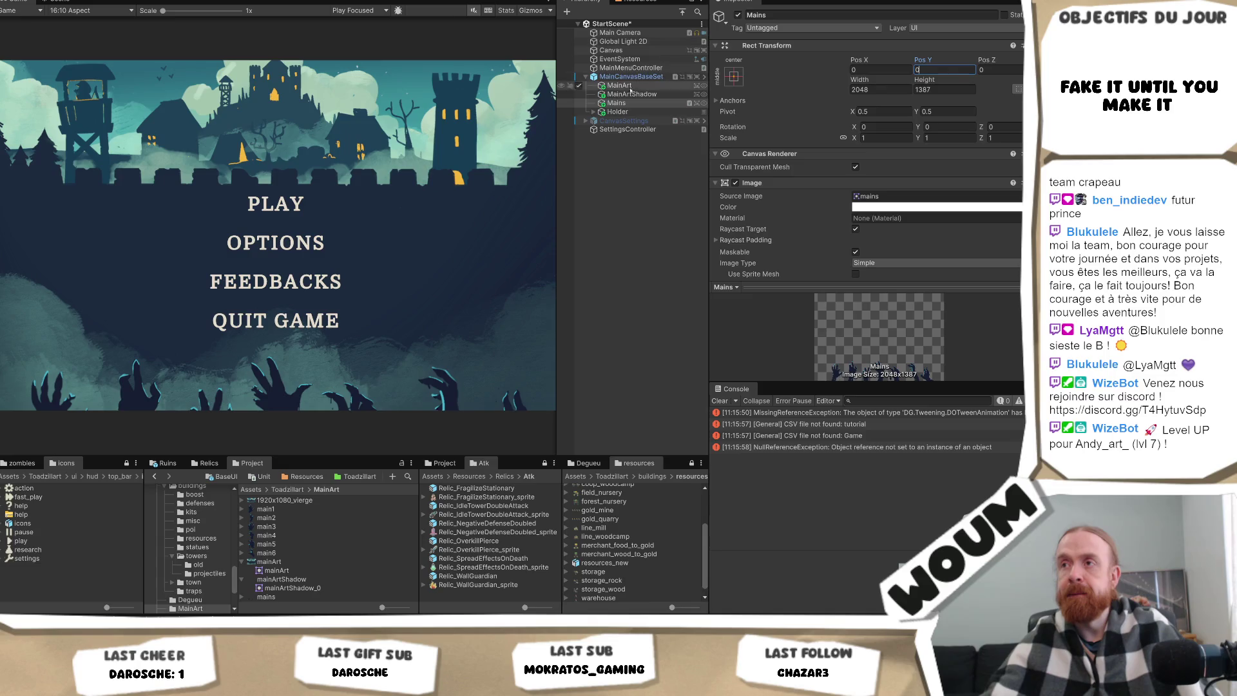
pyautogui.scroll(-3, 747, 172)
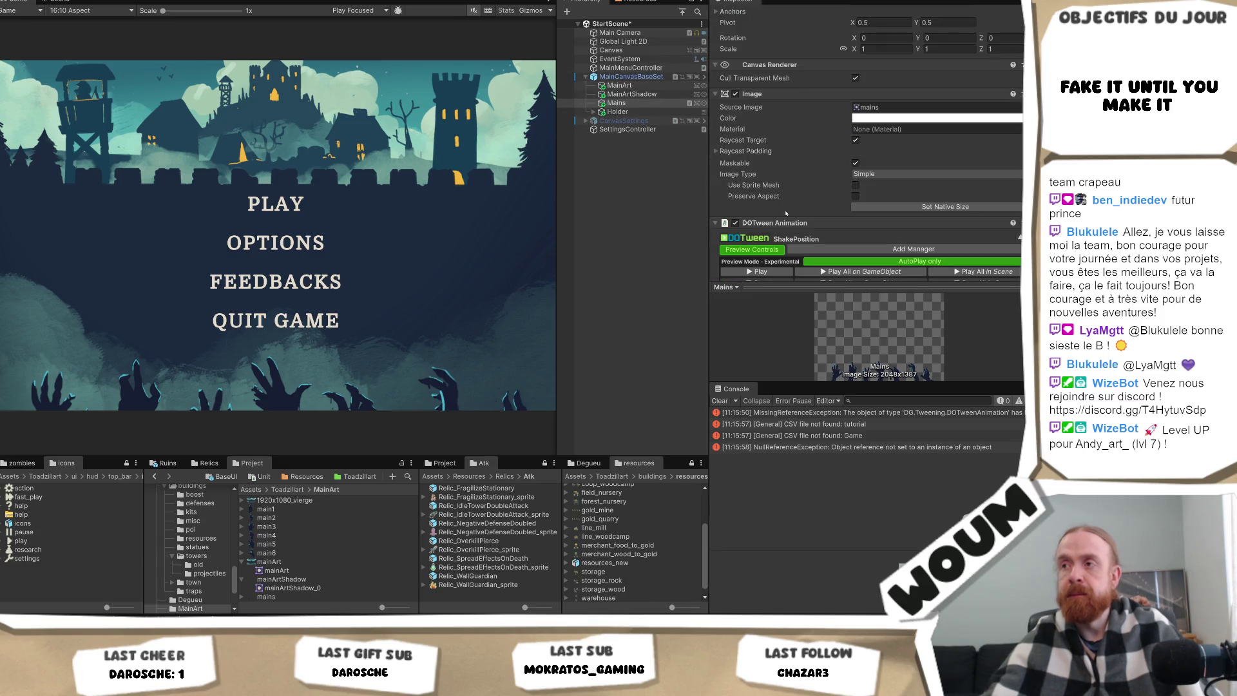
# Add another DOTween Animation component to Mains through the component search.
pyautogui.click(769, 273)
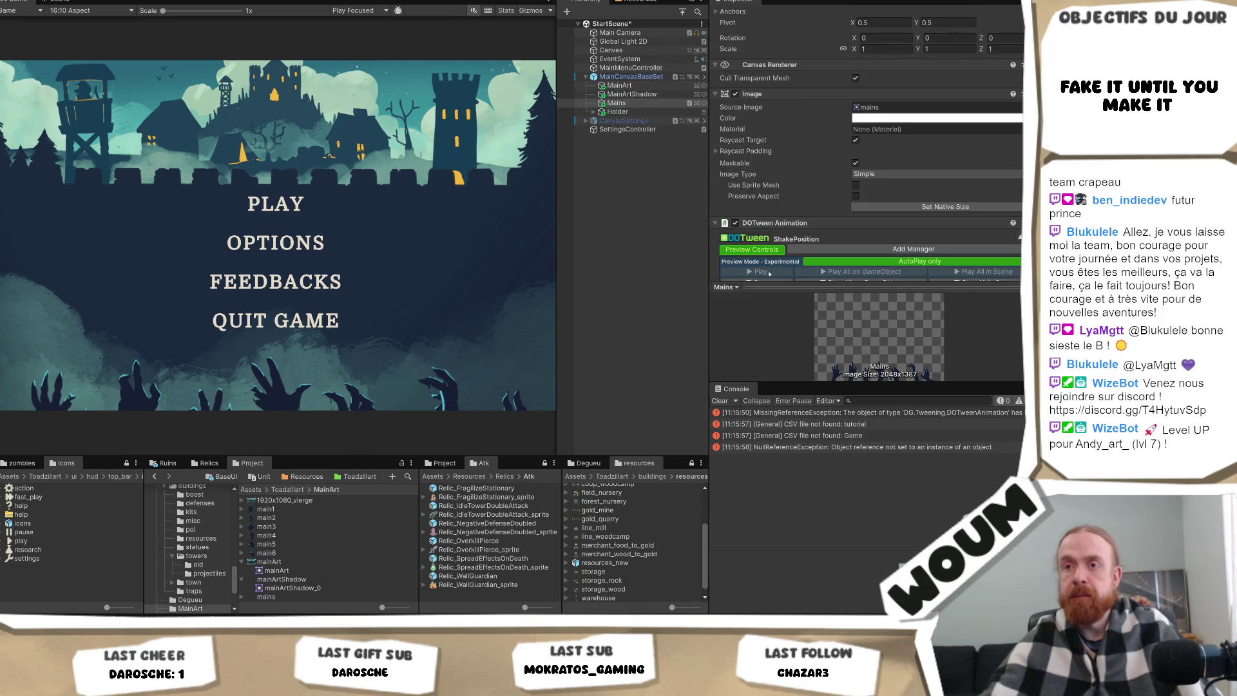
pyautogui.scroll(-2, 818, 180)
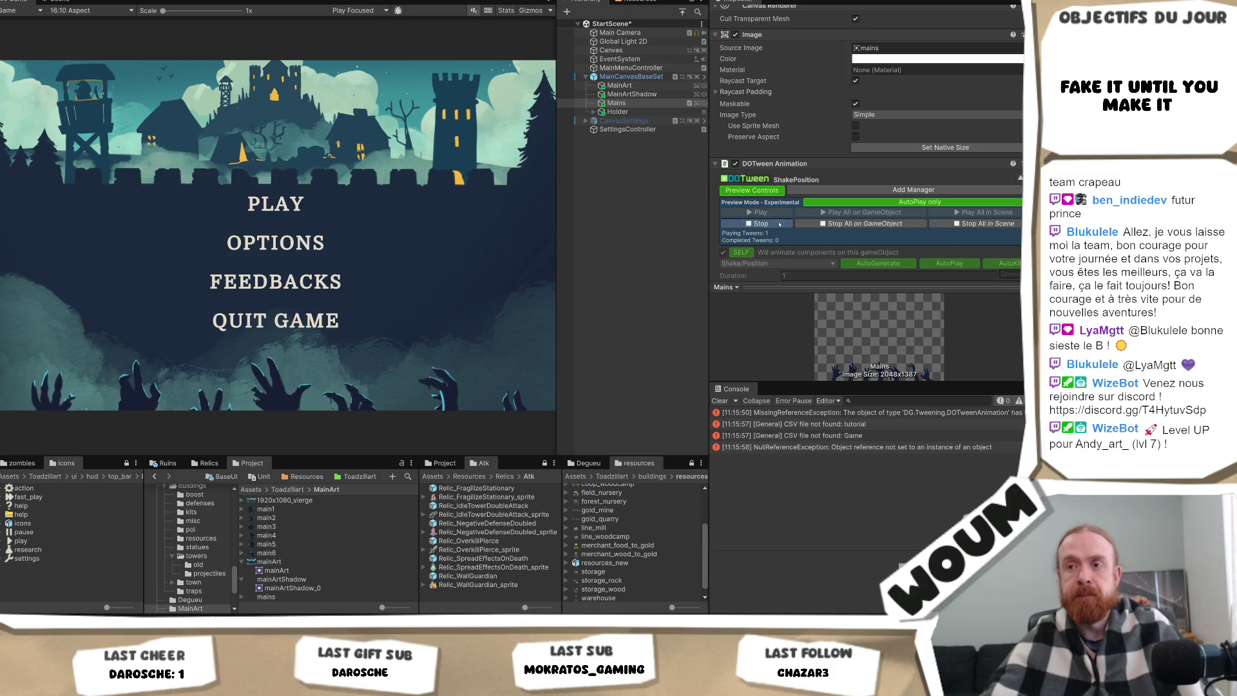
pyautogui.scroll(-7, 793, 224)
pyautogui.click(864, 270)
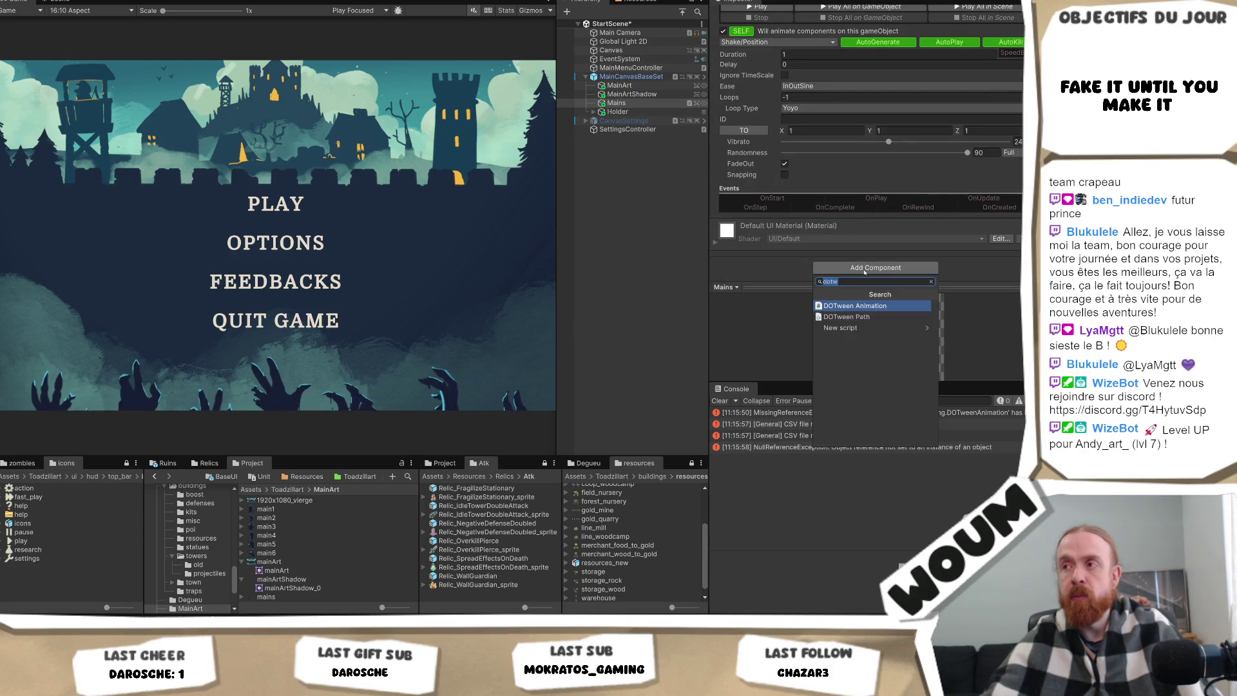
pyautogui.write('locali')
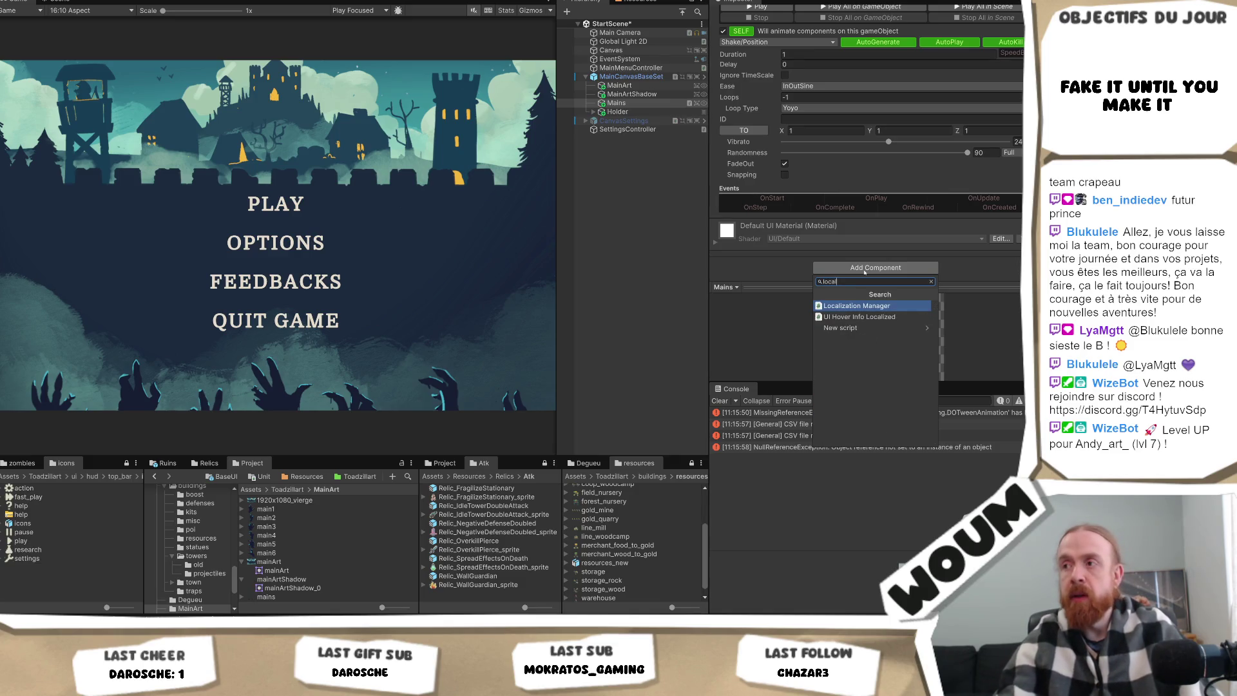
pyautogui.press('BackSpace')
pyautogui.press('BackSpace')
pyautogui.press('BackSpace')
pyautogui.write('a')
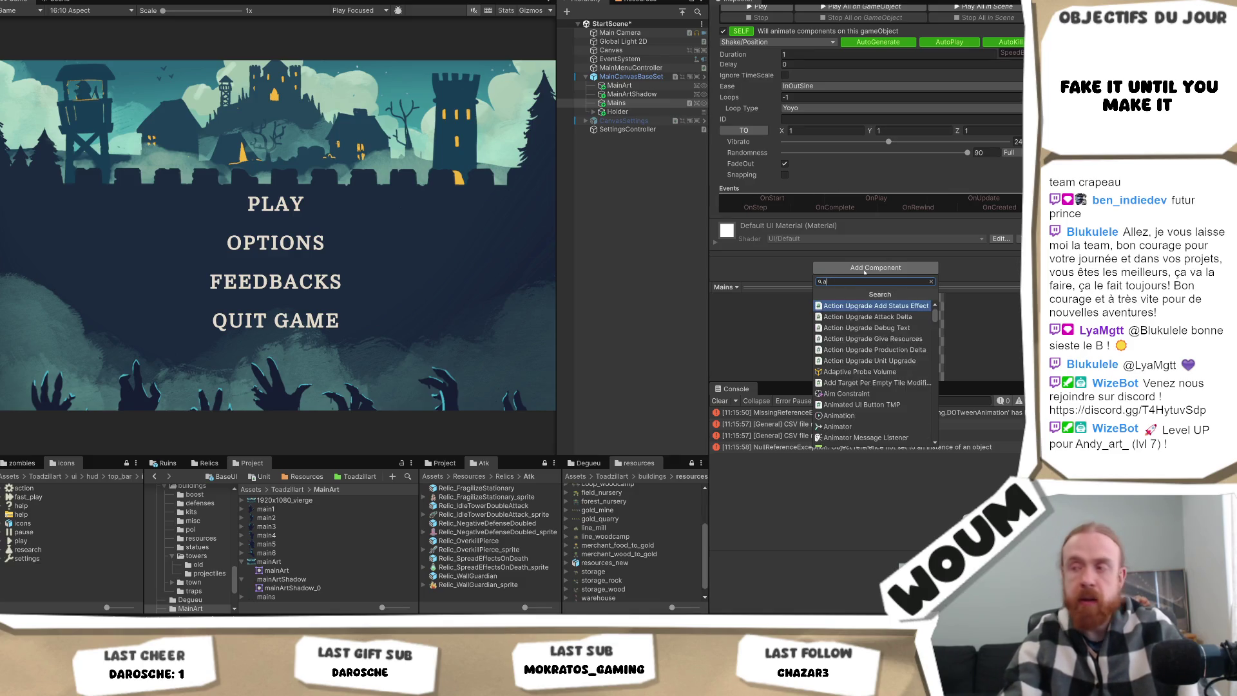
pyautogui.write('niati')
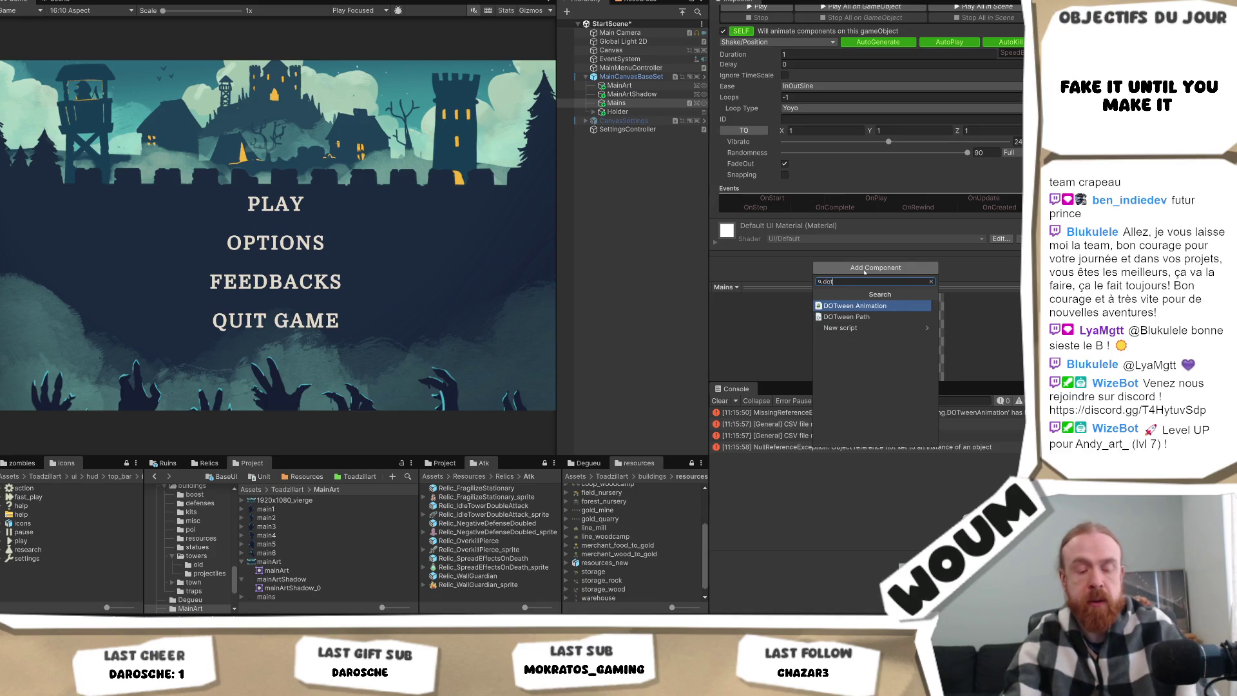
pyautogui.press('Return')
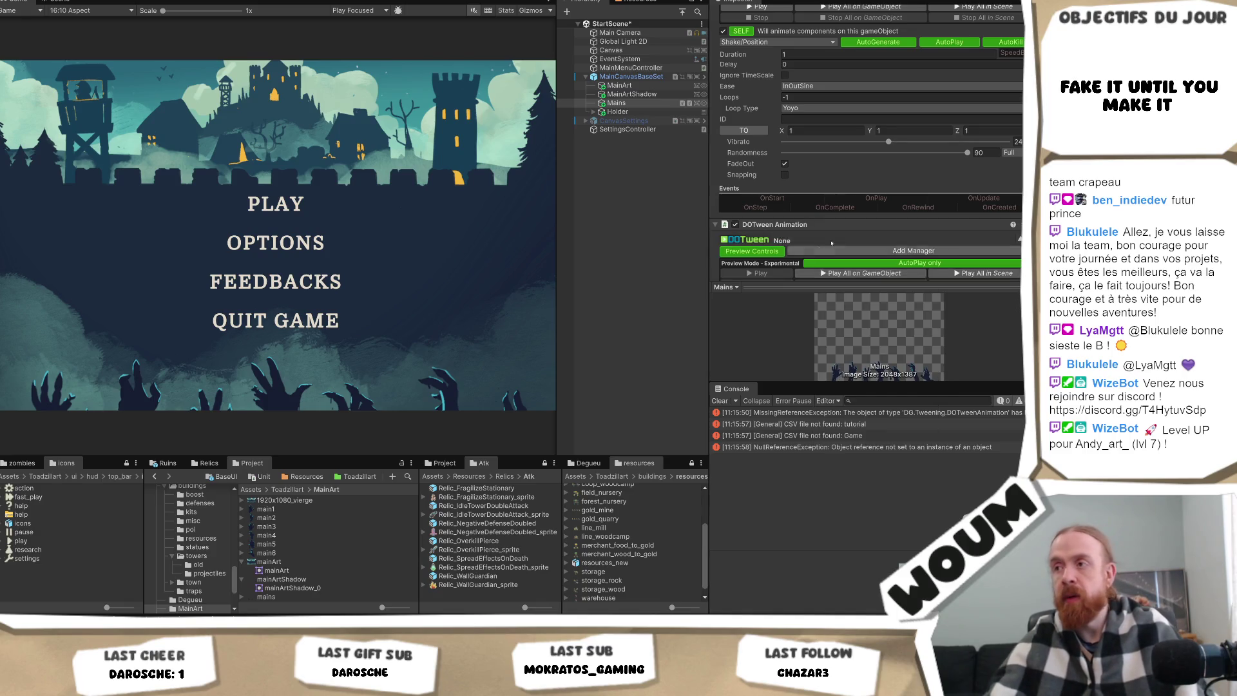
# Make the new tween a LocalMove with a target Y of 10.
pyautogui.scroll(-3, 831, 245)
pyautogui.click(791, 209)
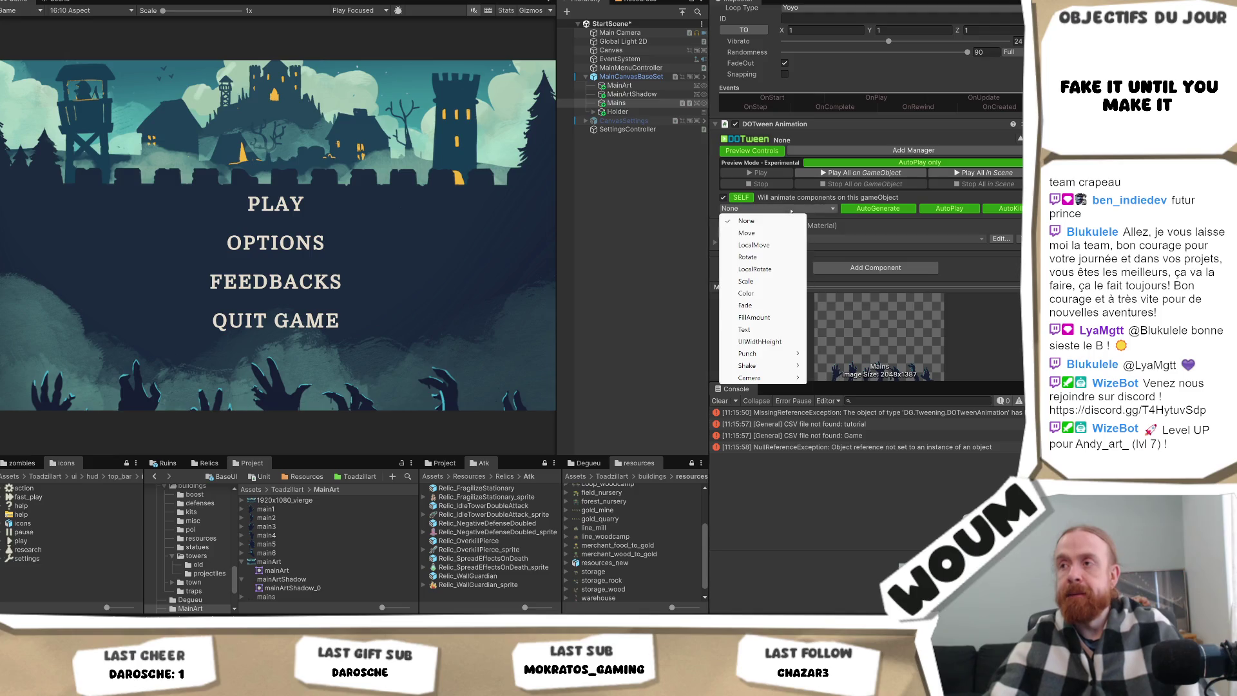
pyautogui.click(754, 245)
pyautogui.scroll(-2, 963, 237)
pyautogui.click(915, 227)
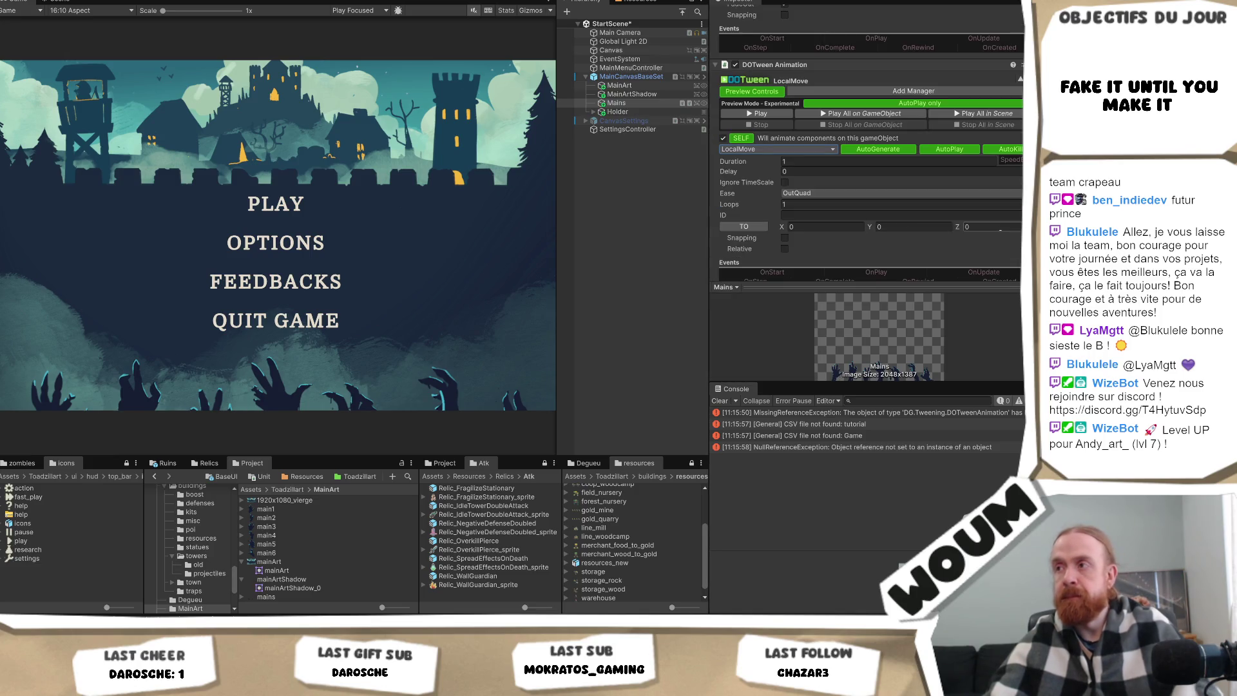
pyautogui.write('1')
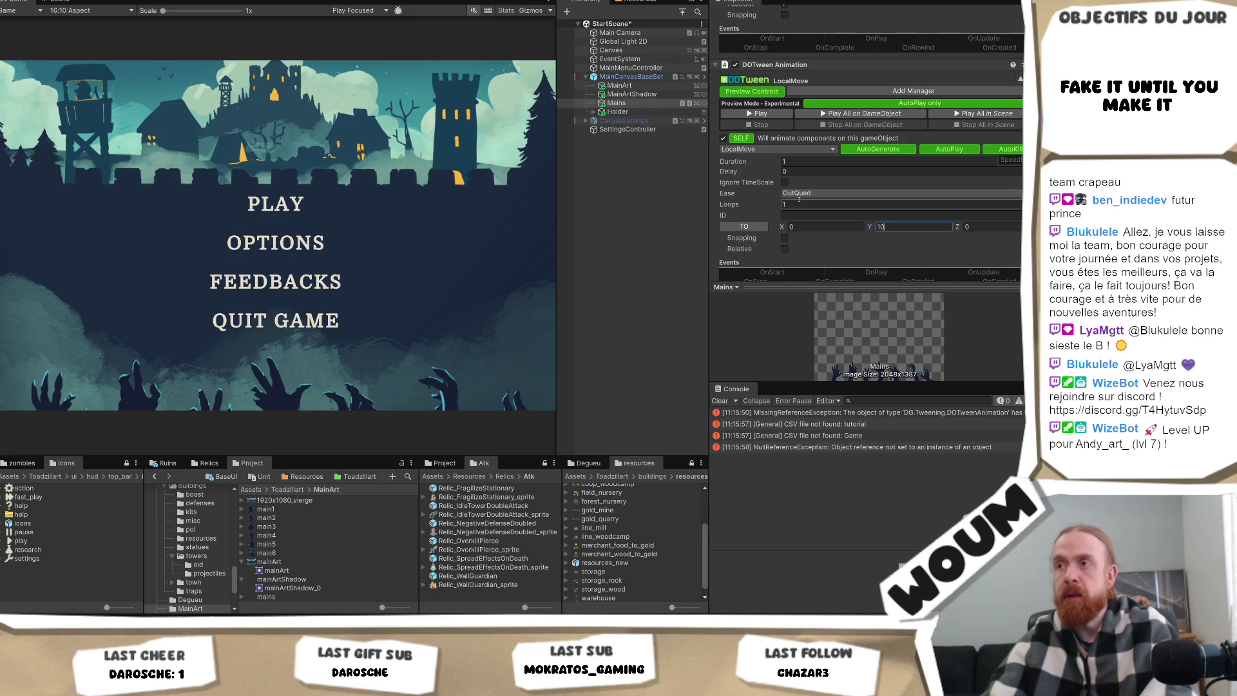
pyautogui.click(806, 215)
# Set the LocalMove's Loops to -1 with Yoyo loop type.
pyautogui.click(806, 204)
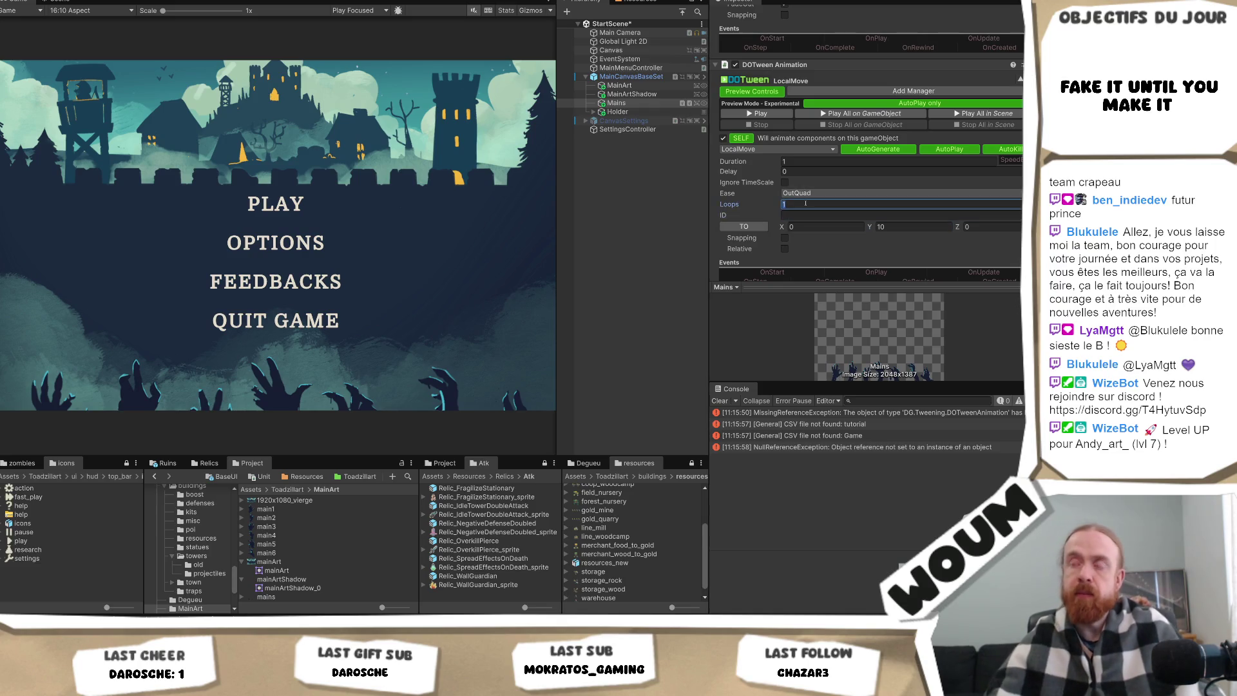
pyautogui.write('1')
pyautogui.click(787, 218)
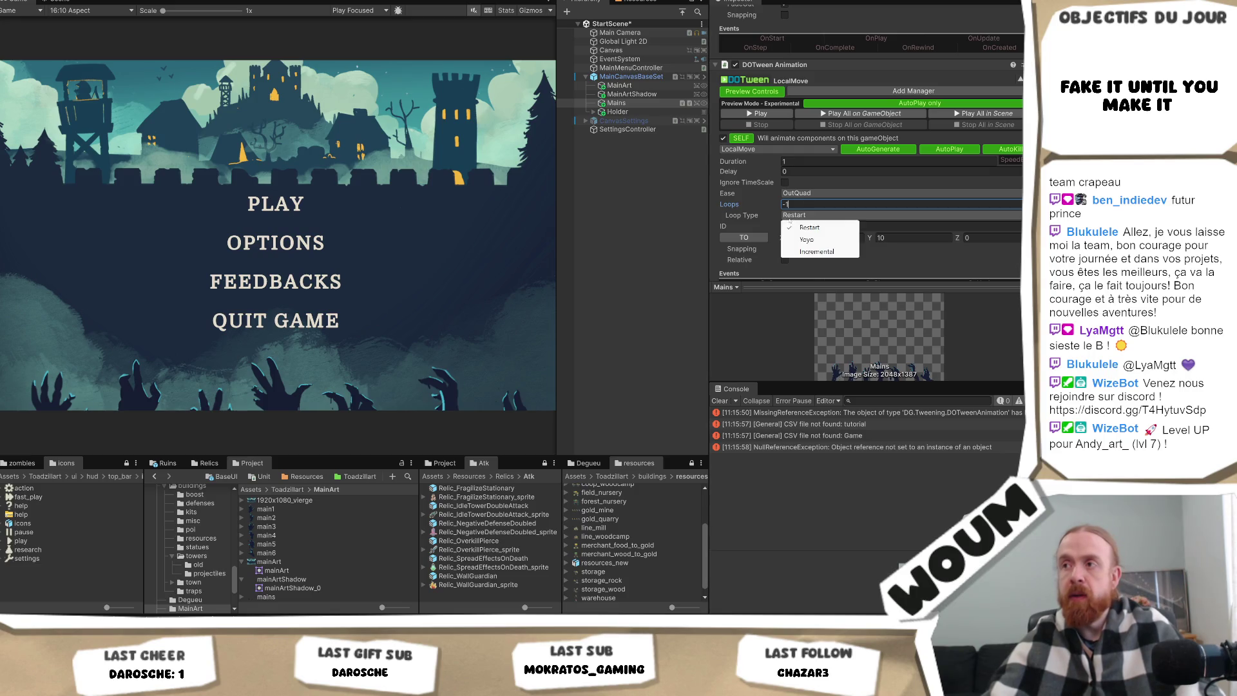
pyautogui.click(807, 240)
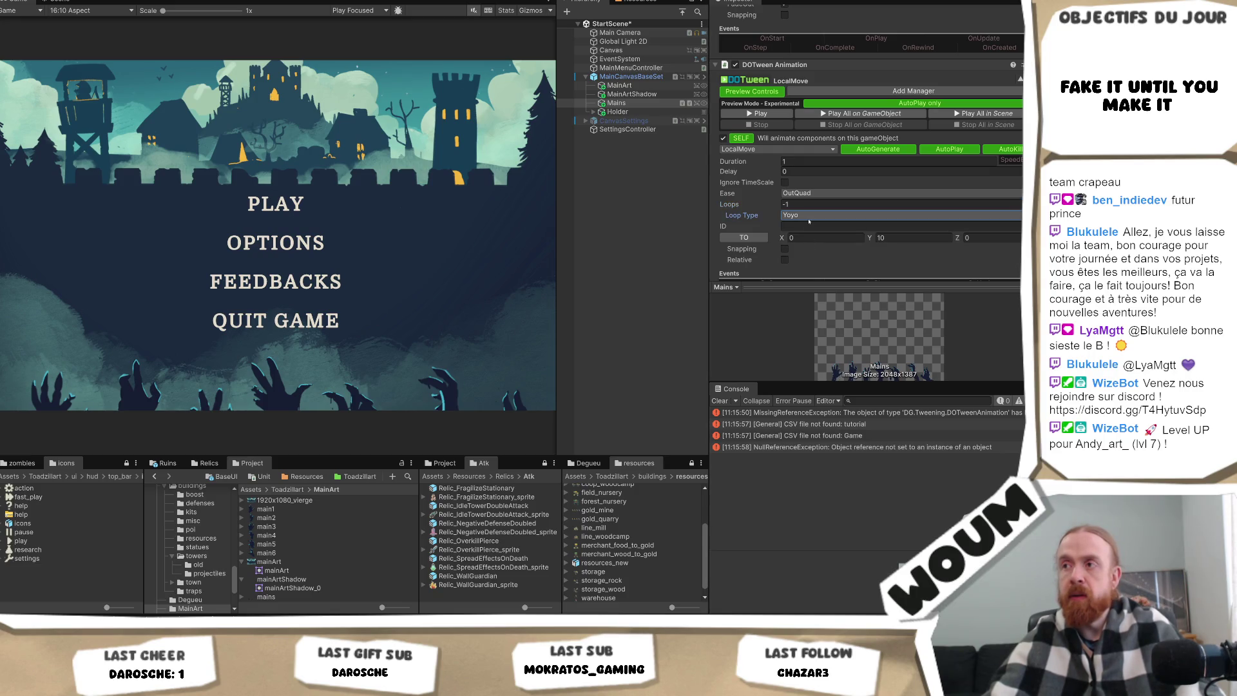
pyautogui.click(809, 220)
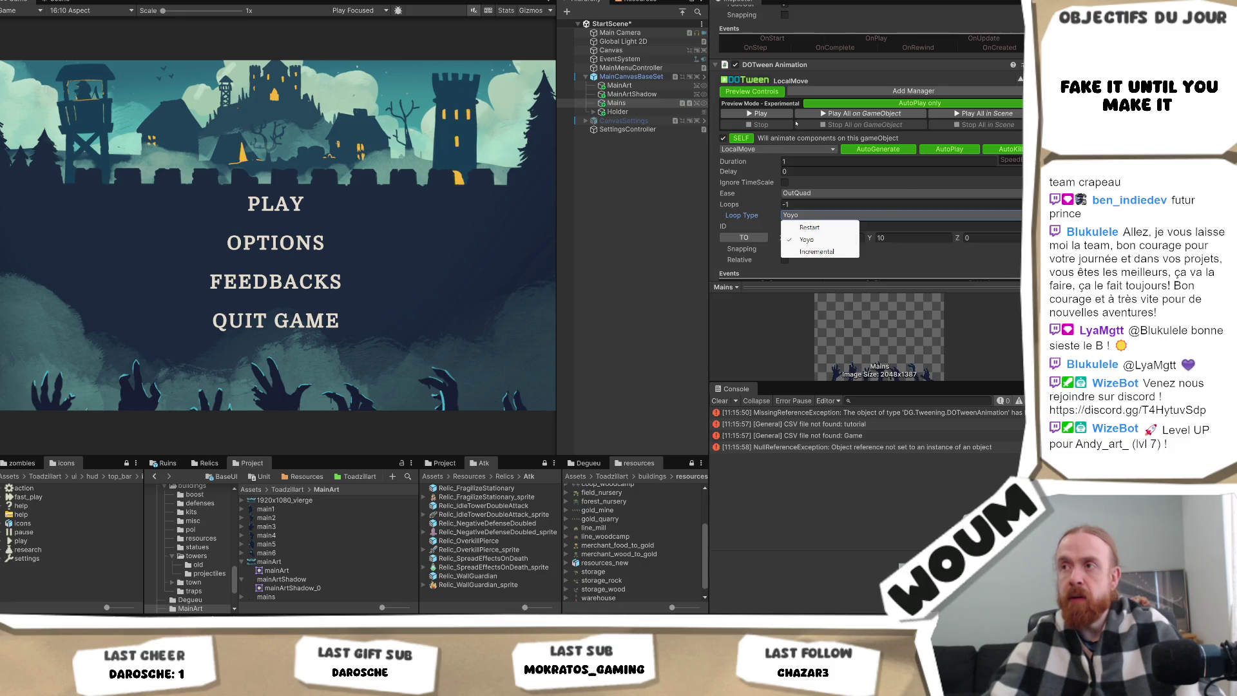
pyautogui.click(758, 113)
pyautogui.scroll(5, 773, 161)
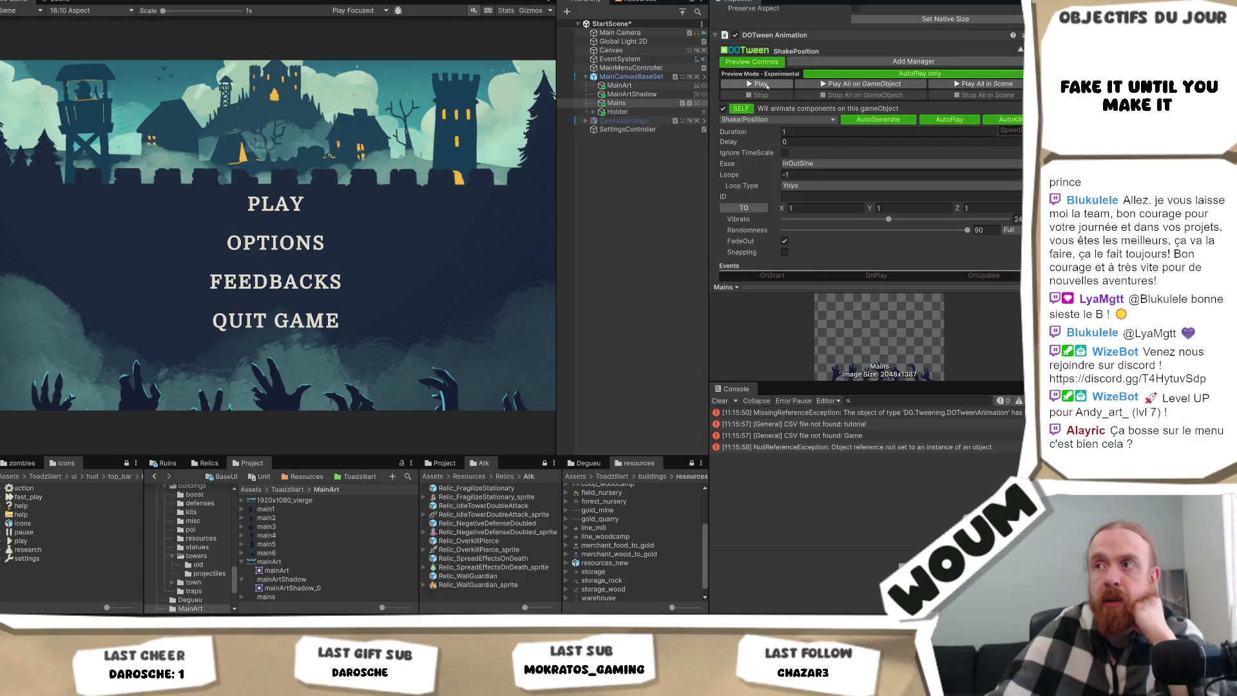
# Keep the shake's InOutSine ease and raise its vibrato to 50.
pyautogui.scroll(-3, 836, 151)
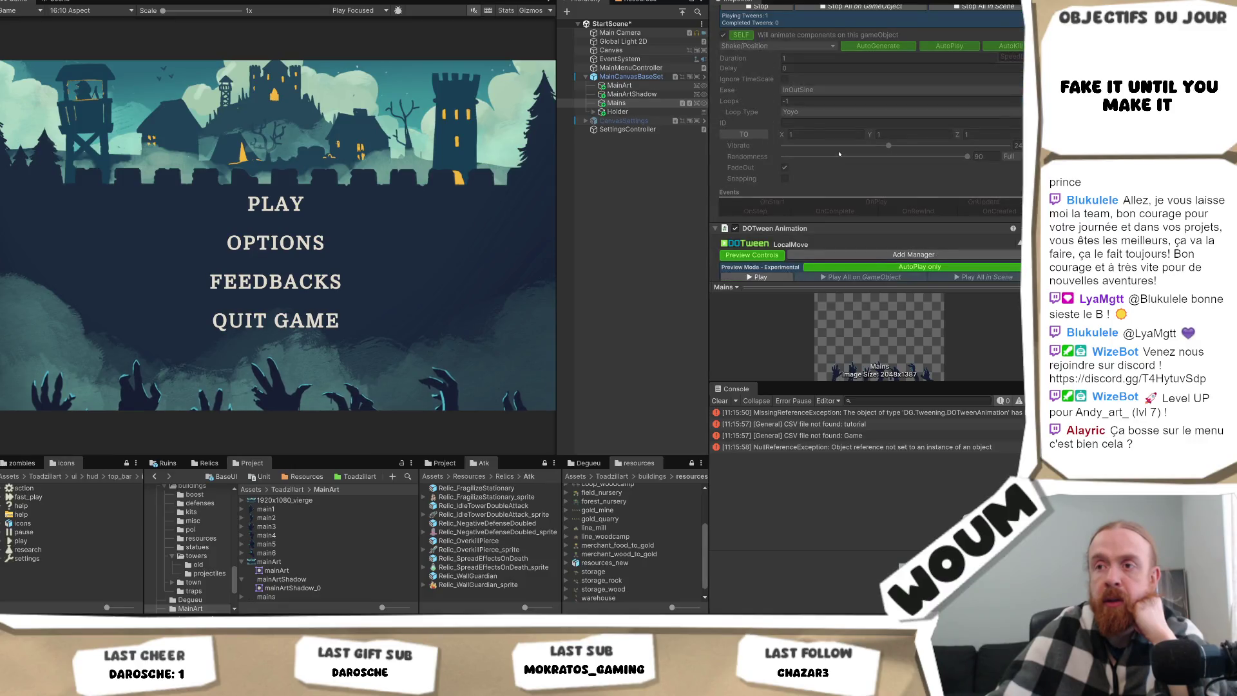
pyautogui.scroll(2, 847, 155)
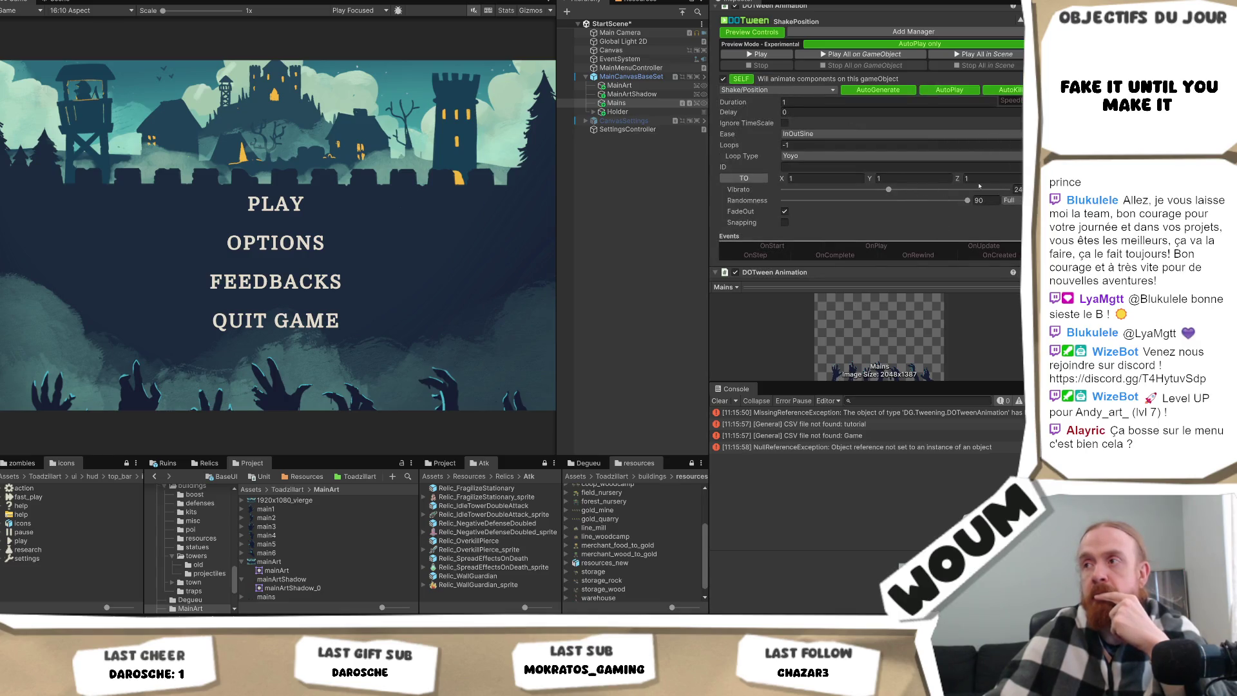
pyautogui.click(762, 54)
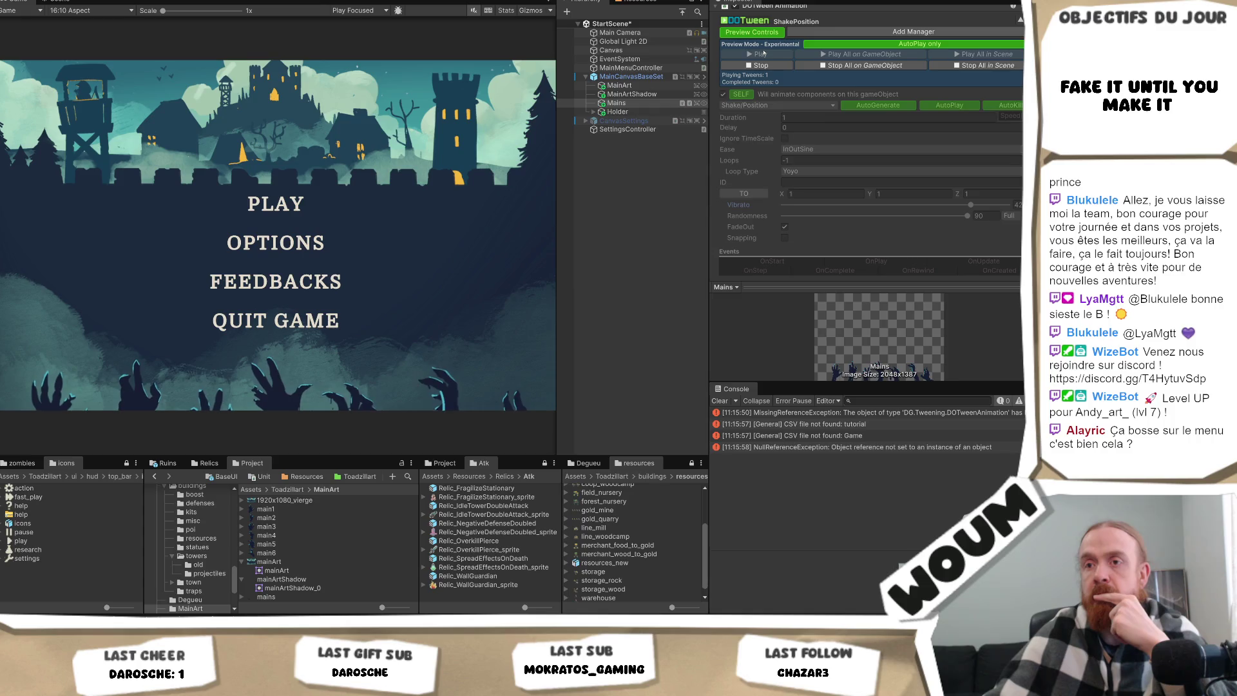
pyautogui.click(766, 65)
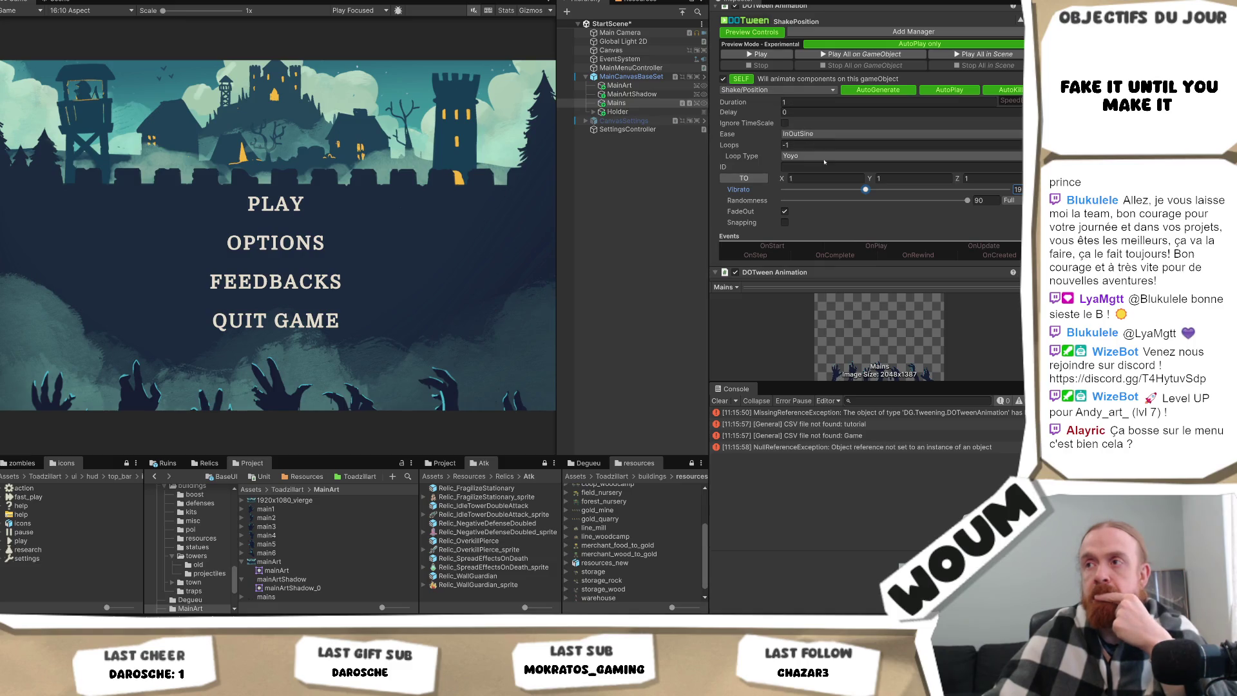
pyautogui.click(831, 136)
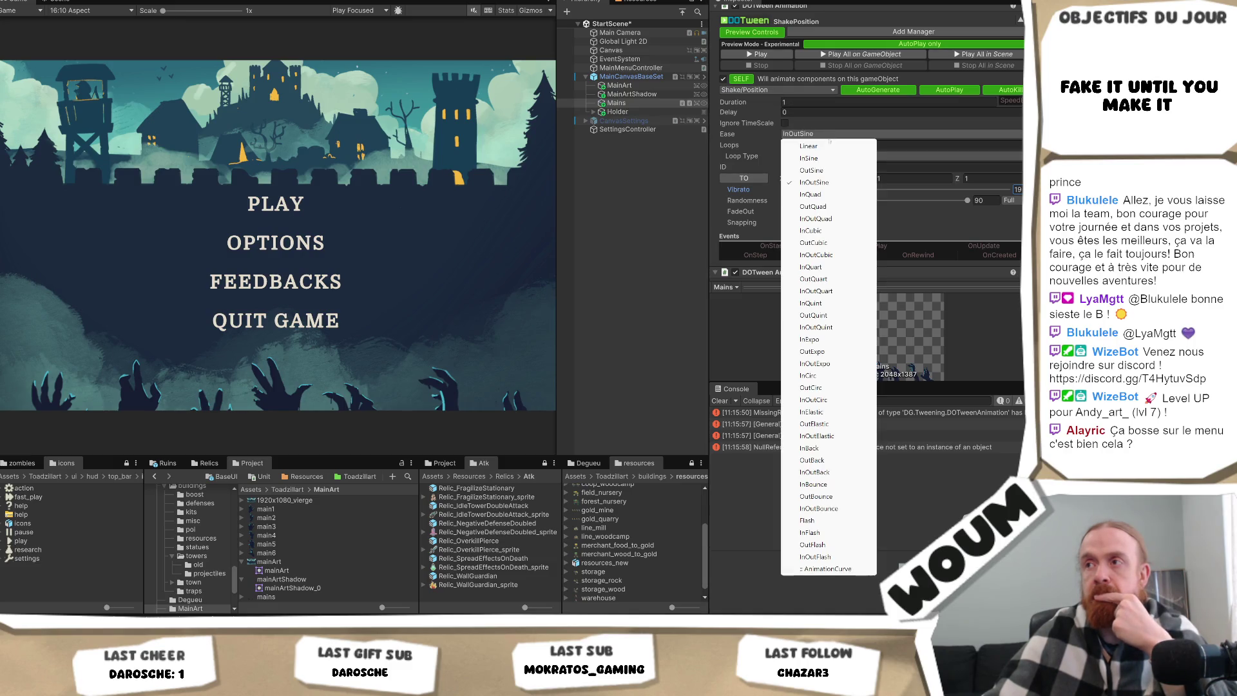
pyautogui.click(962, 123)
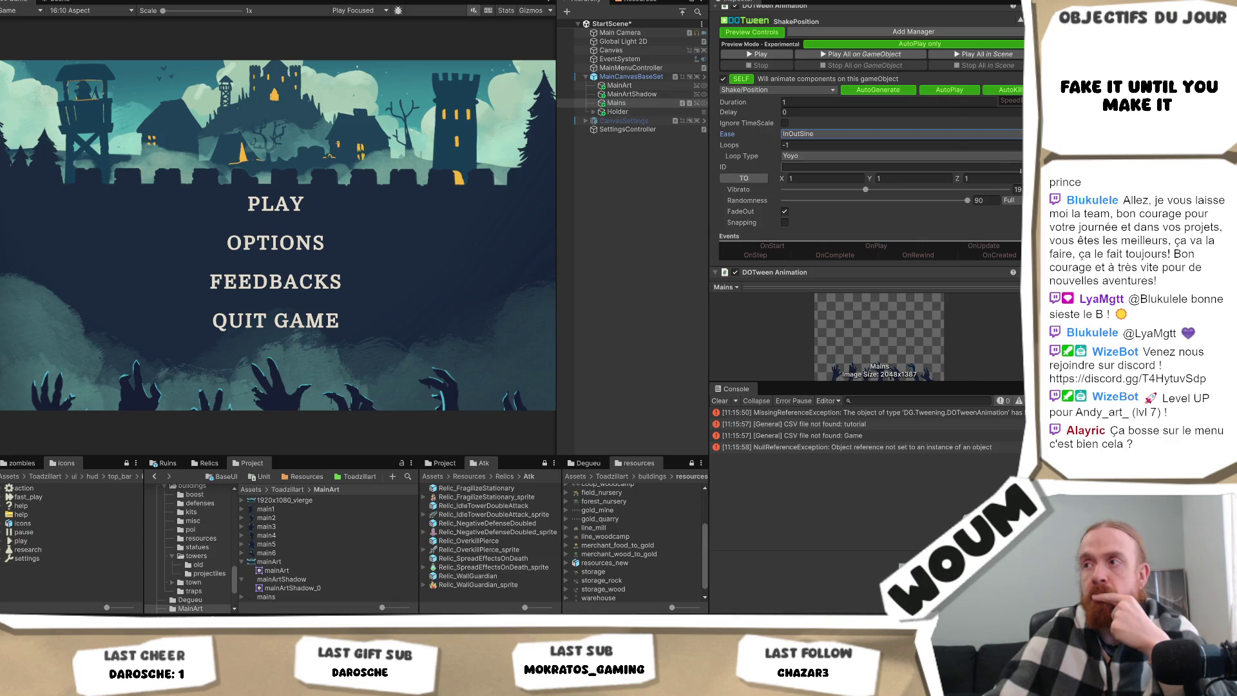
pyautogui.moveTo(934, 189); pyautogui.dragTo(1008, 190)
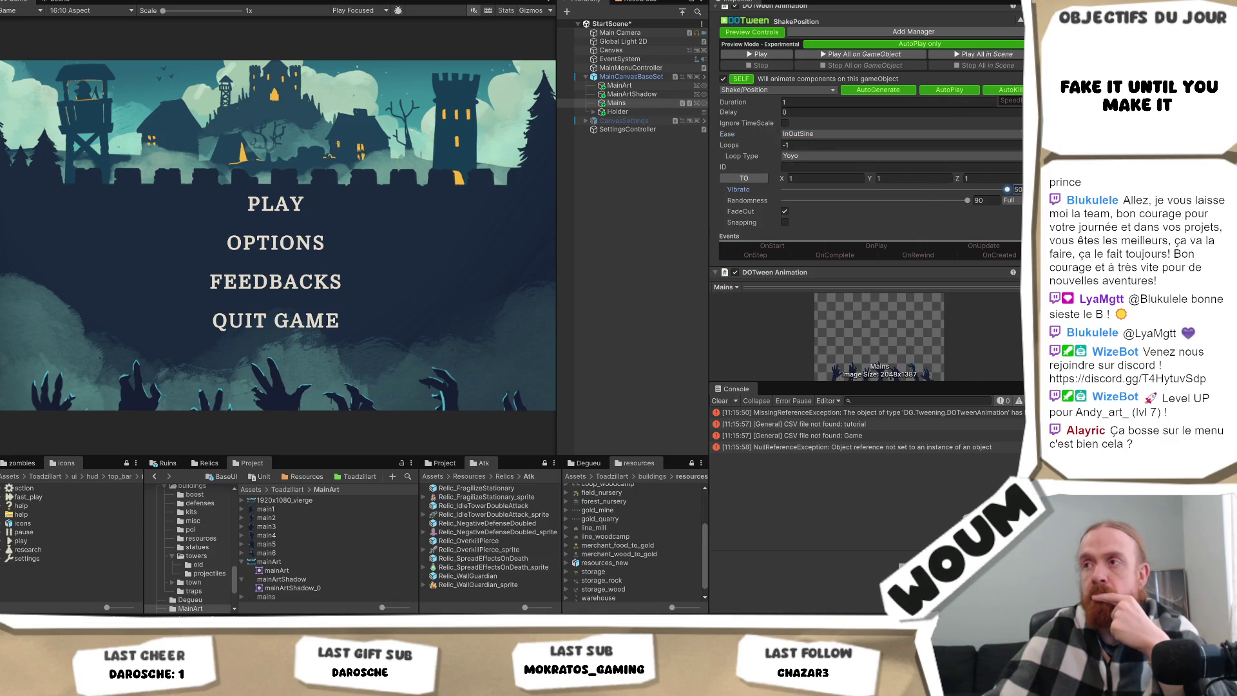
# Preview the shake and bob tweens together, then stop all previews.
pyautogui.click(757, 54)
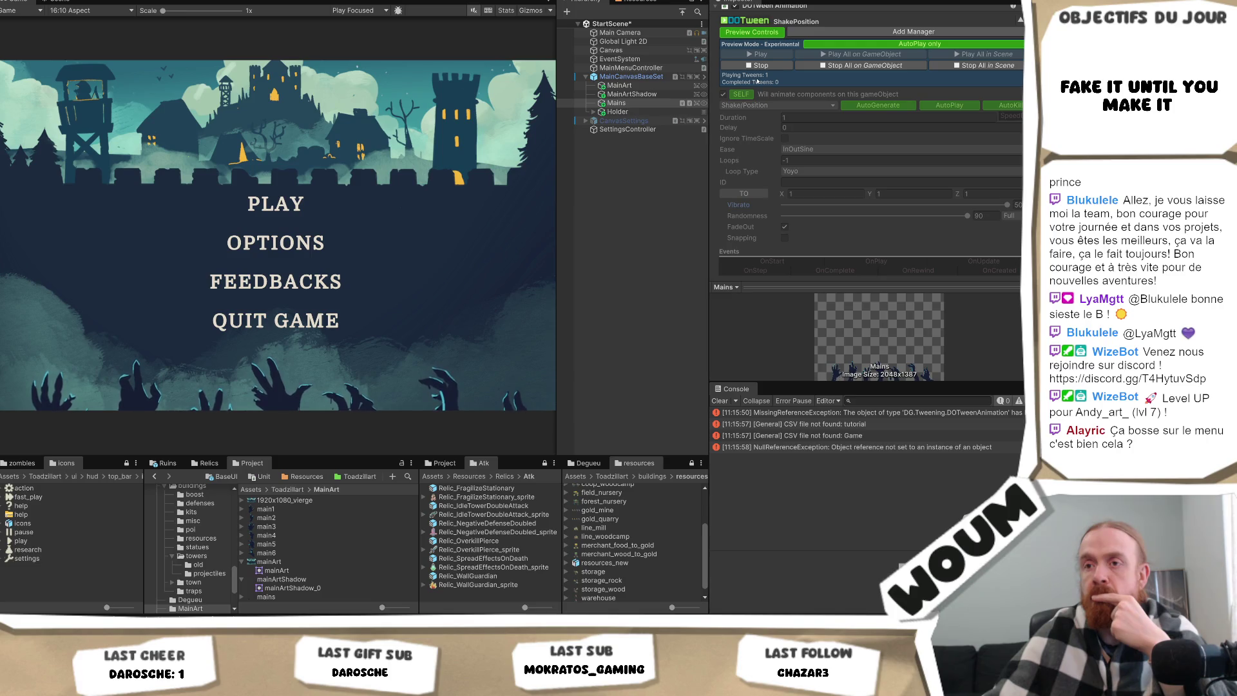
pyautogui.scroll(-5, 767, 142)
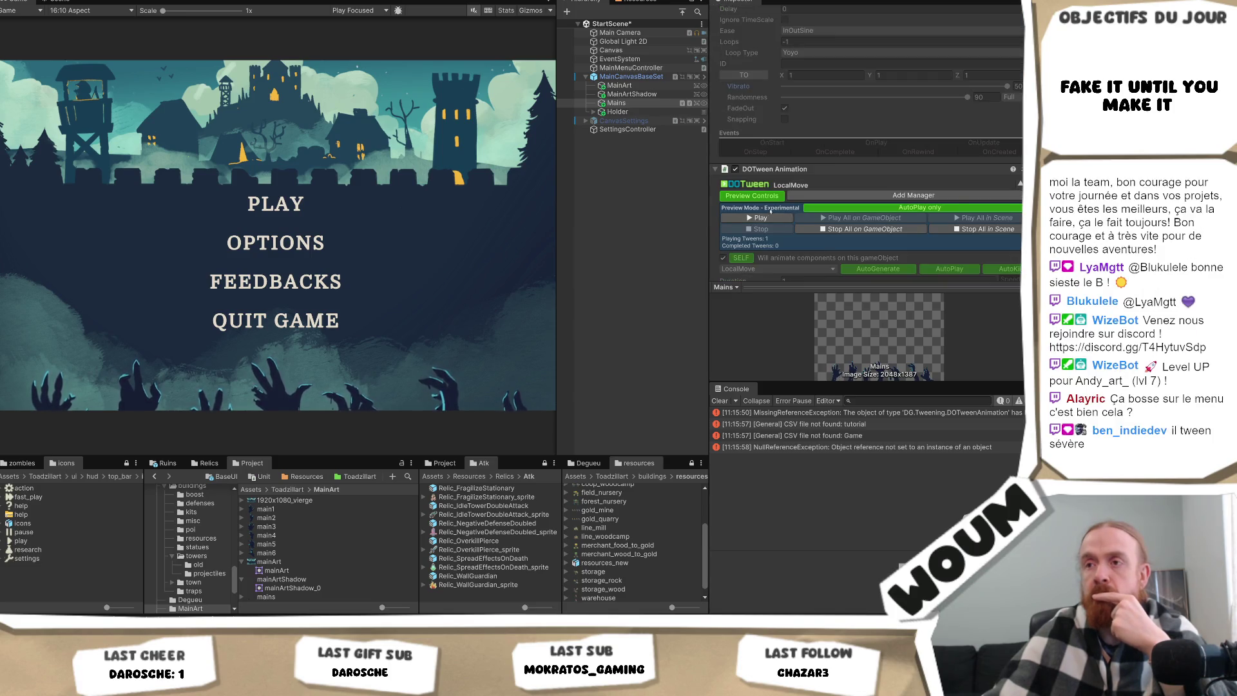
pyautogui.click(767, 217)
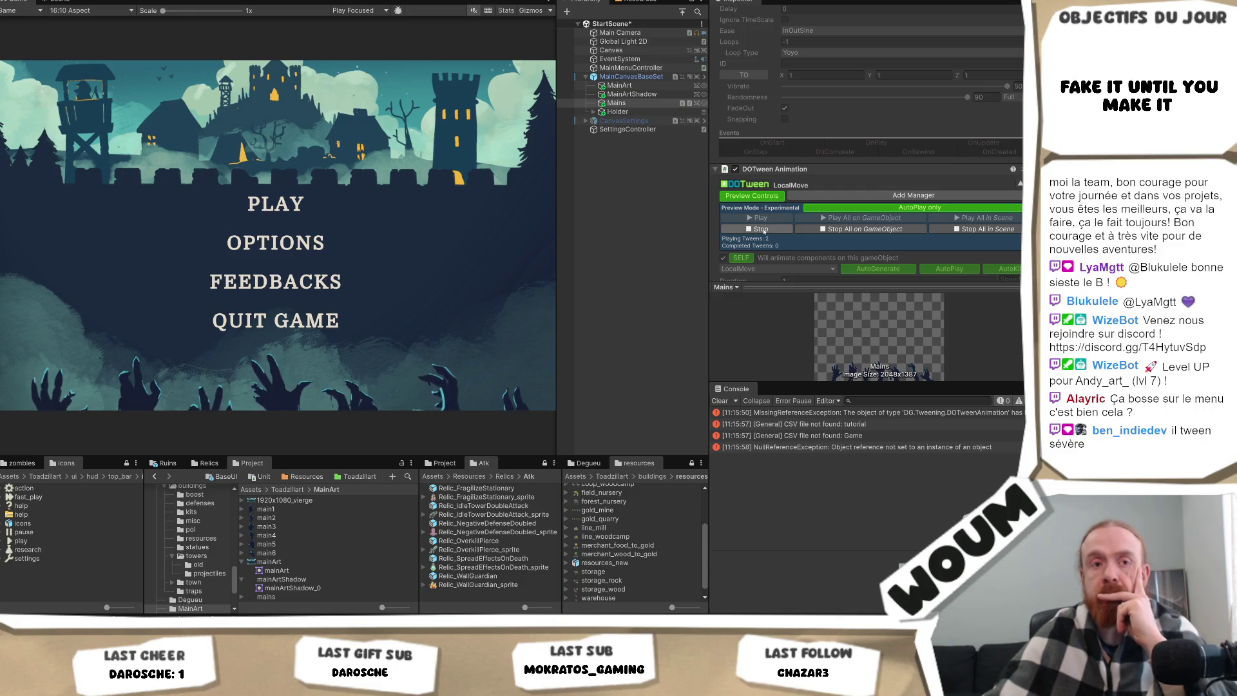
pyautogui.click(764, 231)
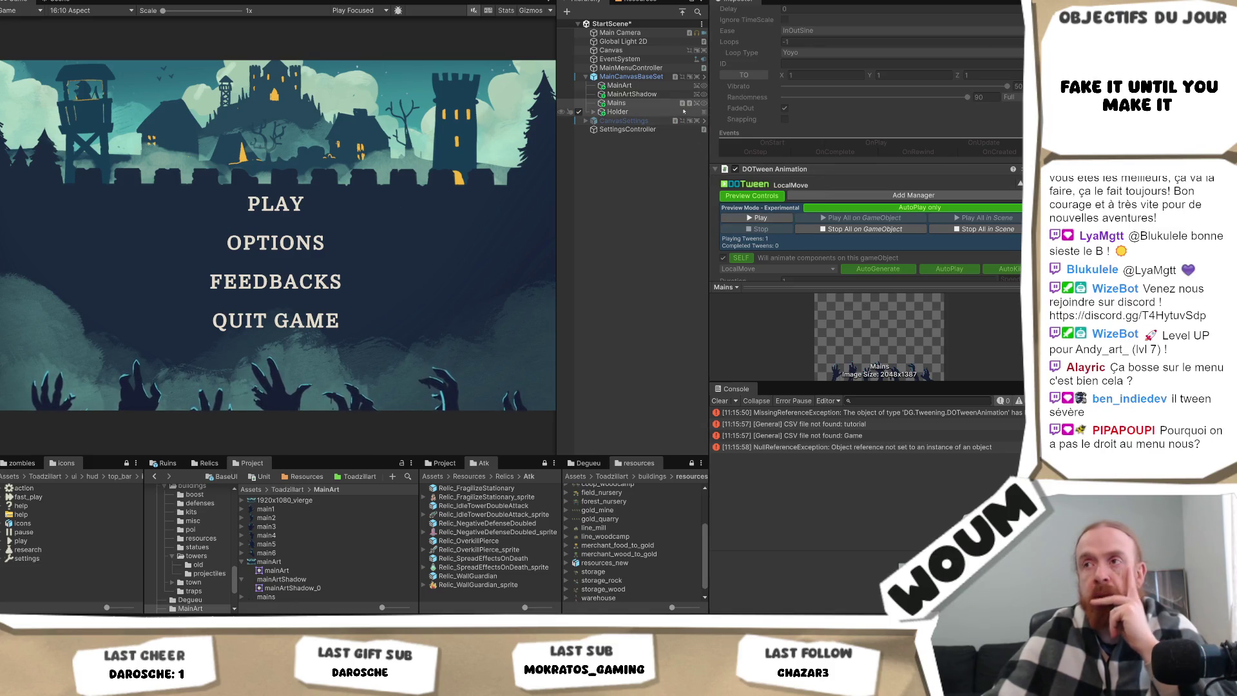
pyautogui.click(922, 230)
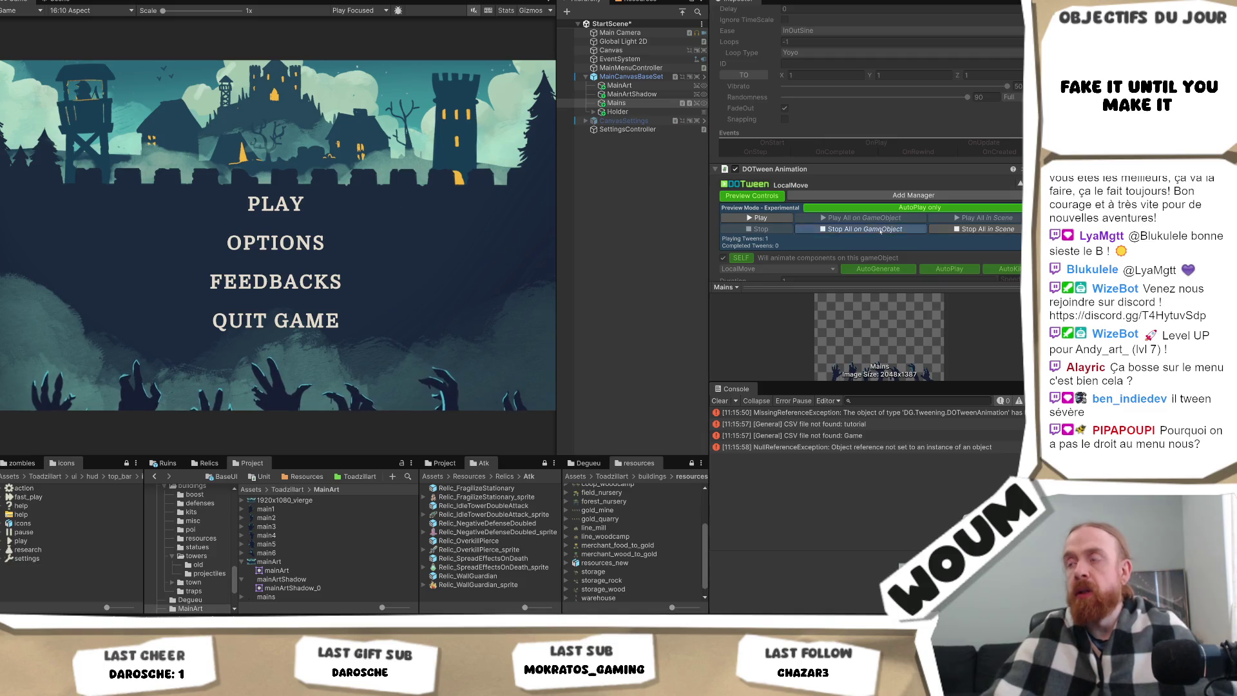
pyautogui.click(647, 103)
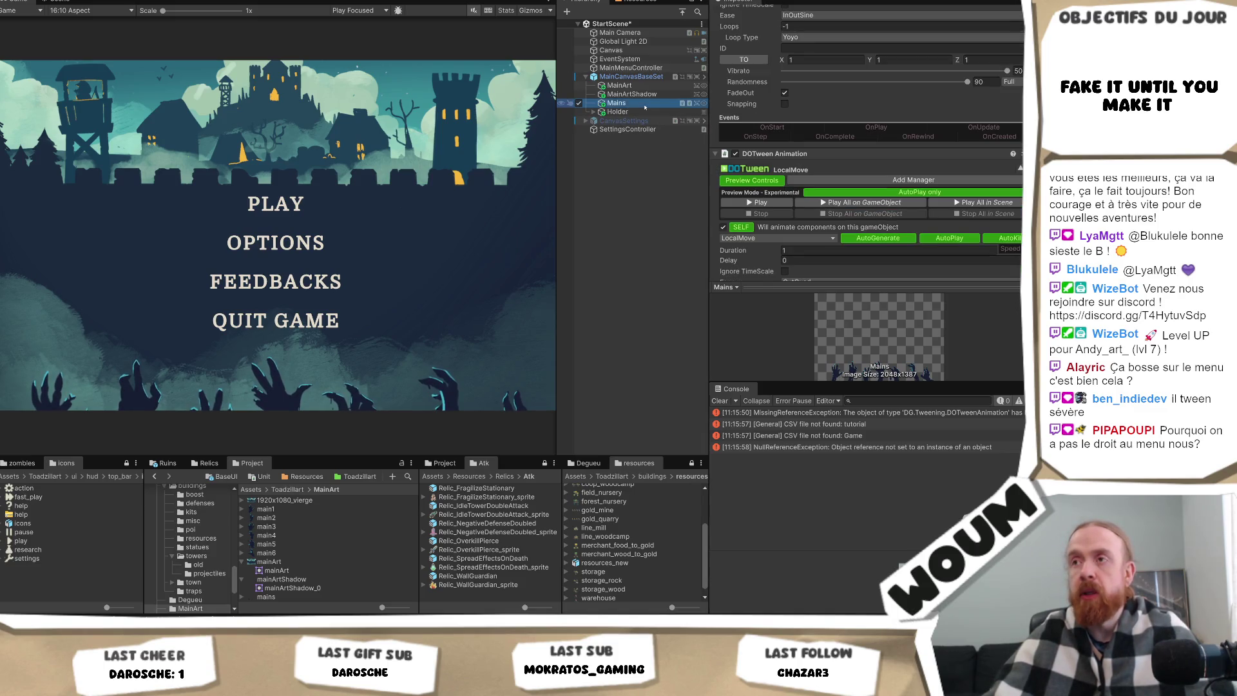
# Wrap Mains in a new empty parent and check the bob and shake tweens on each.
pyautogui.rightClick(635, 105)
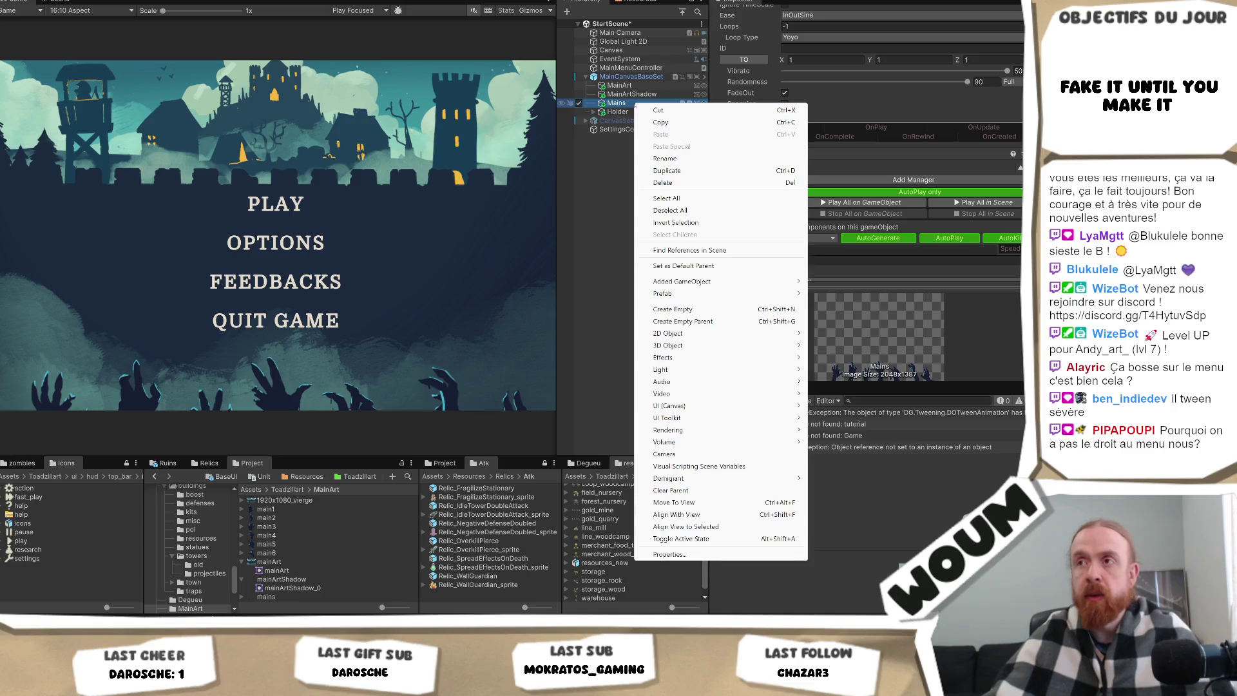
pyautogui.click(723, 320)
pyautogui.scroll(-5, 951, 218)
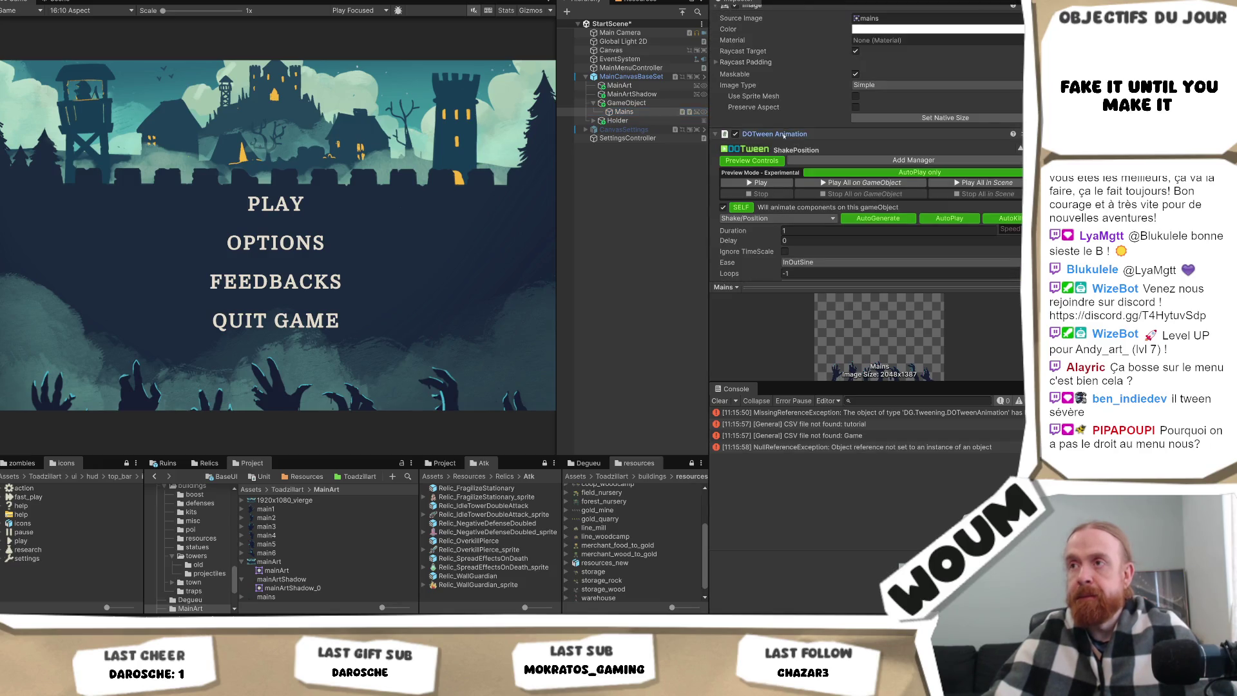
pyautogui.click(639, 111)
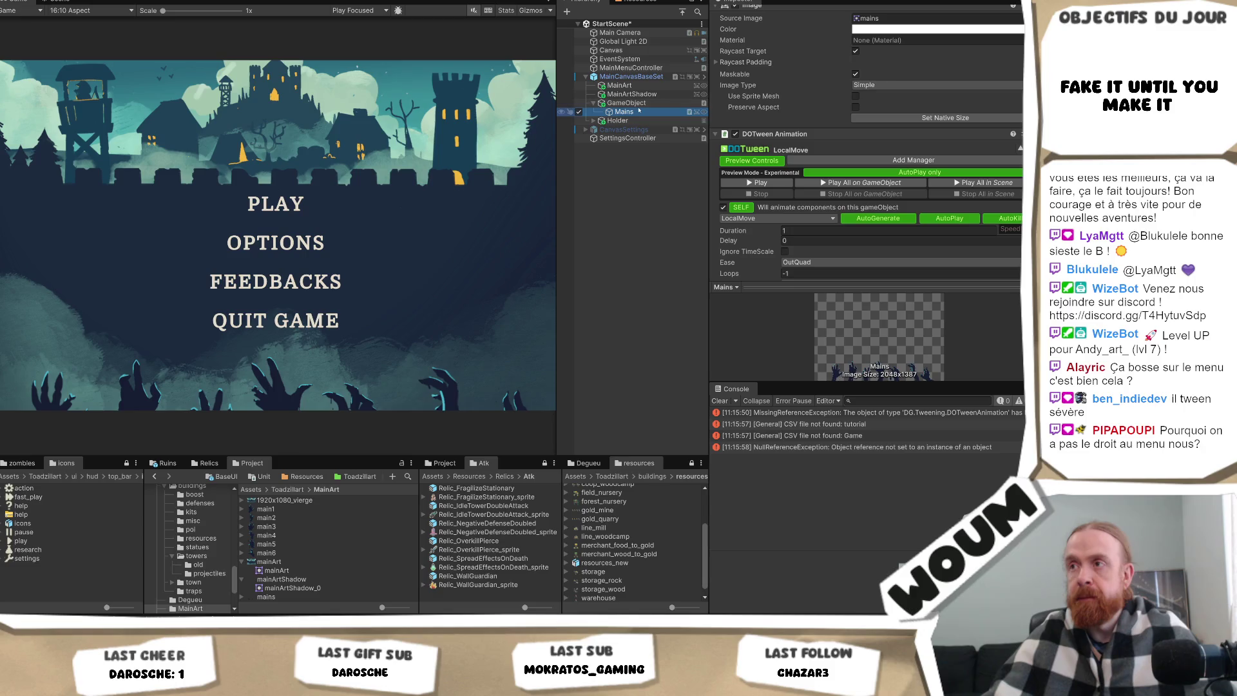
pyautogui.scroll(-3, 822, 142)
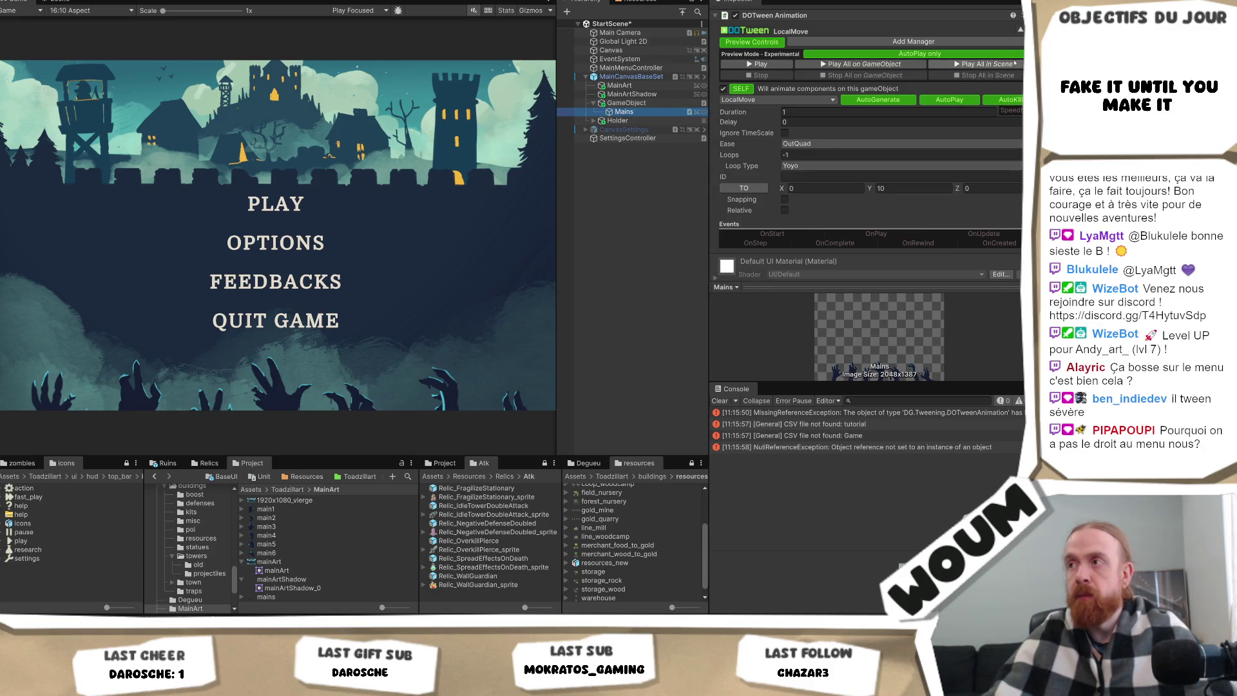
pyautogui.click(1012, 64)
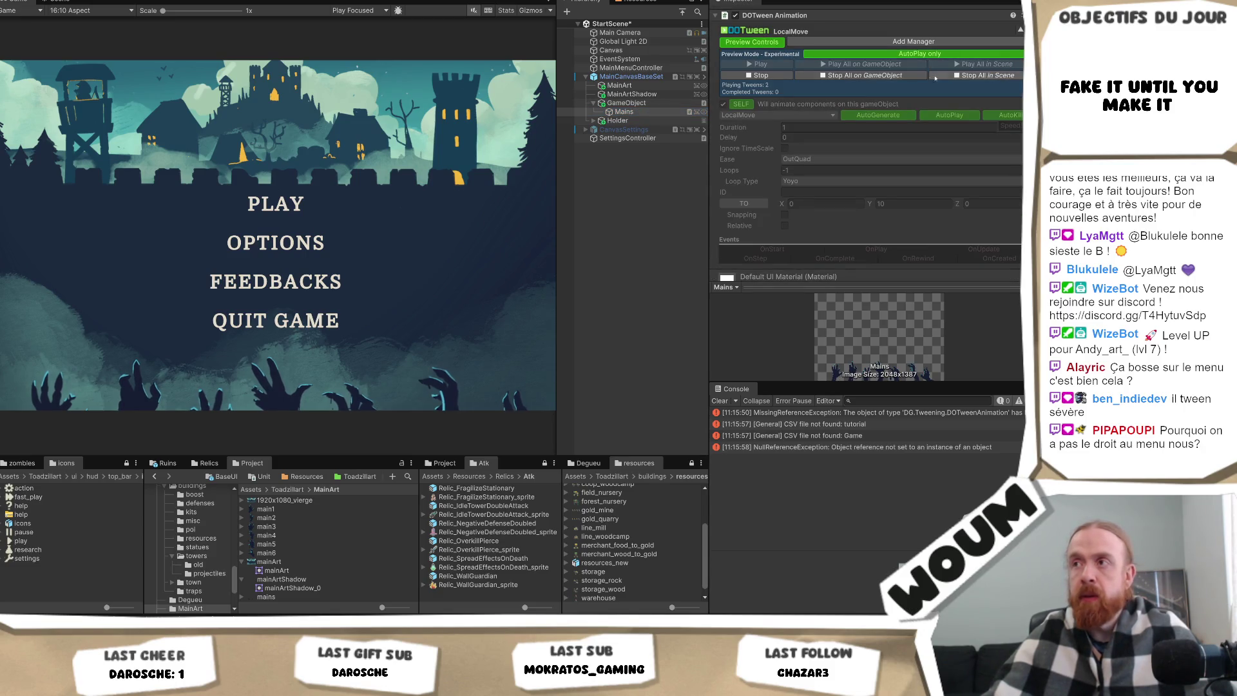
pyautogui.click(580, 103)
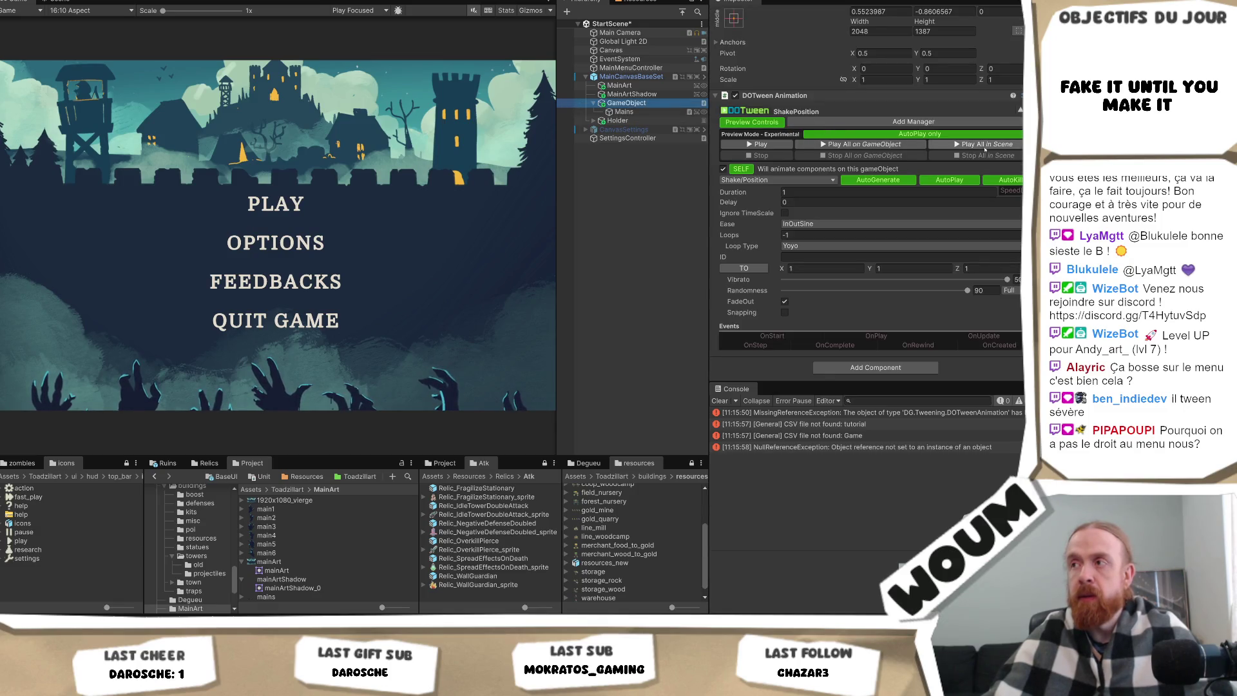
pyautogui.click(624, 112)
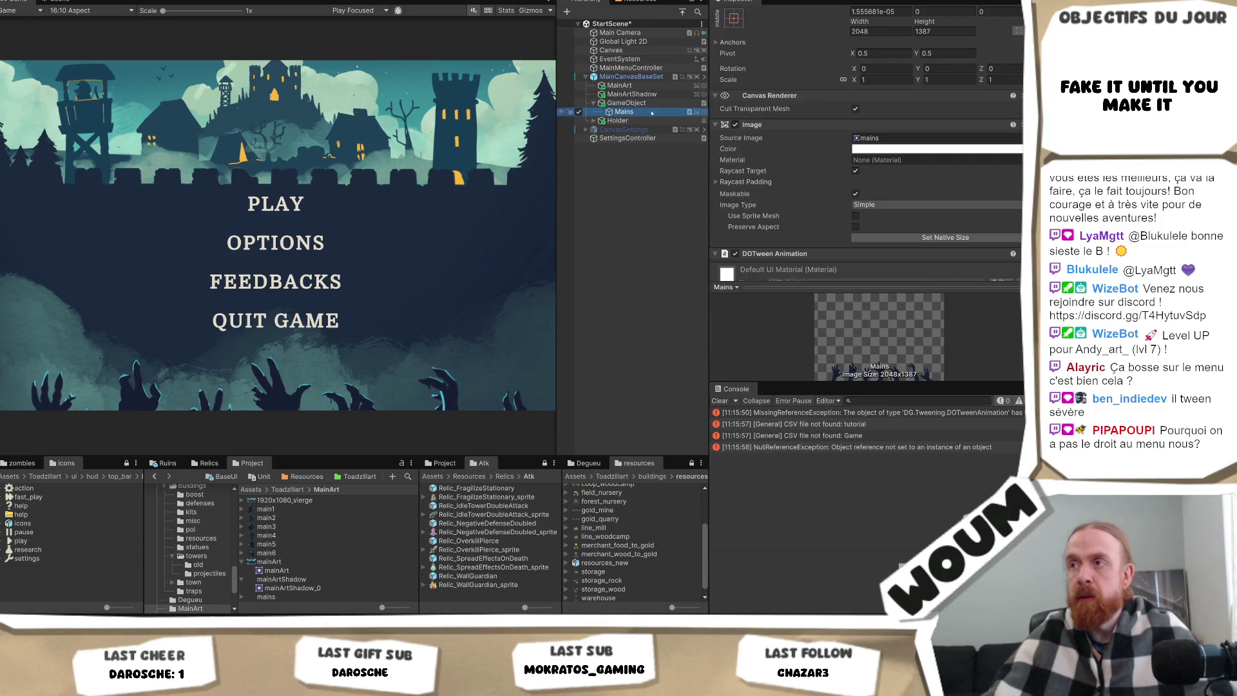
pyautogui.scroll(-3, 899, 214)
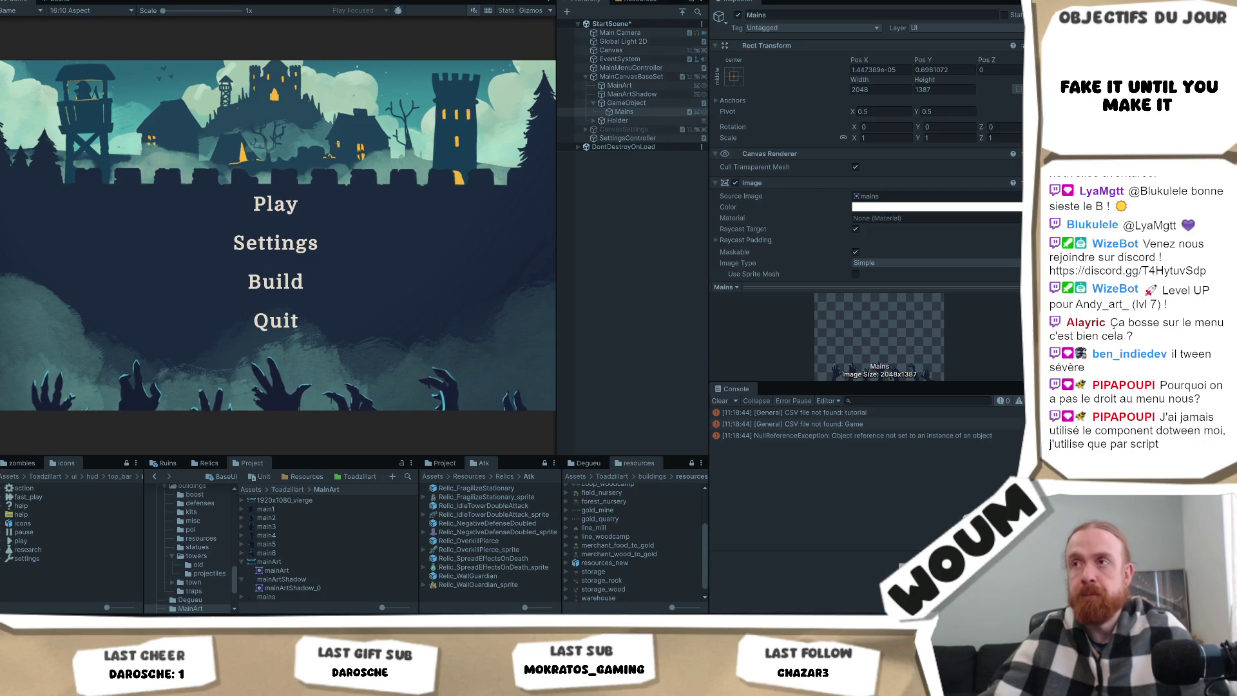
# Stop the game, set GameObject's ShakePosition duration to 0.66, and play the scene again.
pyautogui.hotkey('ctrl', 'p')
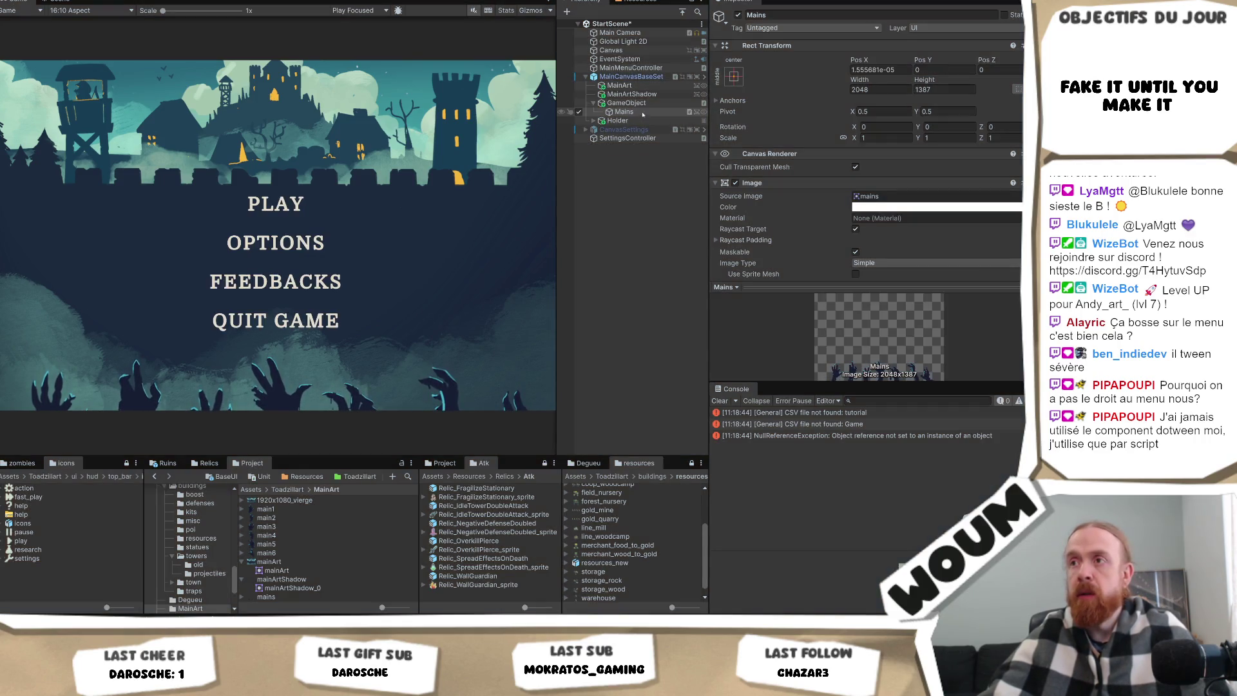
pyautogui.click(627, 103)
pyautogui.scroll(-1, 872, 258)
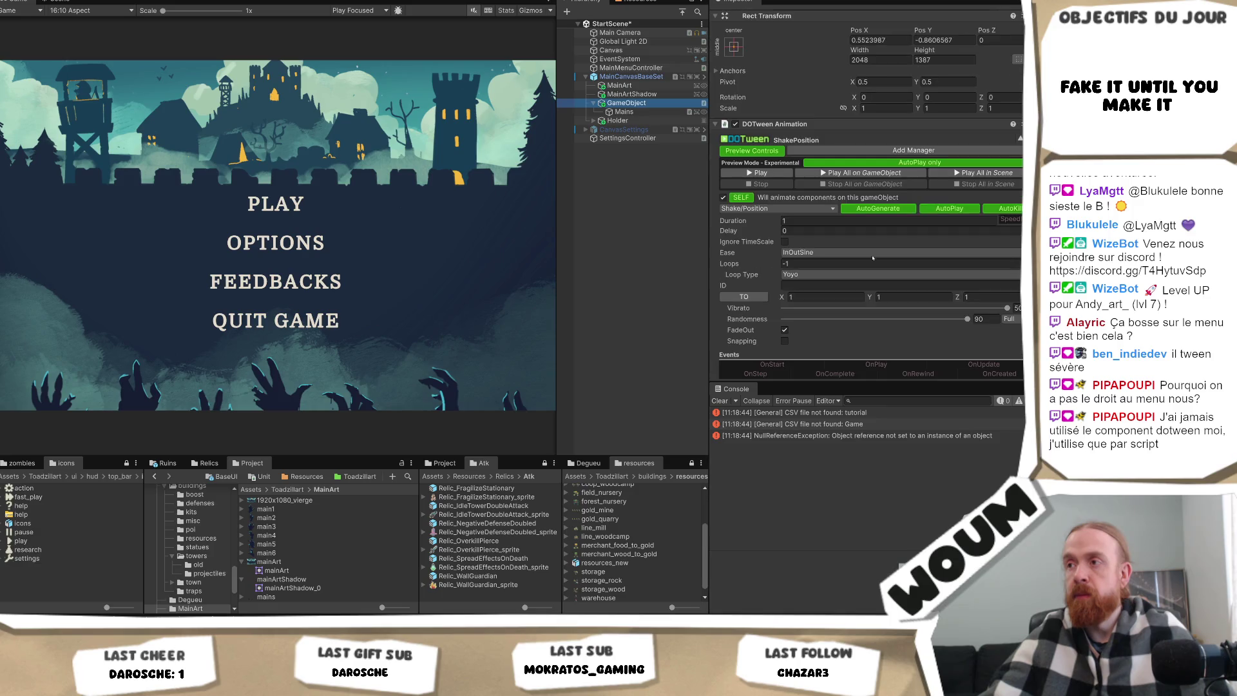
pyautogui.click(798, 221)
pyautogui.write('0.')
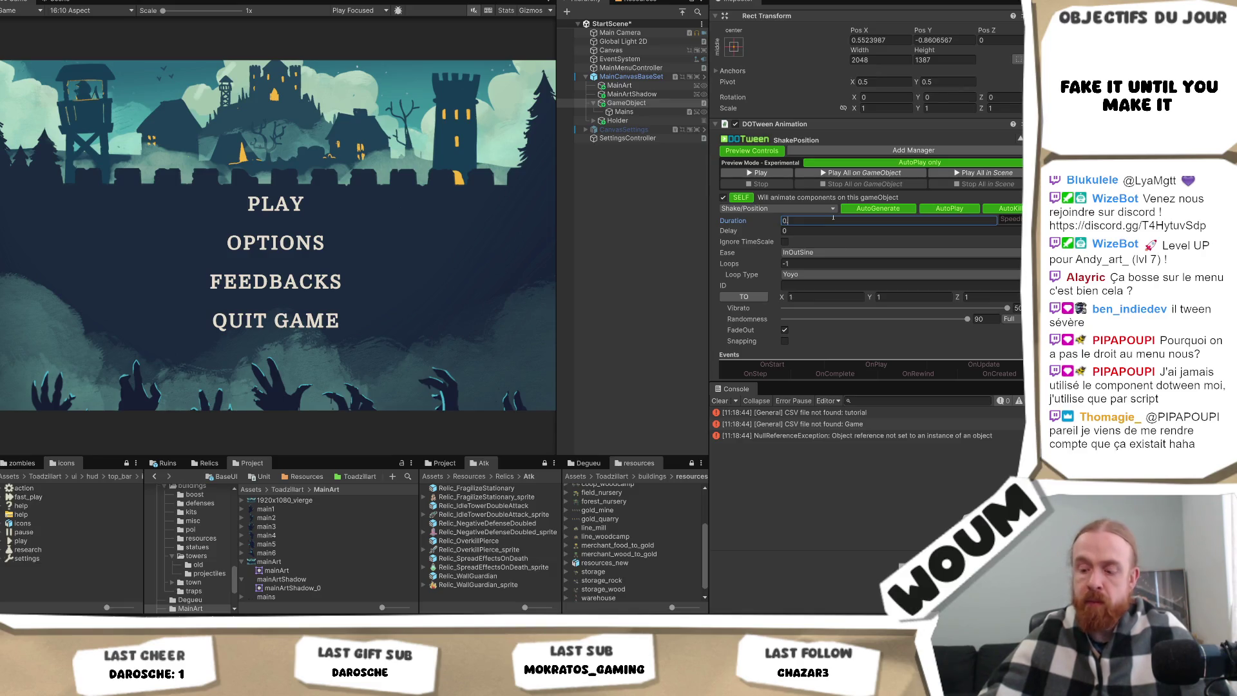
pyautogui.write('66')
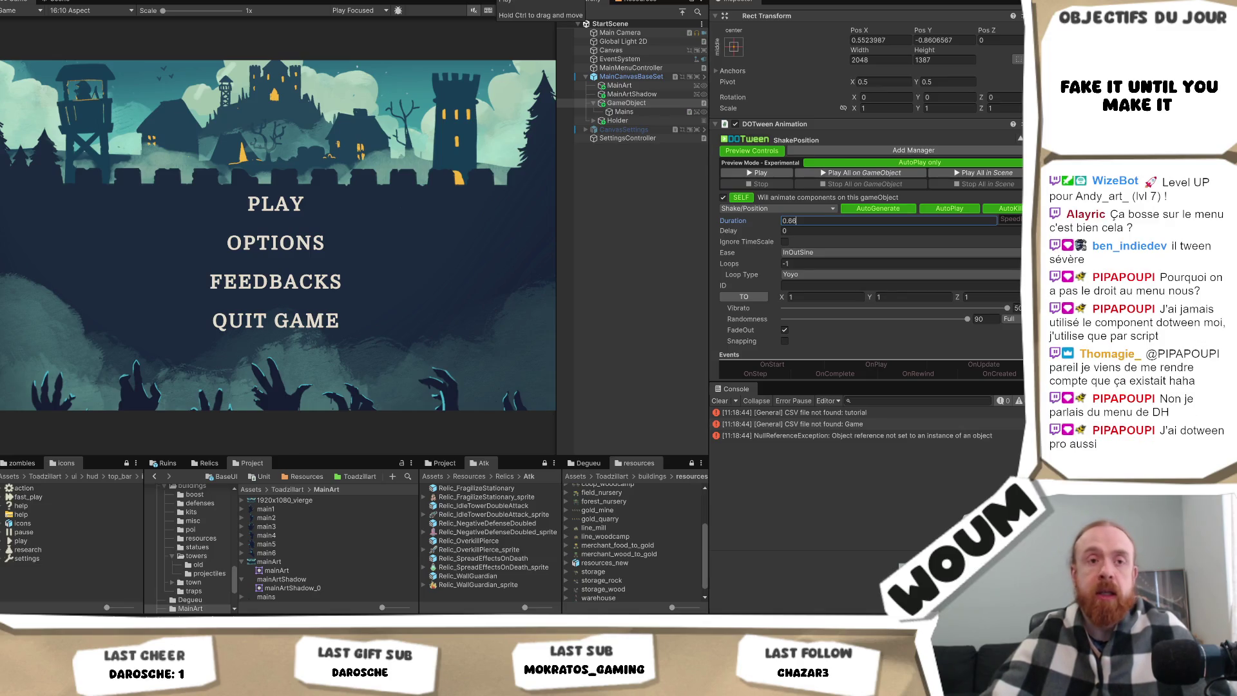
pyautogui.hotkey('ctrl', 'p')
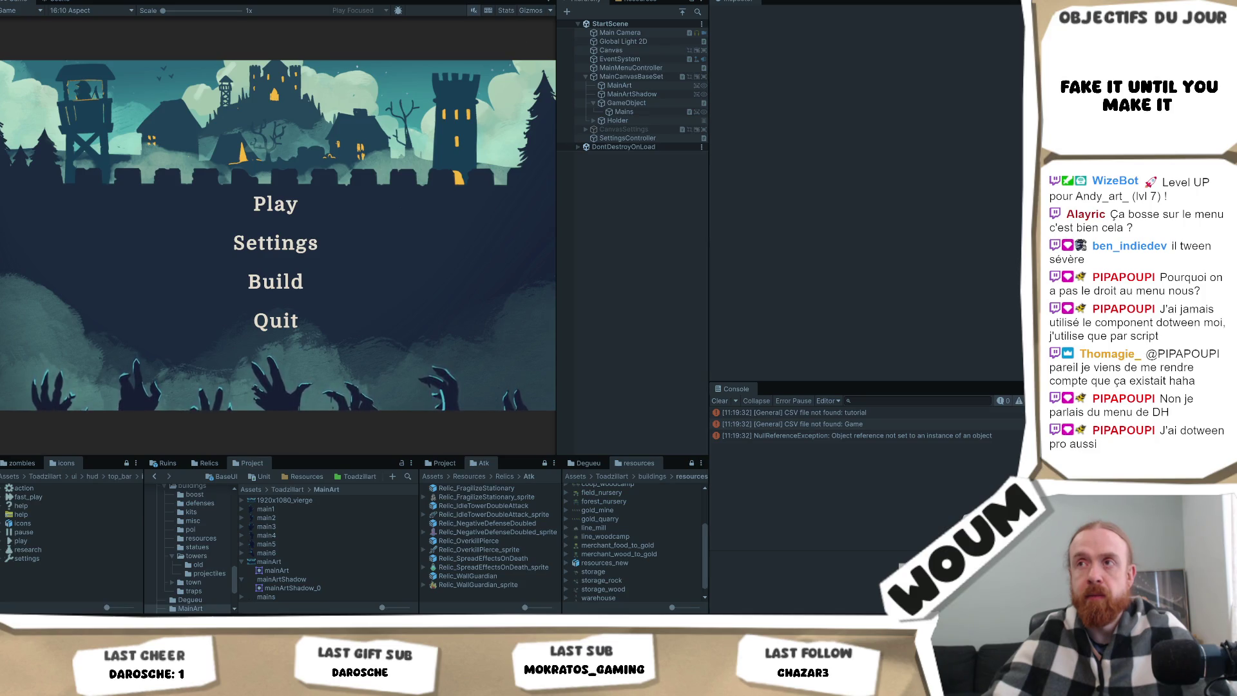
# Stop the game and set the Mains LocalMove bob duration to 5 seconds, then save.
pyautogui.hotkey('ctrl', 'p')
pyautogui.click(651, 131)
pyautogui.click(624, 111)
pyautogui.scroll(-5, 774, 161)
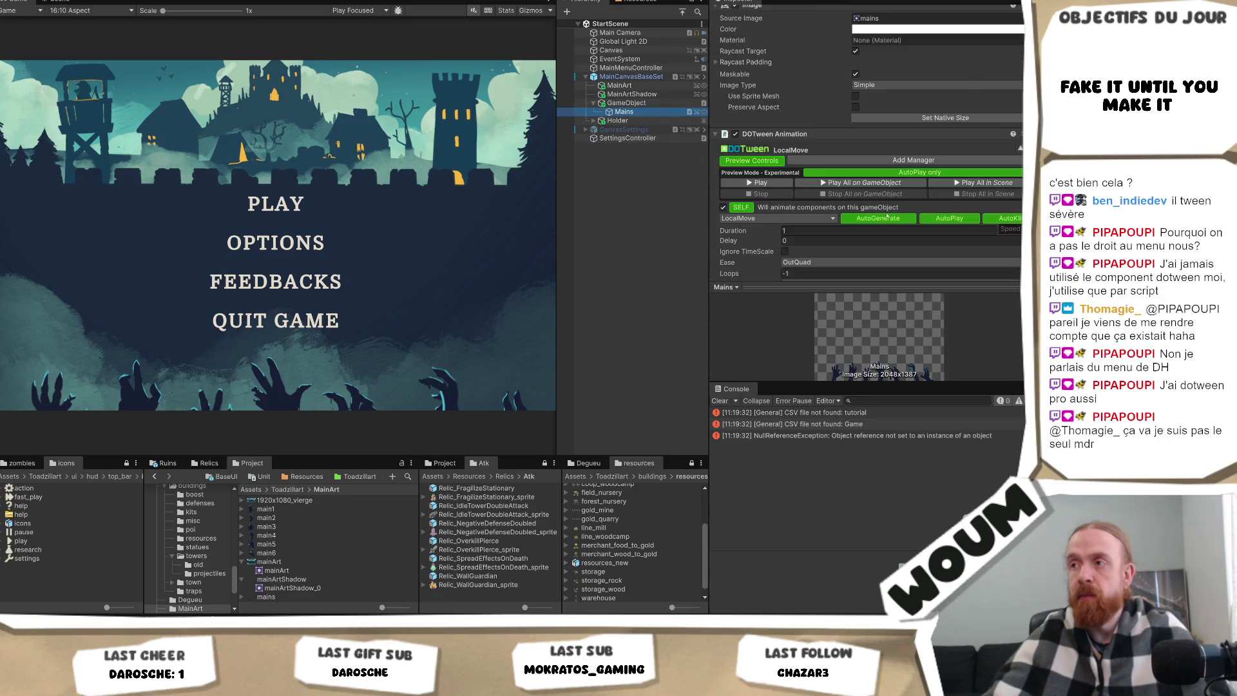
pyautogui.click(795, 142)
pyautogui.write('5')
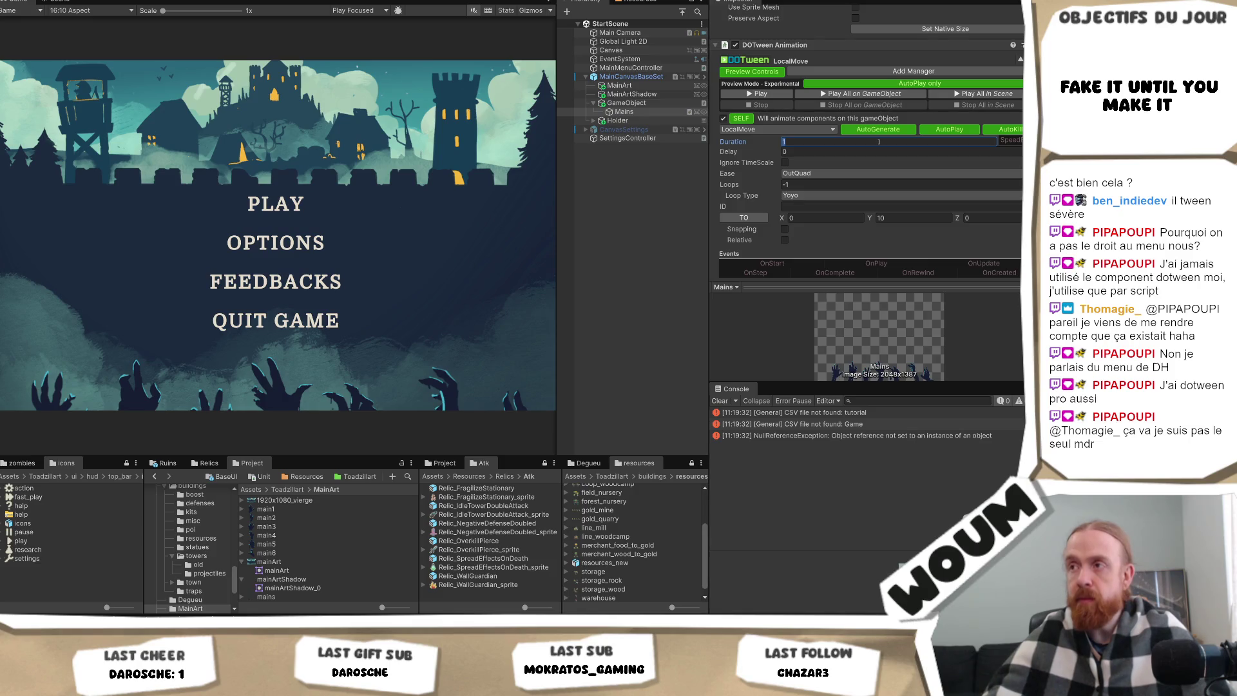
pyautogui.hotkey('ctrl', 's')
# Set GameObject's ShakePosition duration to 1.66 and run the menu scene.
pyautogui.click(638, 104)
pyautogui.click(825, 193)
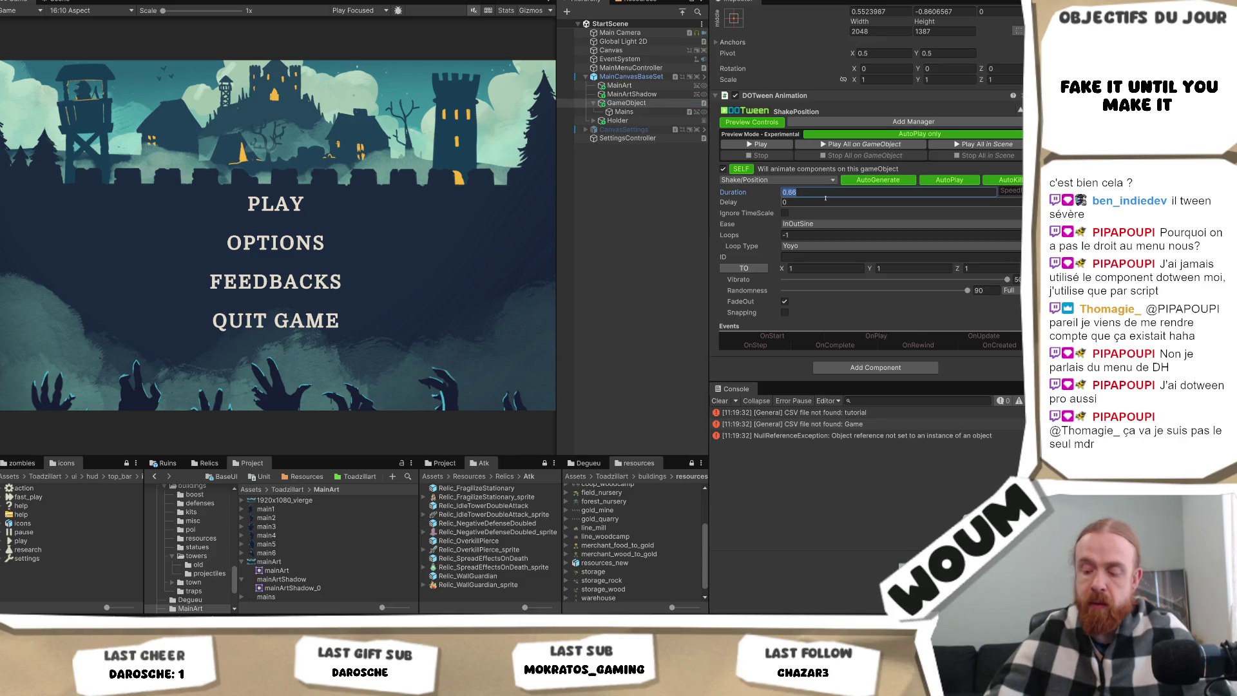
pyautogui.write('1.66')
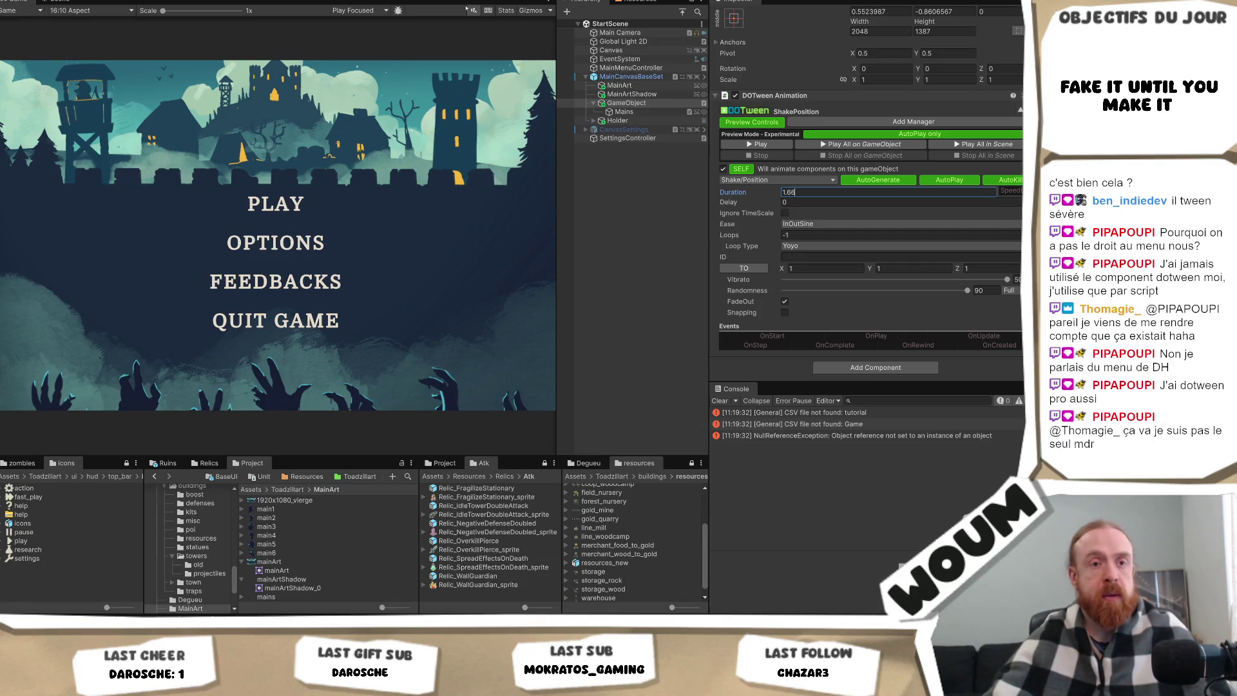
pyautogui.hotkey('ctrl', 'p')
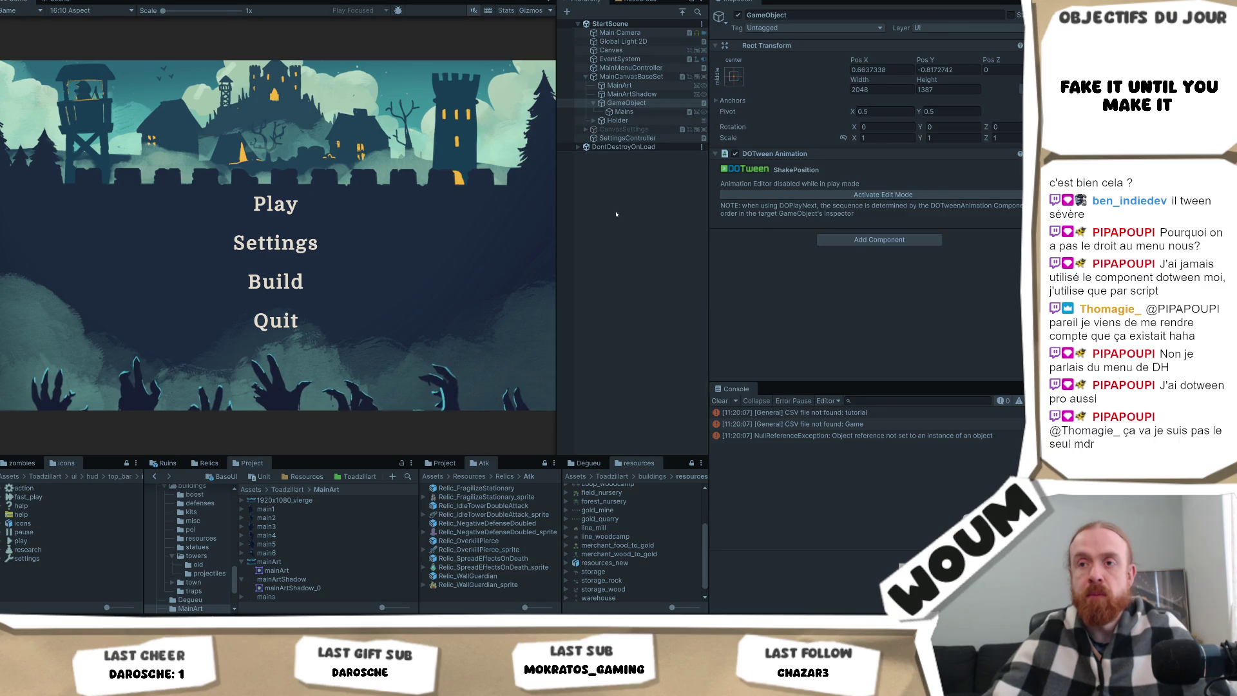
# Enable live editing of the shake tween and adjust its vibrato from 50 to 1, then about 19.
pyautogui.click(822, 195)
pyautogui.scroll(-2, 967, 284)
pyautogui.moveTo(969, 282); pyautogui.dragTo(782, 280)
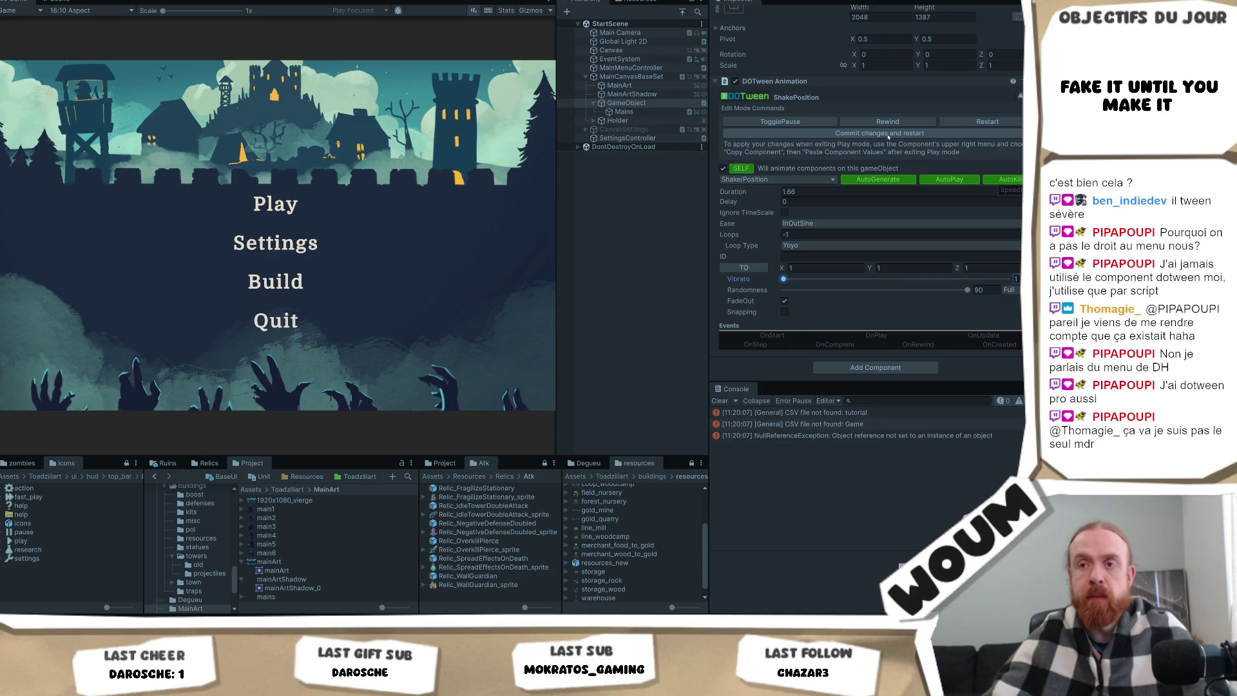
pyautogui.moveTo(784, 279); pyautogui.dragTo(866, 288)
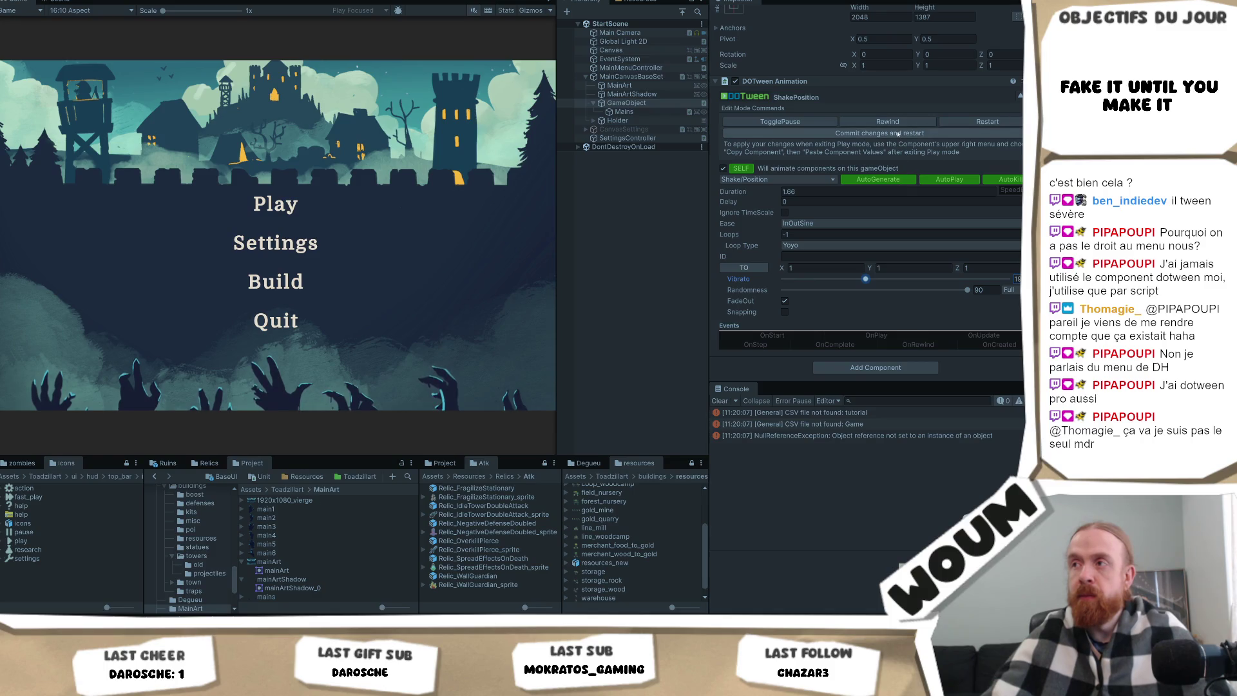
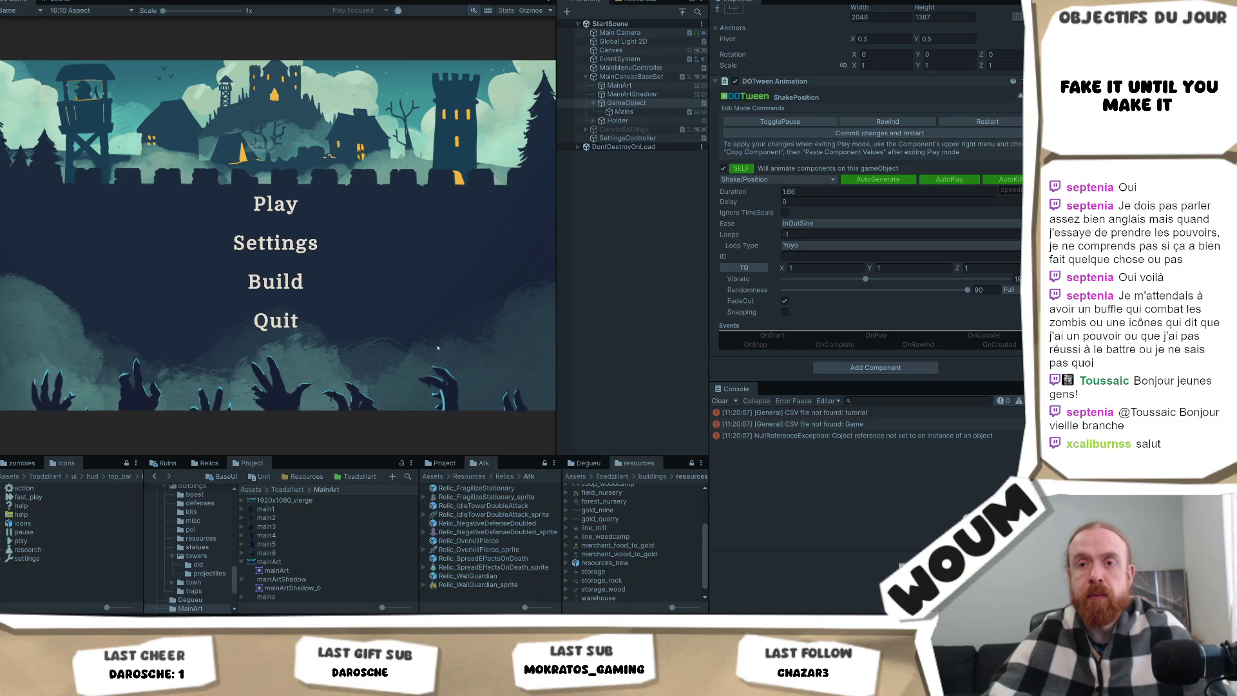
# Lower the shake vibrato to 10, set the Mains LocalMove duration to 3, and exit Play mode.
pyautogui.moveTo(865, 279); pyautogui.dragTo(825, 279)
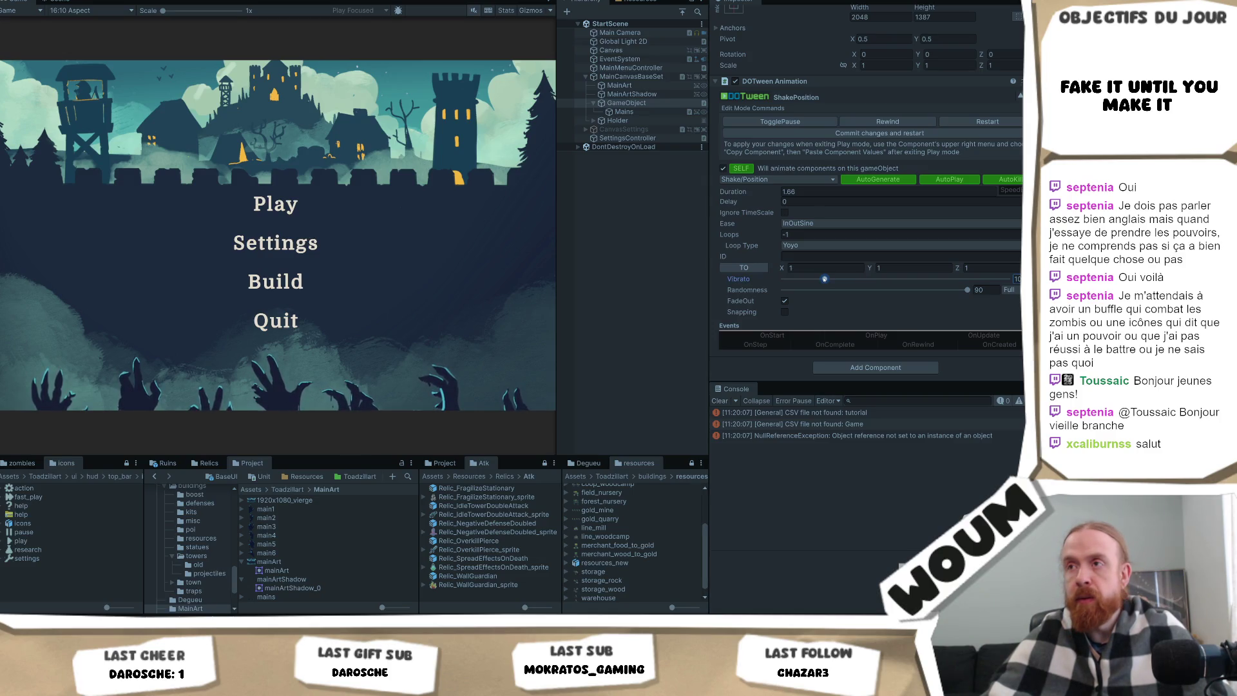
pyautogui.click(624, 111)
pyautogui.scroll(-3, 849, 178)
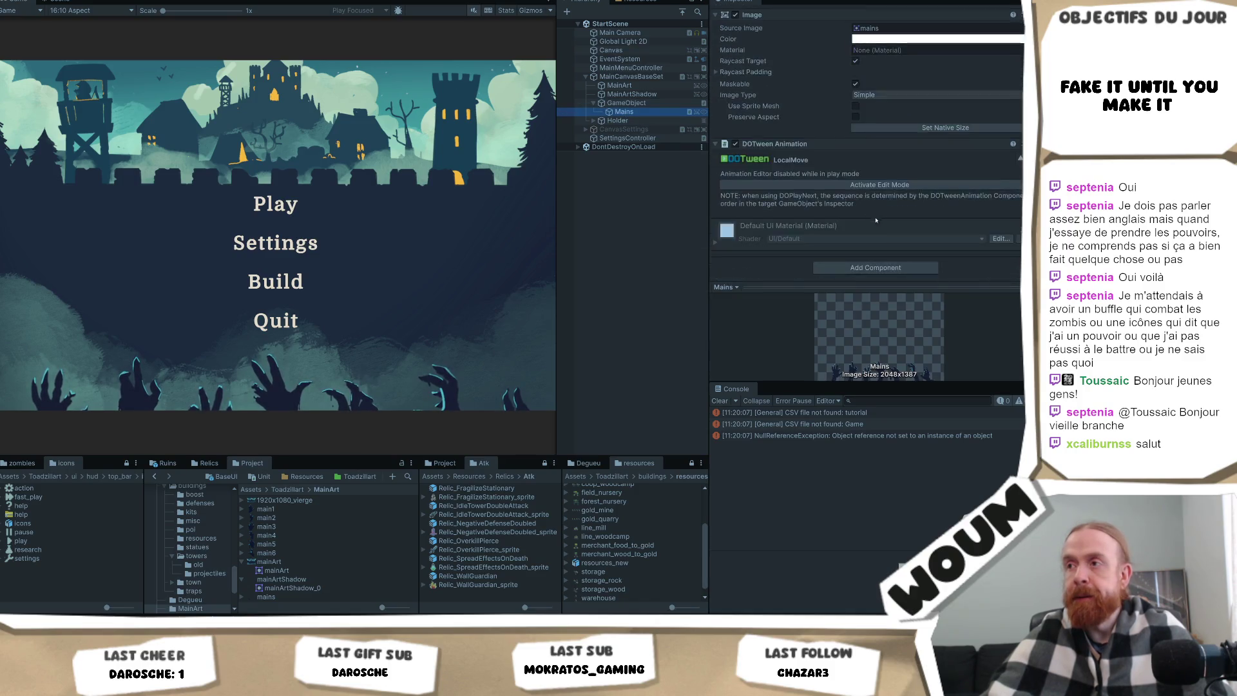
pyautogui.click(838, 185)
pyautogui.scroll(-2, 832, 227)
pyautogui.click(822, 194)
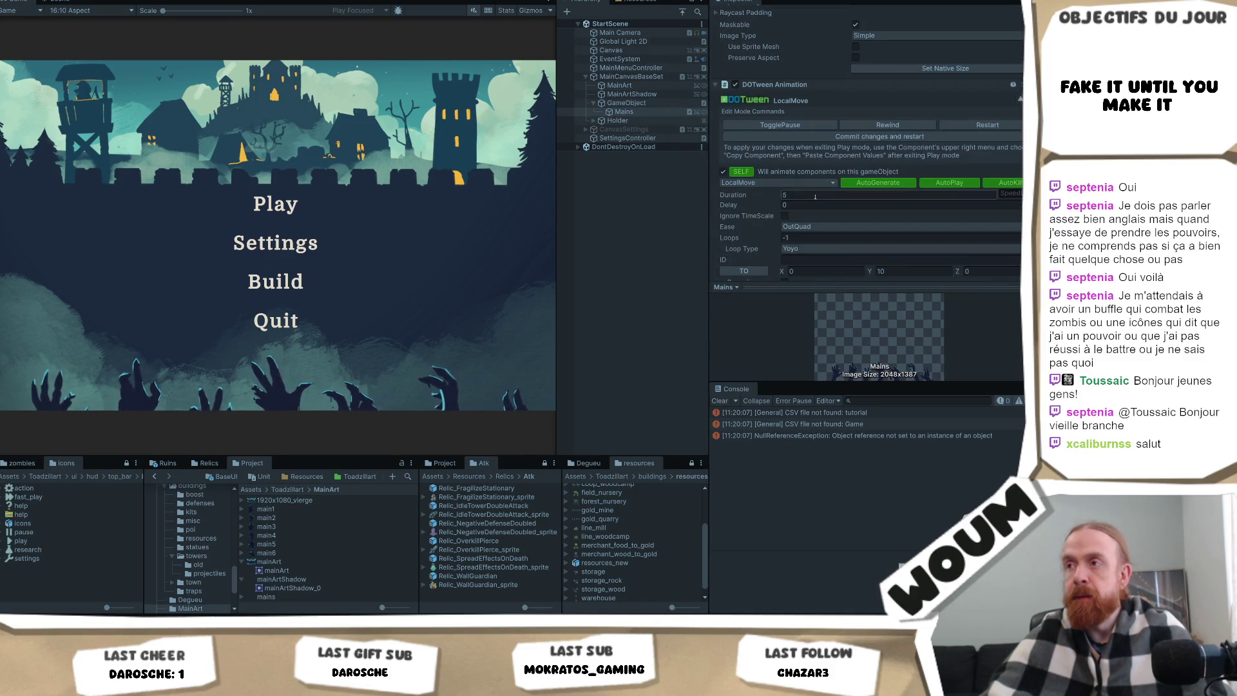
pyautogui.write('3')
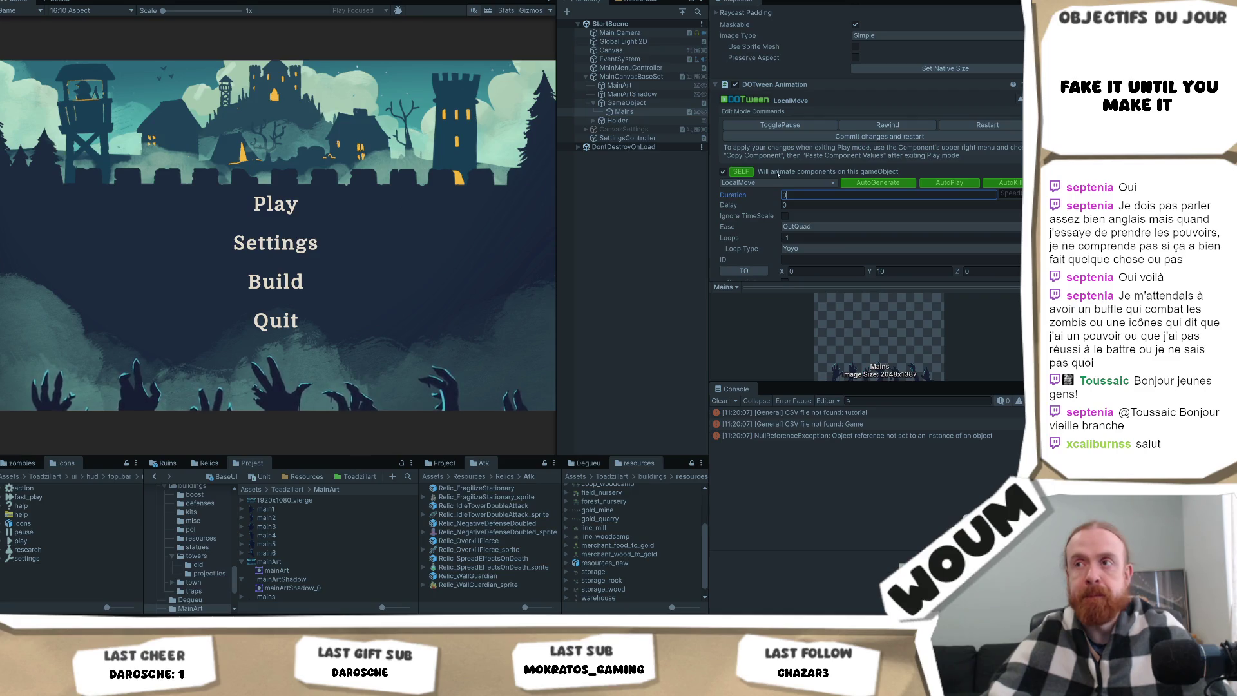
pyautogui.hotkey('ctrl', 'p')
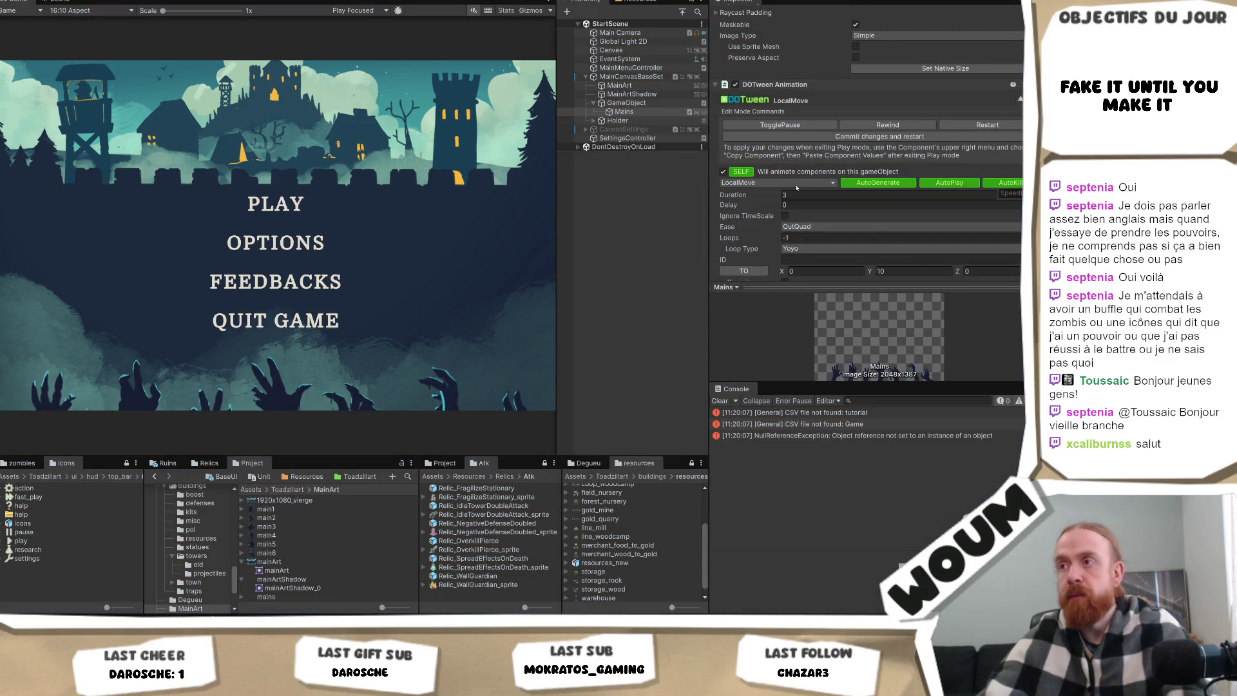
# Inspect the GameObject's DOTween ShakePosition (1.68 s, InOutSine, infinite Yoyo), then deselect it.
pyautogui.click(797, 182)
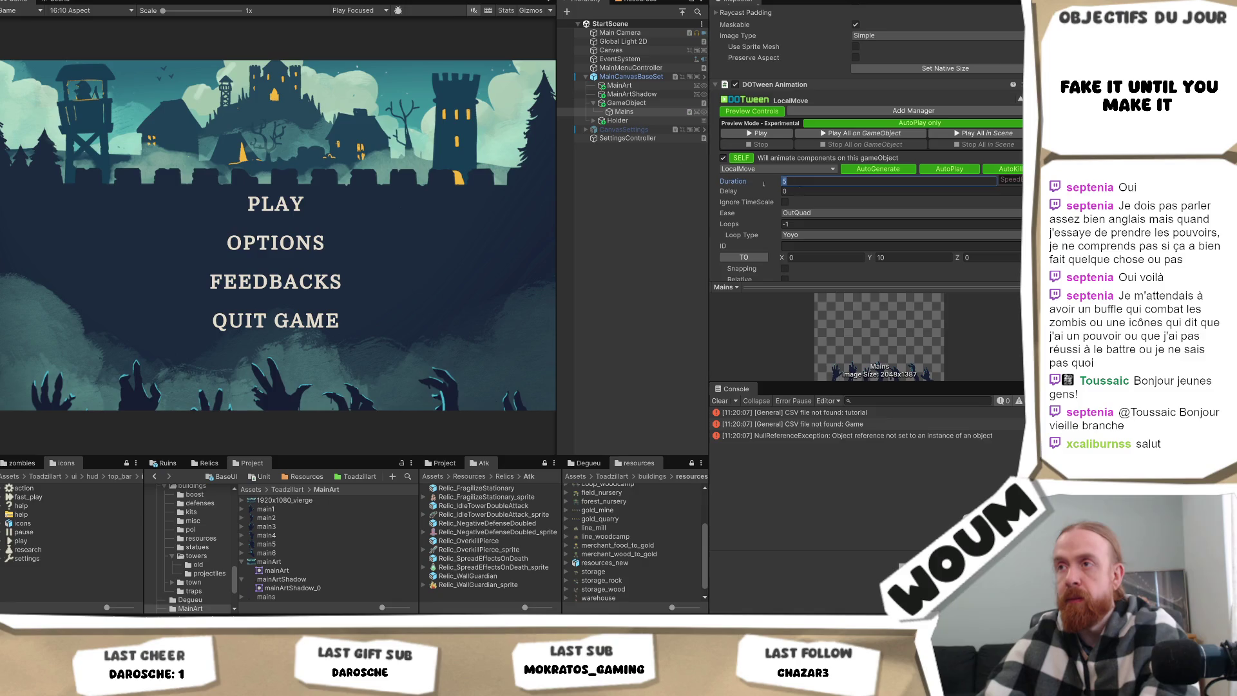
pyautogui.click(657, 102)
pyautogui.click(825, 279)
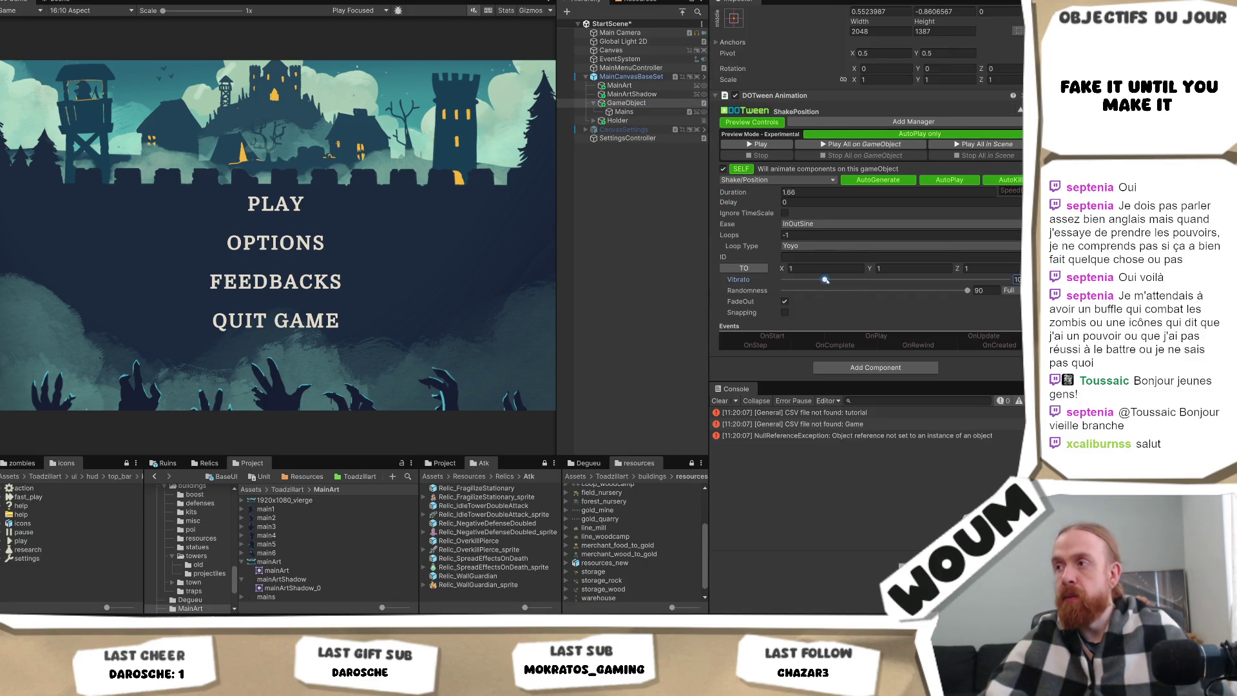
pyautogui.click(651, 166)
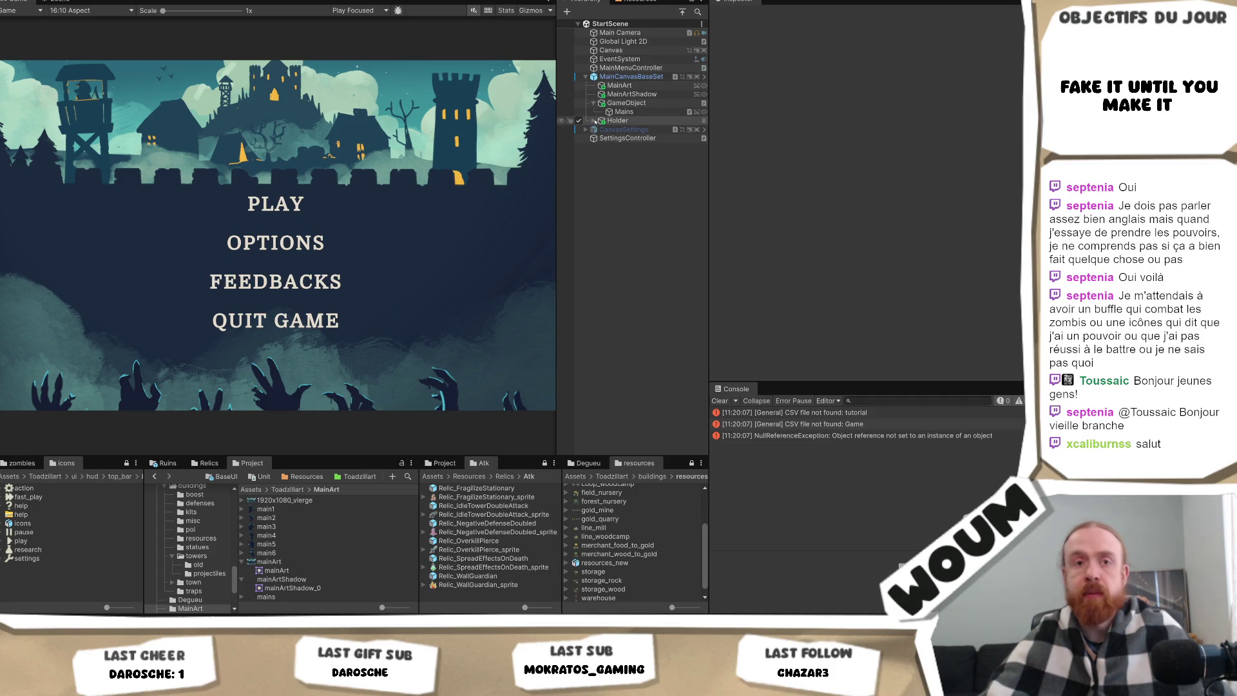
# Expand Holder and inspect the MainMenu Play and MainMenu Options button settings.
pyautogui.click(594, 121)
pyautogui.click(621, 130)
pyautogui.scroll(-10, 987, 187)
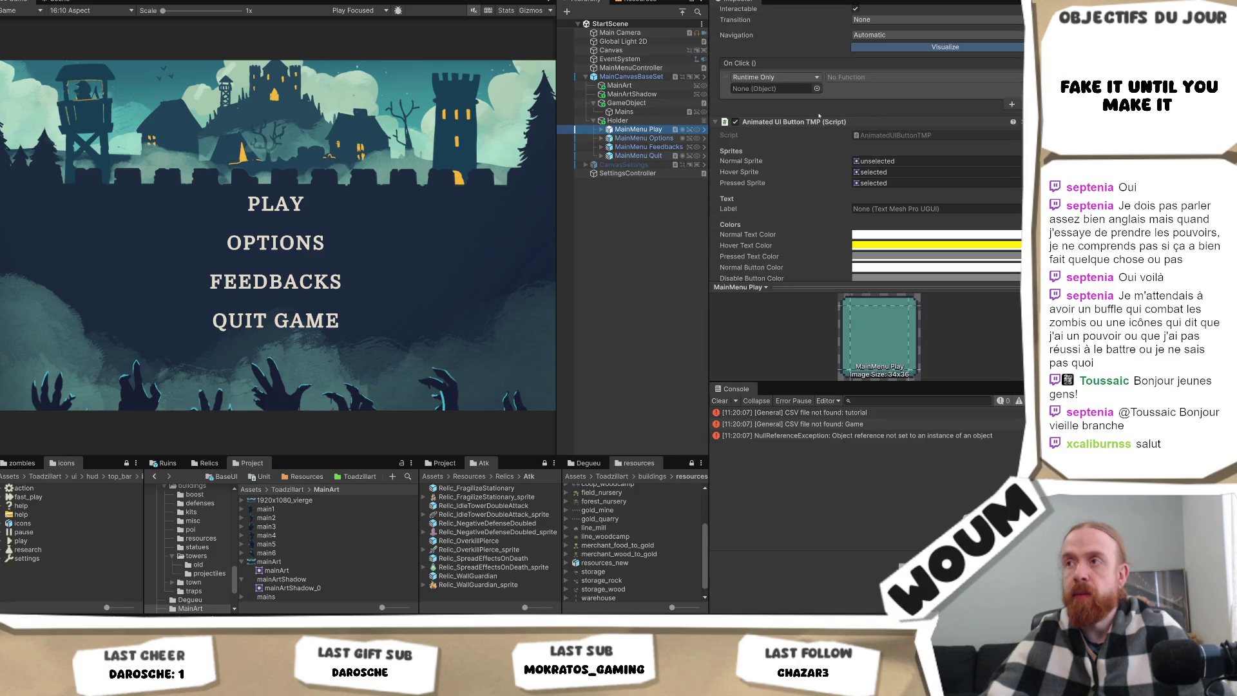
pyautogui.click(645, 140)
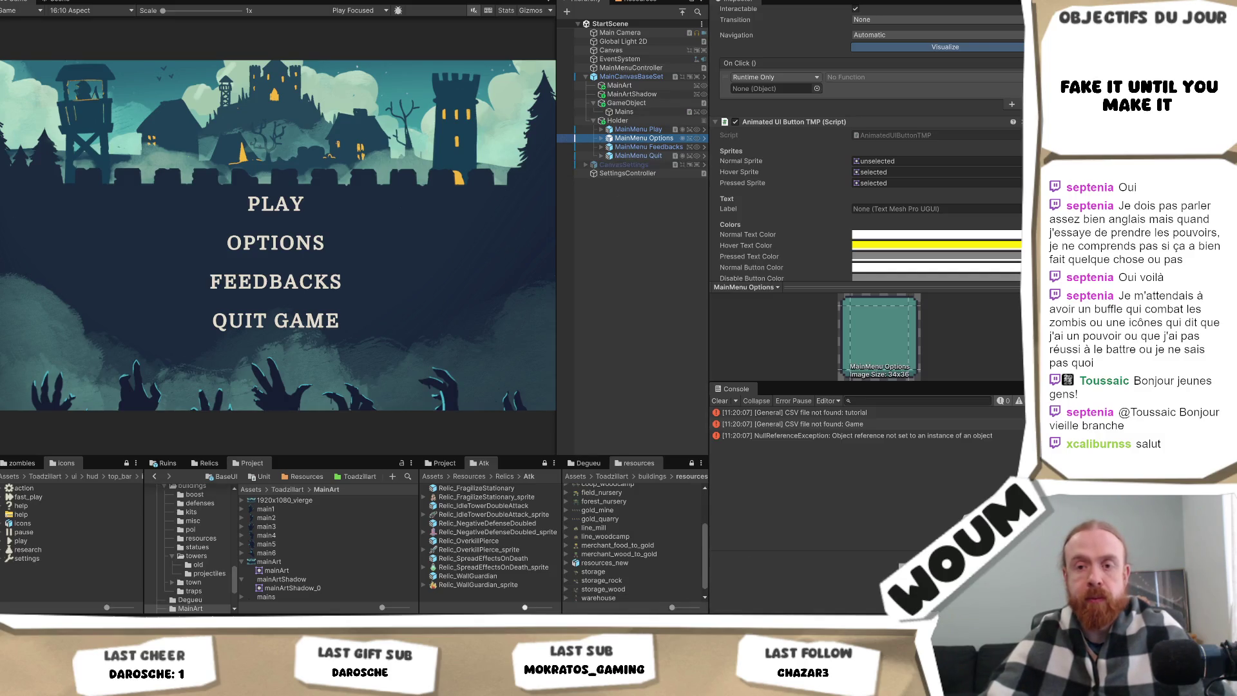
# In Codecks, draft a new Playtest card reading 'Menu pas en majuscule'.
pyautogui.hotkey('alt', 'Tab')
pyautogui.click(14, 225)
pyautogui.write('Menu pas en majuscule ?')
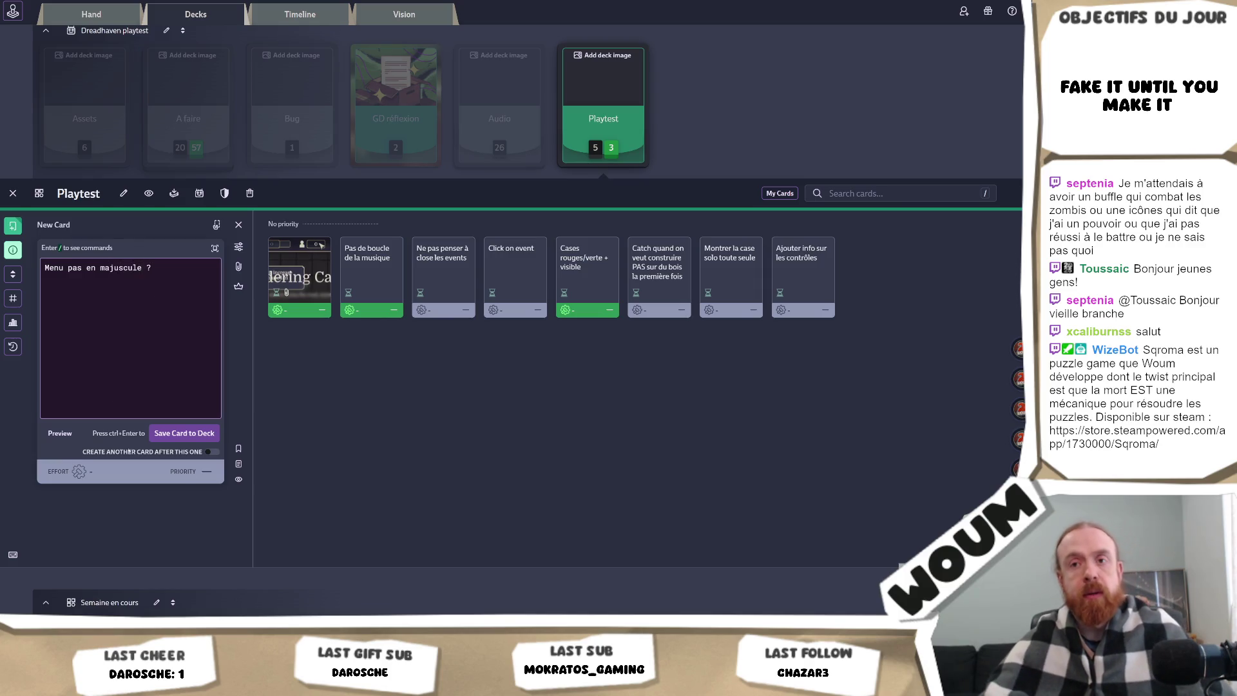
# Save the 'Menu pas en majuscule ?' card to the Playtest deck and dismiss the address suggestions.
pyautogui.hotkey('ctrl', 'Return')
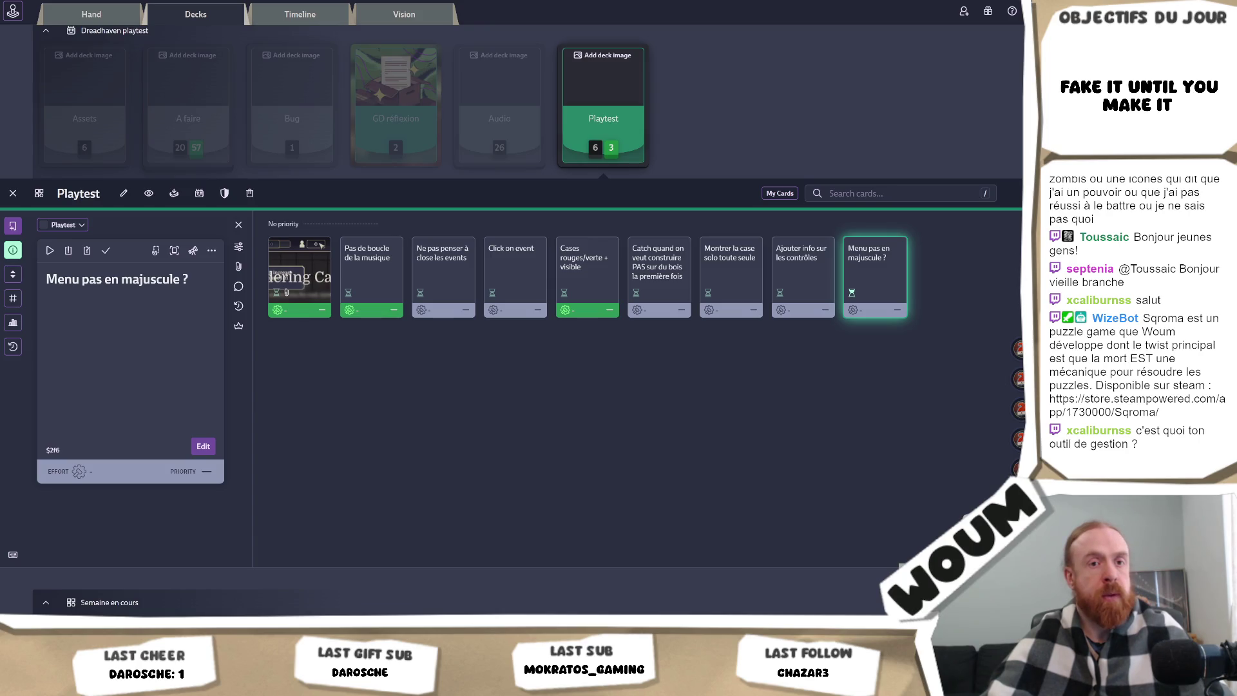
pyautogui.hotkey('ctrl', 'l')
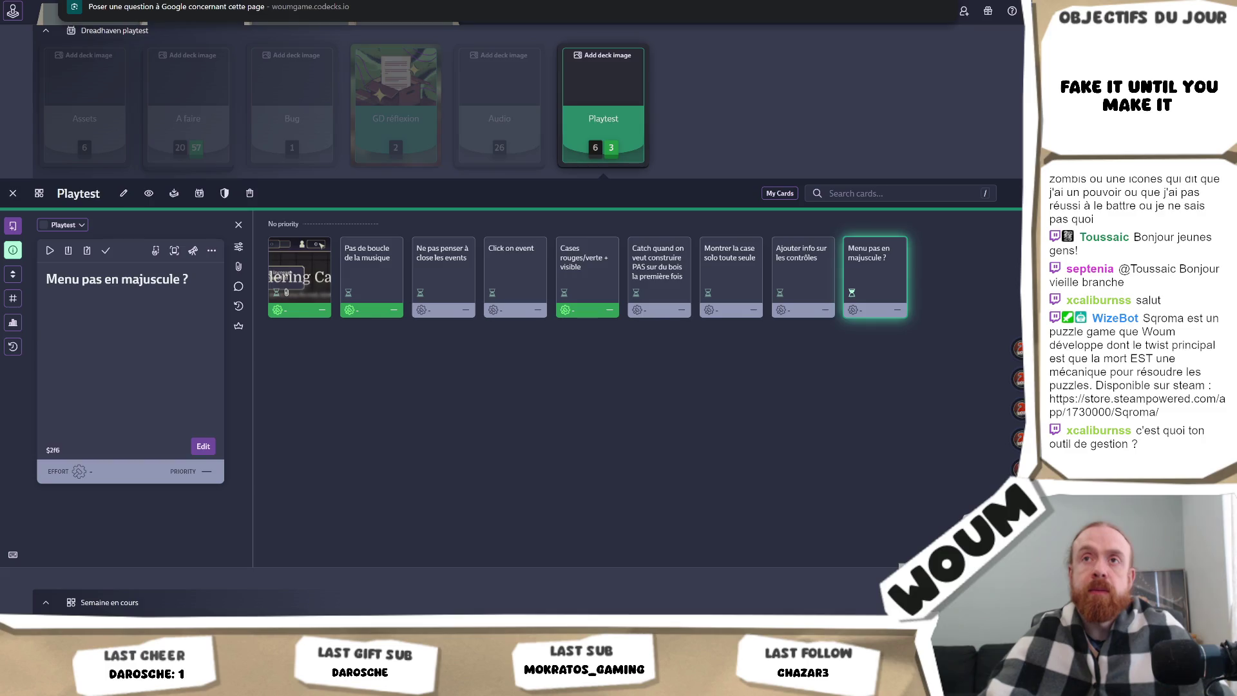
pyautogui.press('Escape')
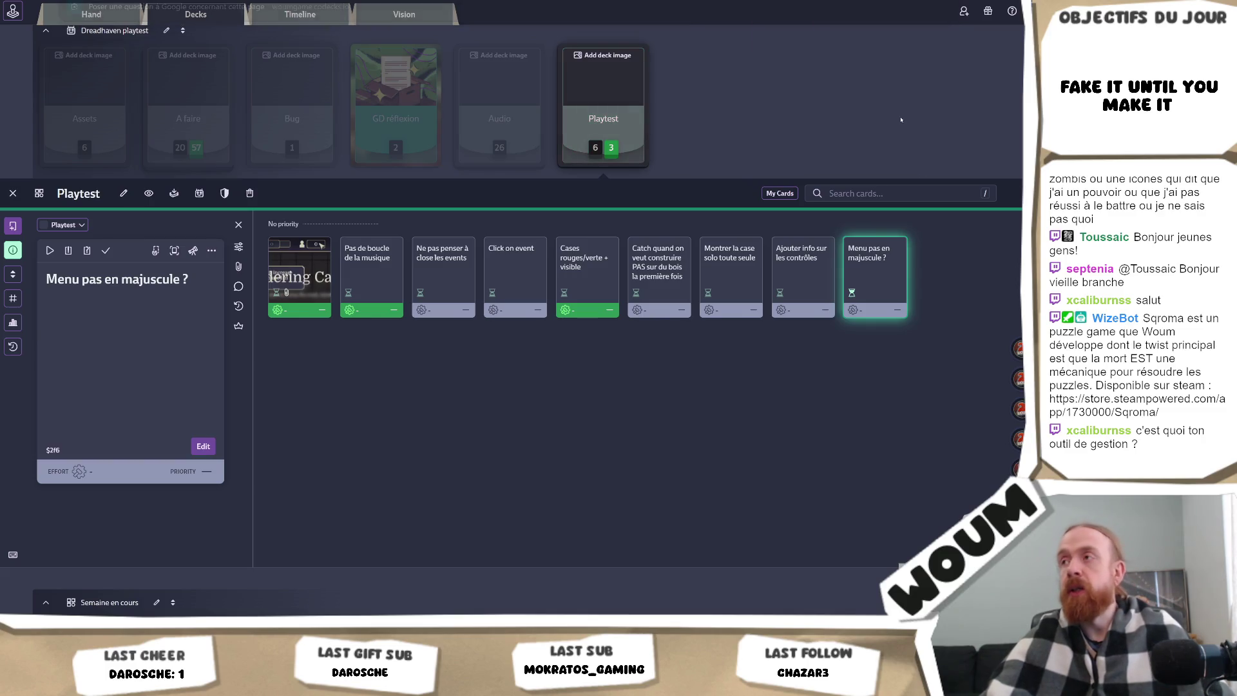
# From the gift icon, copy the invite link, view the Rewards tab, then close the popup.
pyautogui.click(1013, 11)
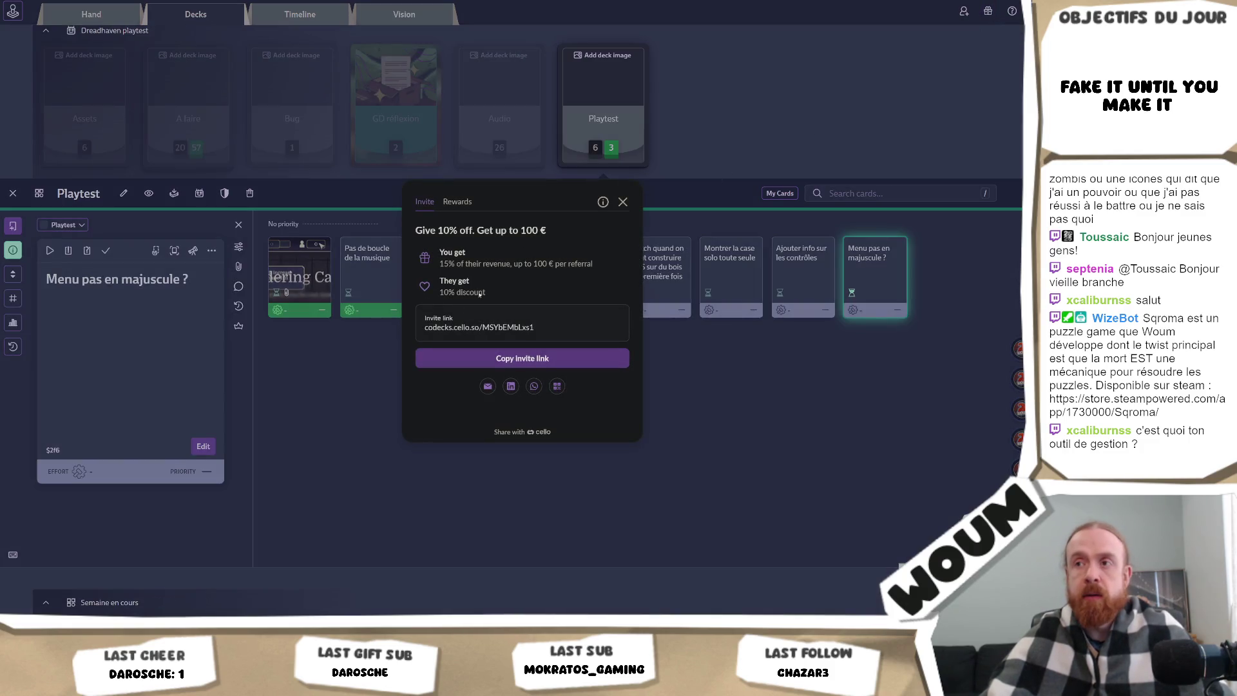
pyautogui.click(532, 325)
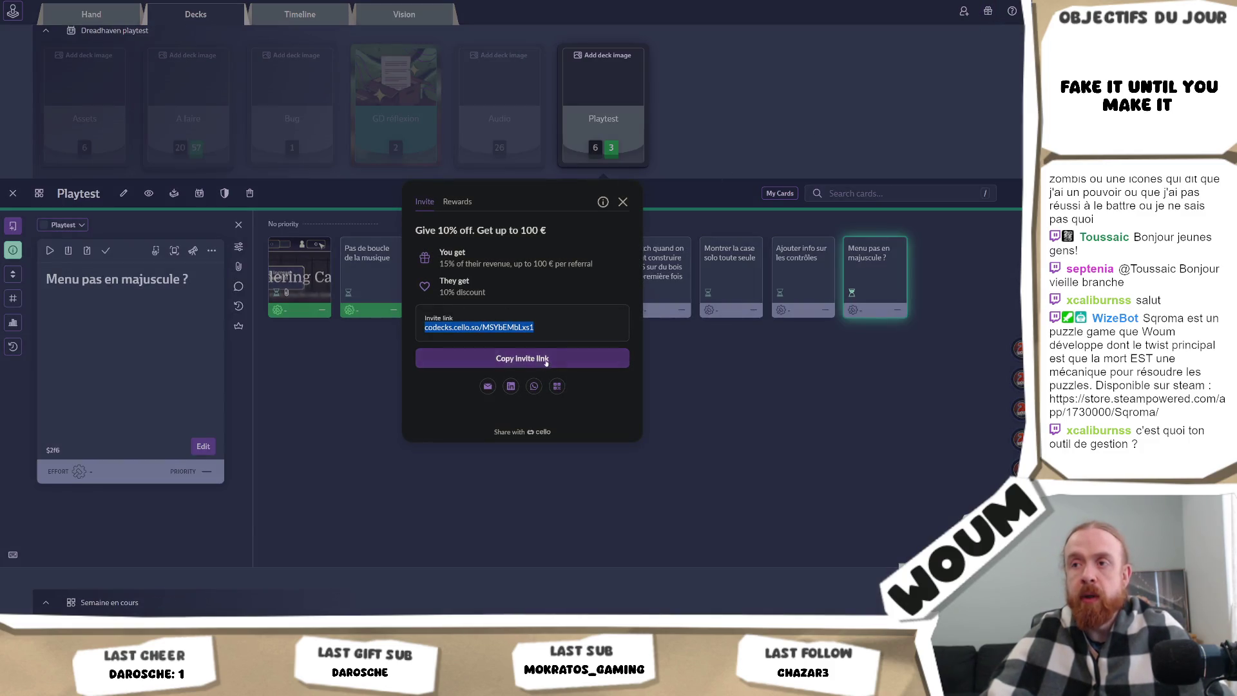
pyautogui.click(522, 358)
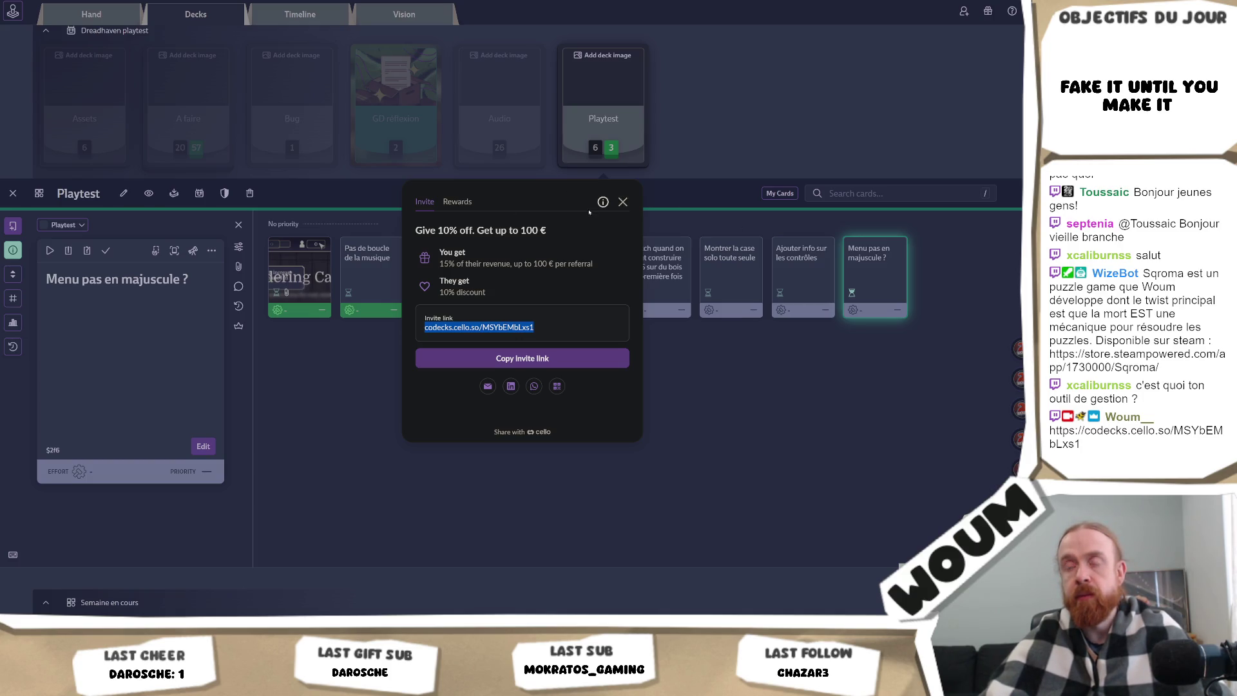
pyautogui.click(470, 203)
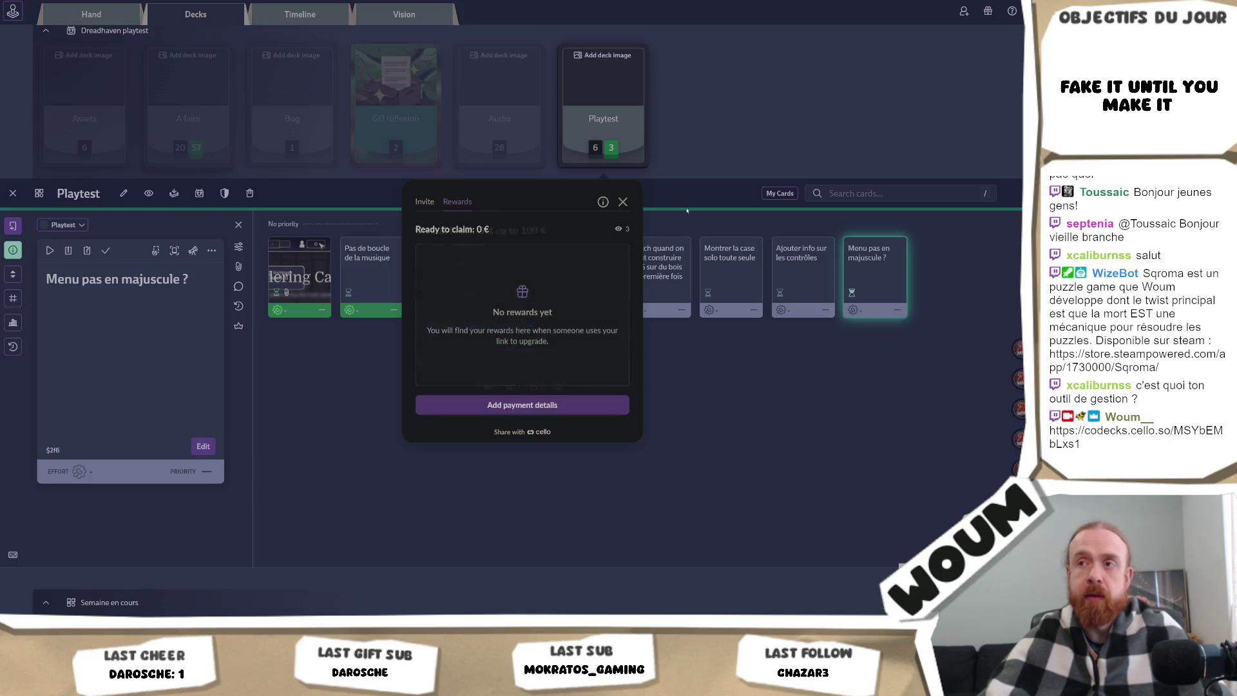
pyautogui.click(623, 202)
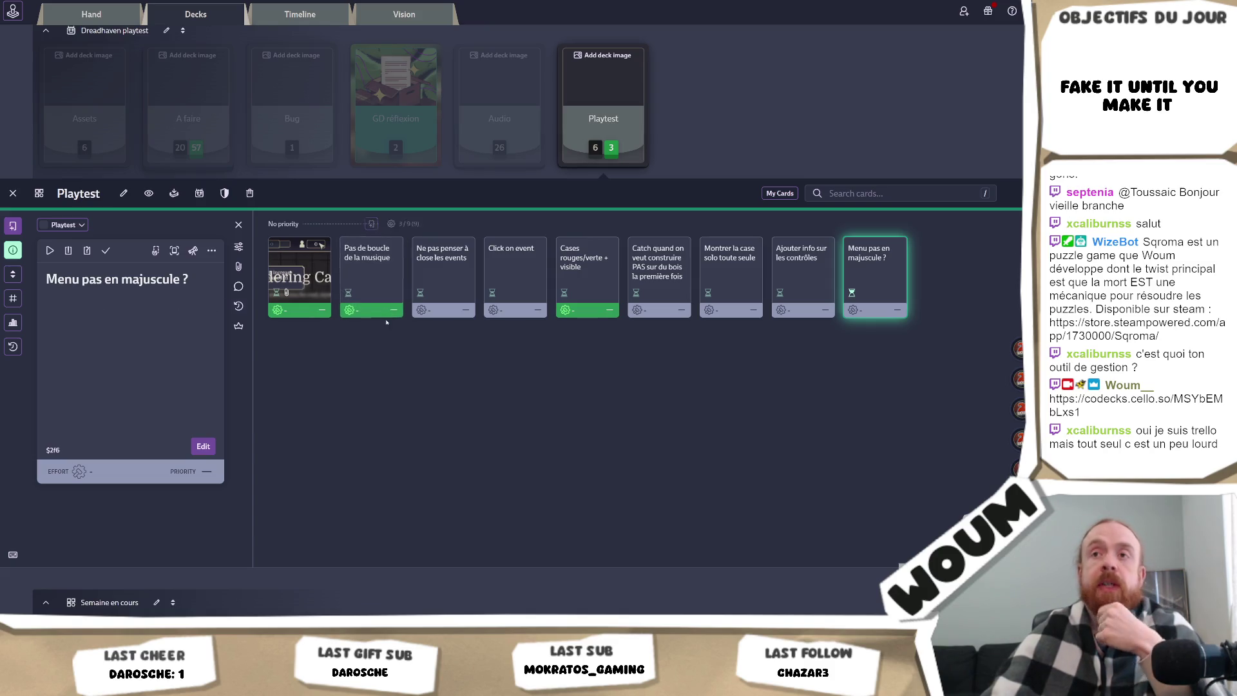
# Preview the Wandering Caravan card, then open the 26-card Audio deck.
pyautogui.scroll(1, 591, 168)
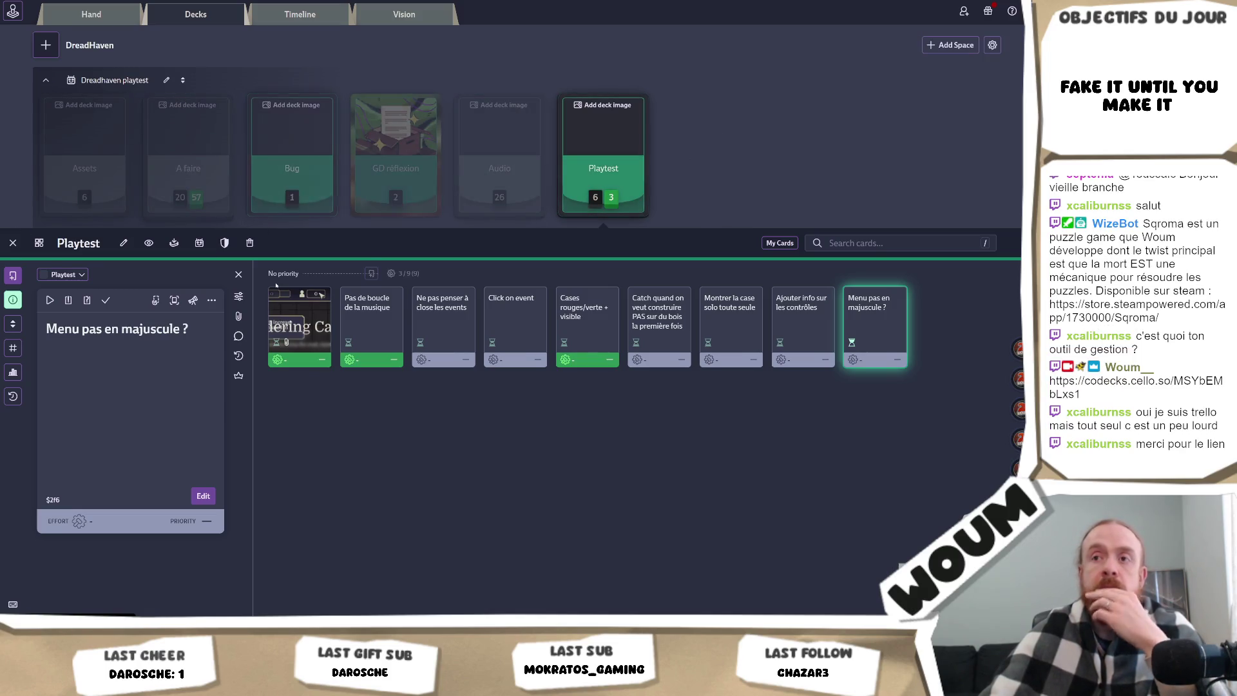
pyautogui.click(290, 316)
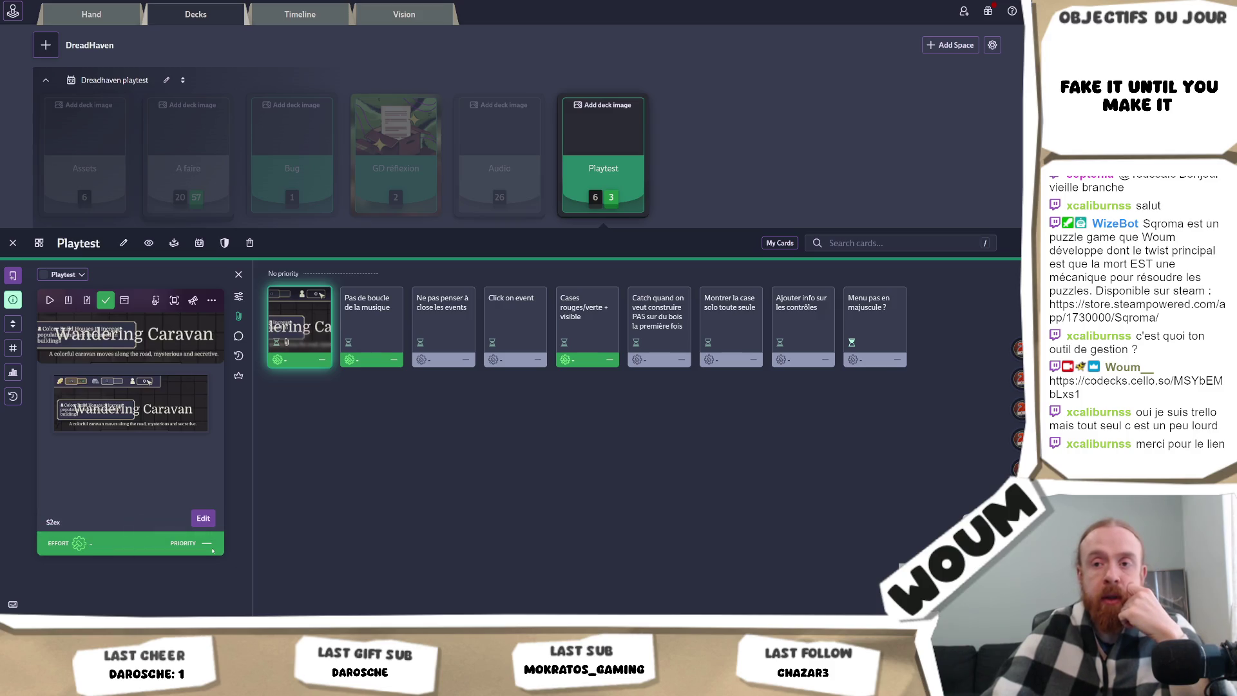
pyautogui.click(499, 164)
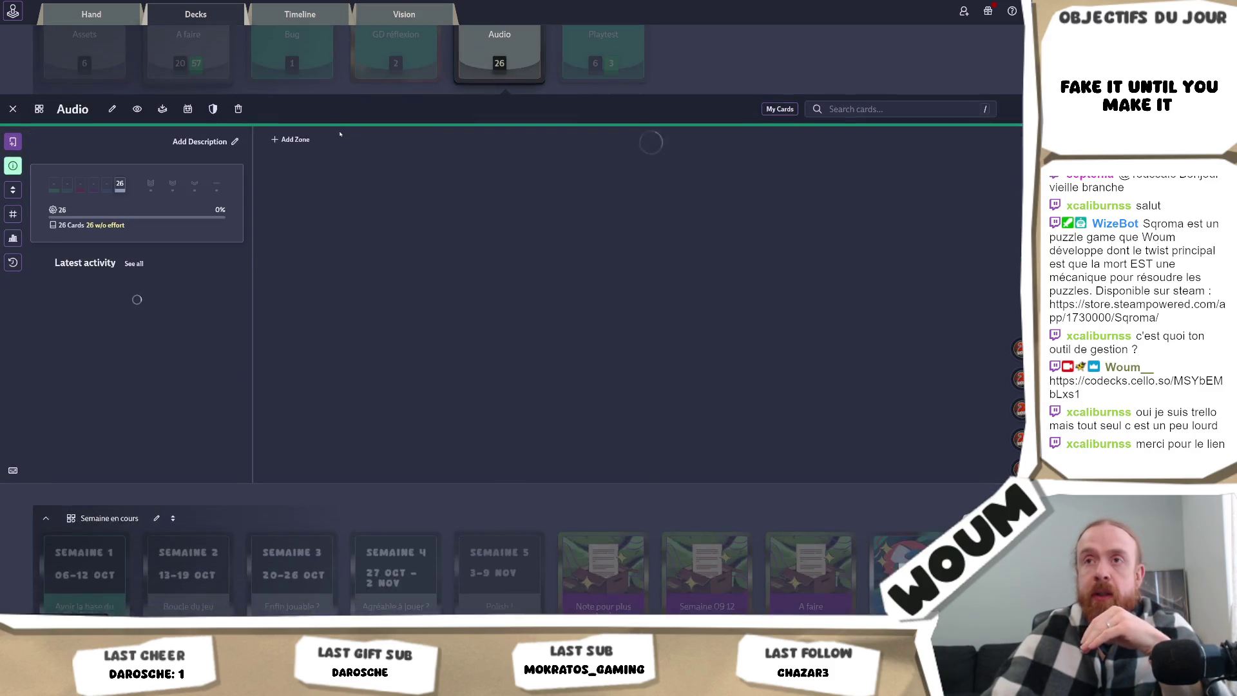
# Open the A faire deck (77 cards, 74% complete) and scroll through its priority zones.
pyautogui.click(188, 52)
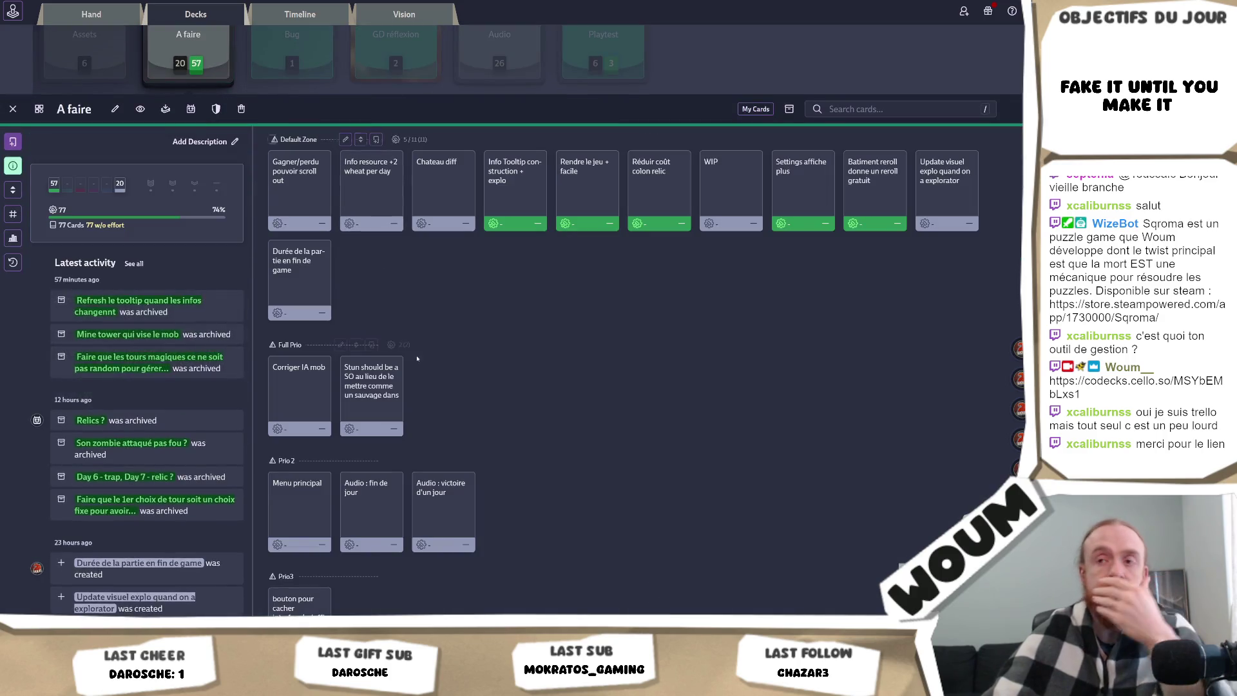
pyautogui.scroll(-7, 418, 359)
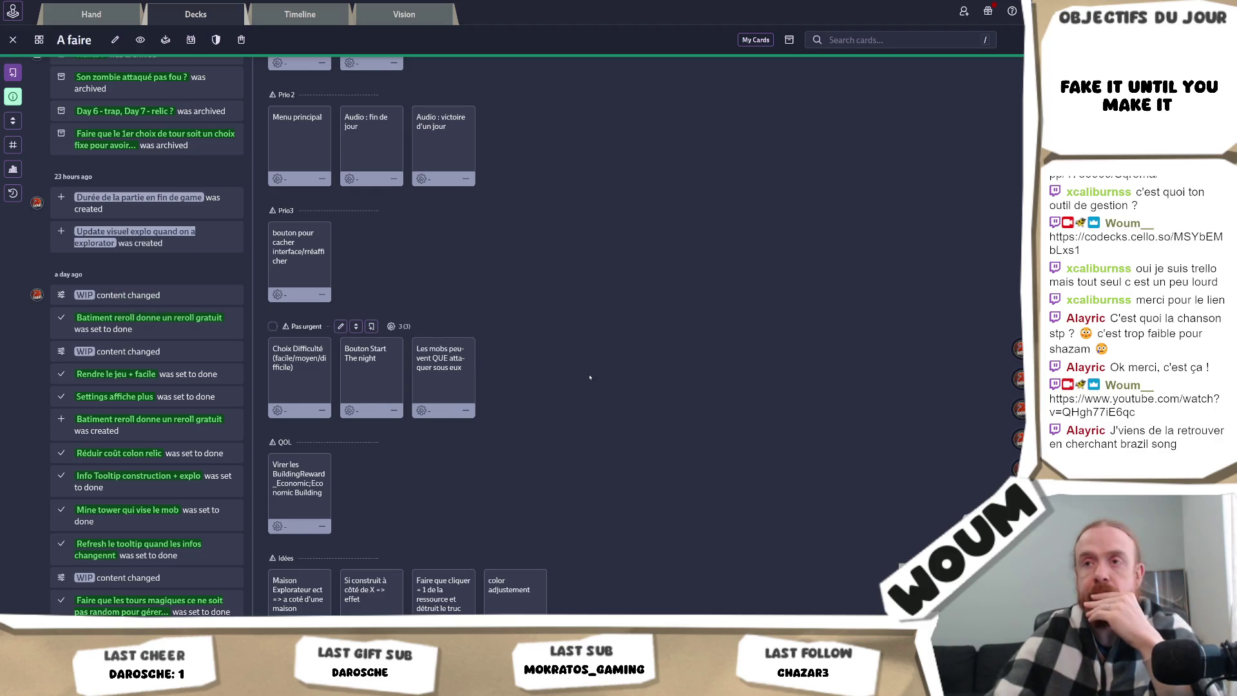
pyautogui.scroll(10, 580, 430)
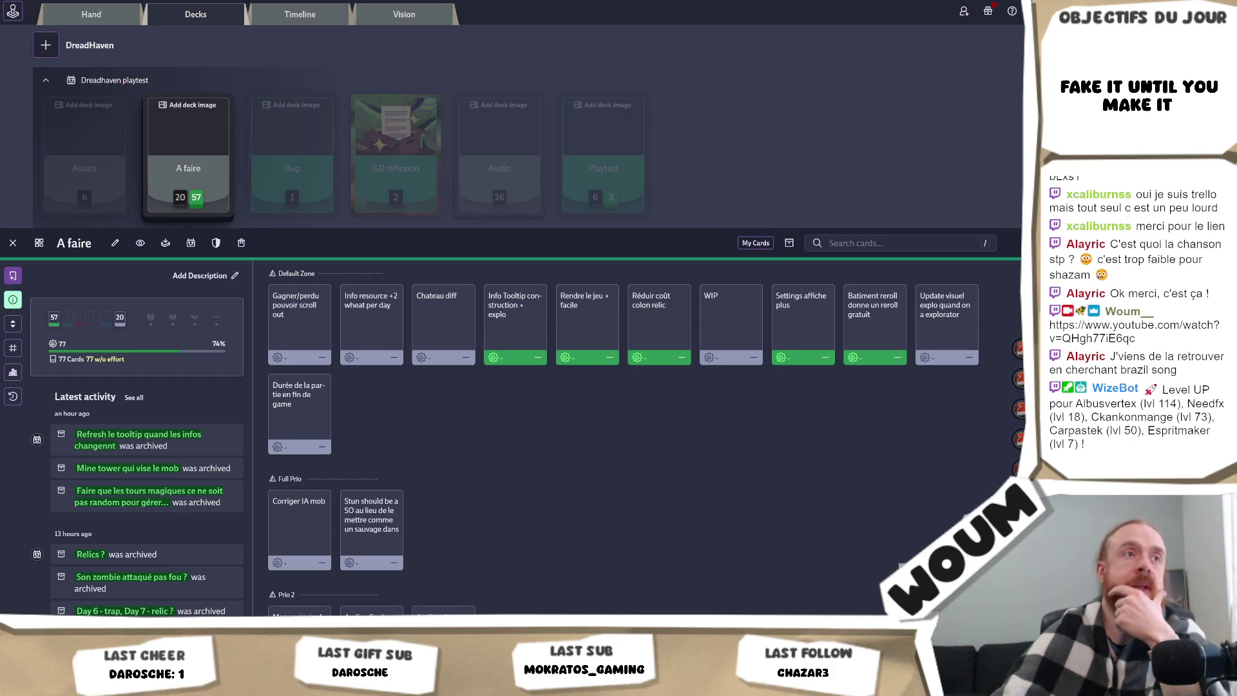
pyautogui.moveTo(851, 487)
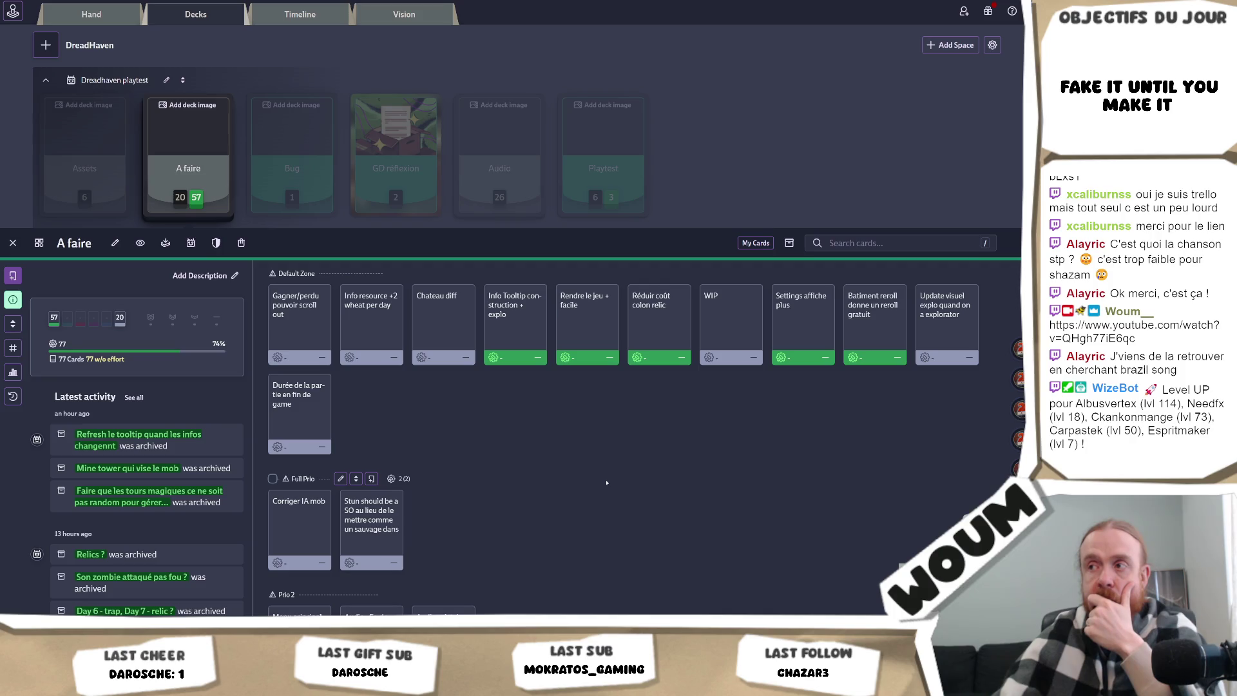
# Open the Playtest deck showing its nine cards at 33% complete.
pyautogui.click(603, 164)
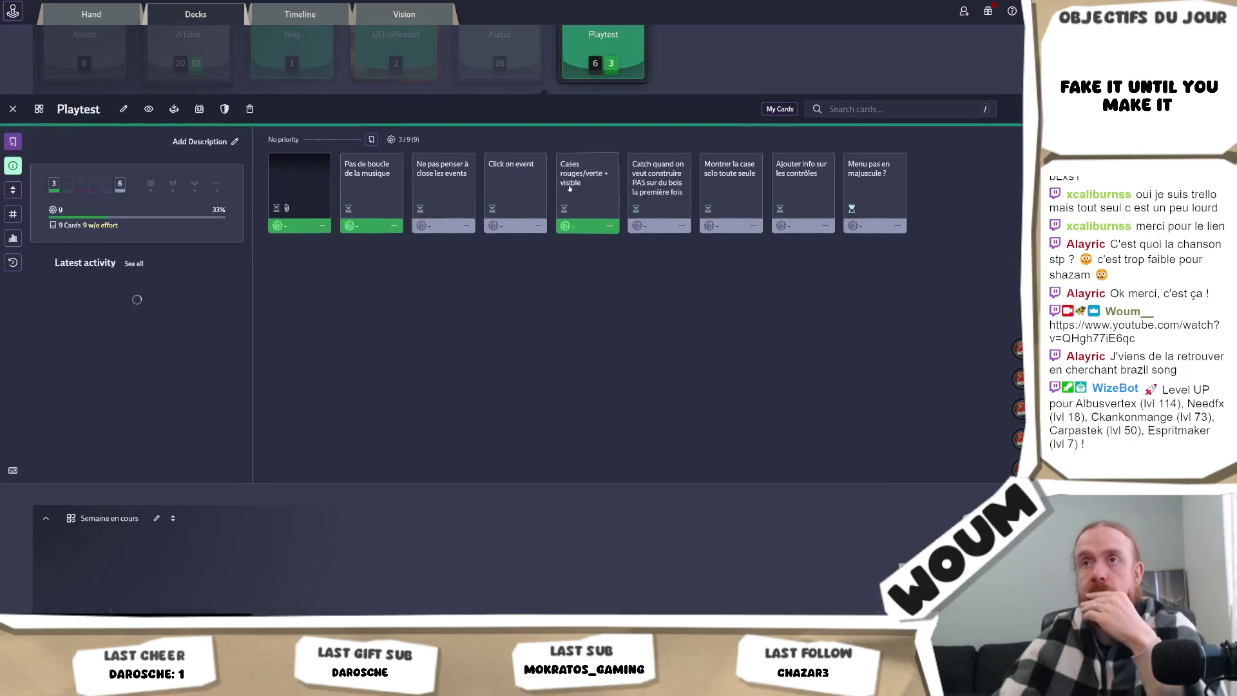